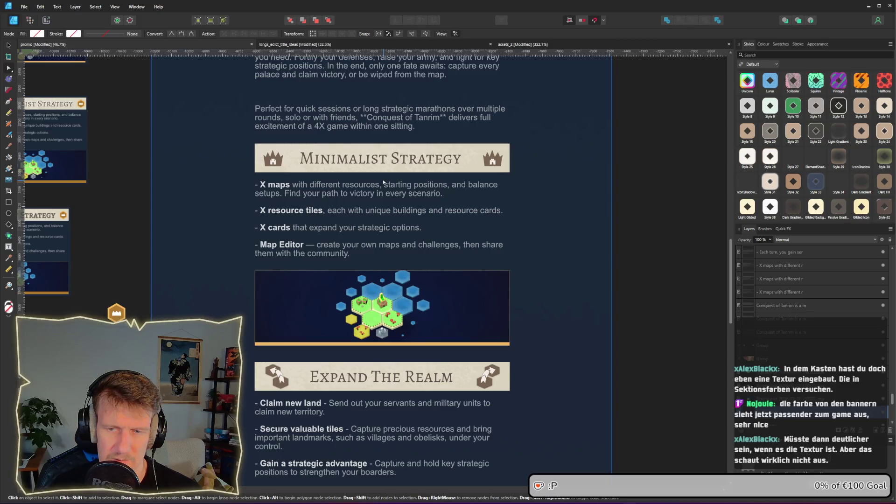
- Recolour the gold strip under the Minimalist Strategy map with the brown sampled from the banner
scroll(383, 182, up, 3)
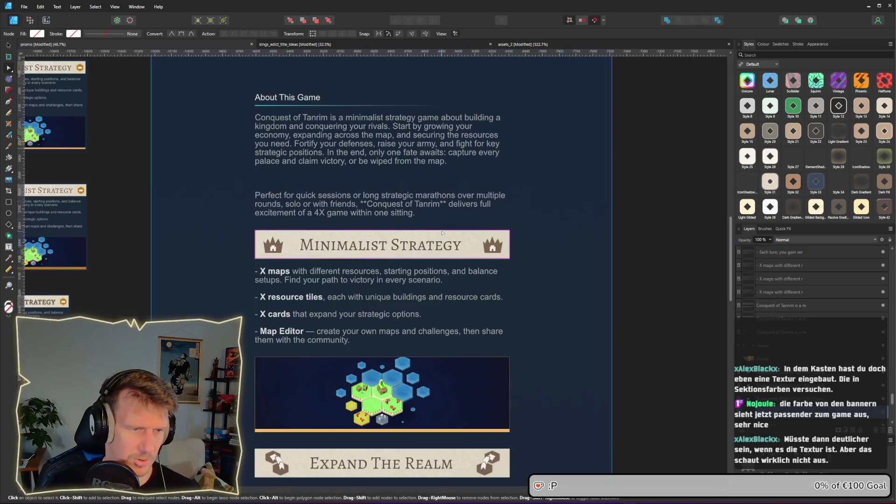
scroll(442, 229, up, 3)
ctrl+scroll(440, 215, down, 1)
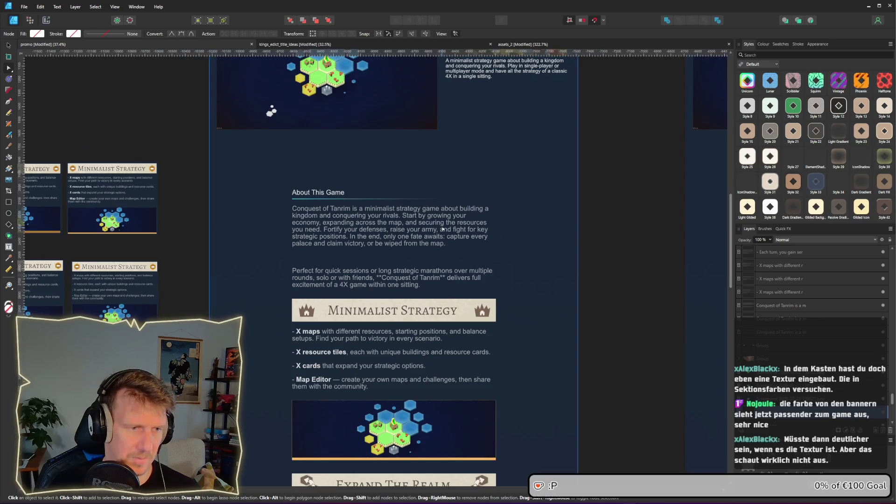
scroll(438, 204, up, 1)
scroll(438, 204, down, 5)
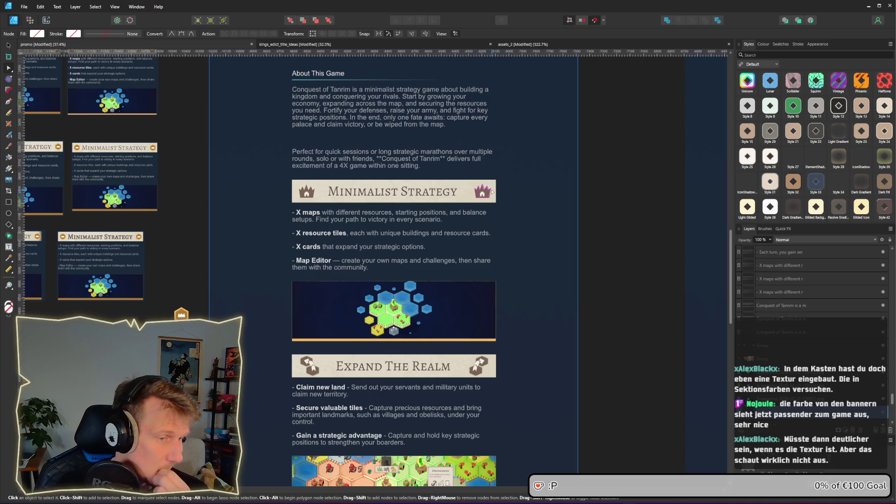
scroll(478, 258, down, 5)
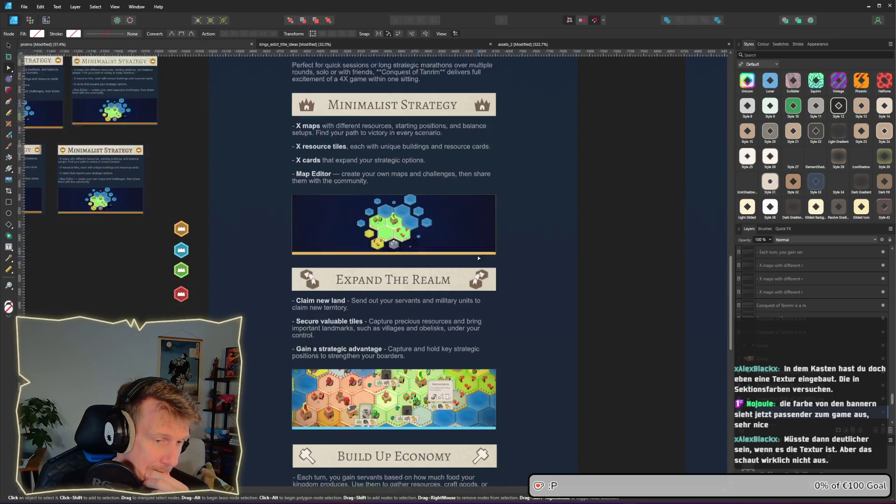
scroll(478, 258, down, 7)
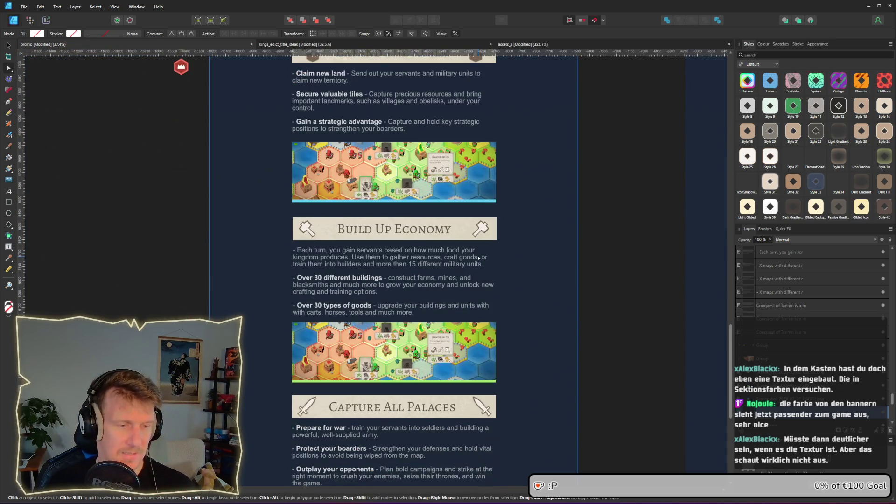
scroll(503, 160, down, 1)
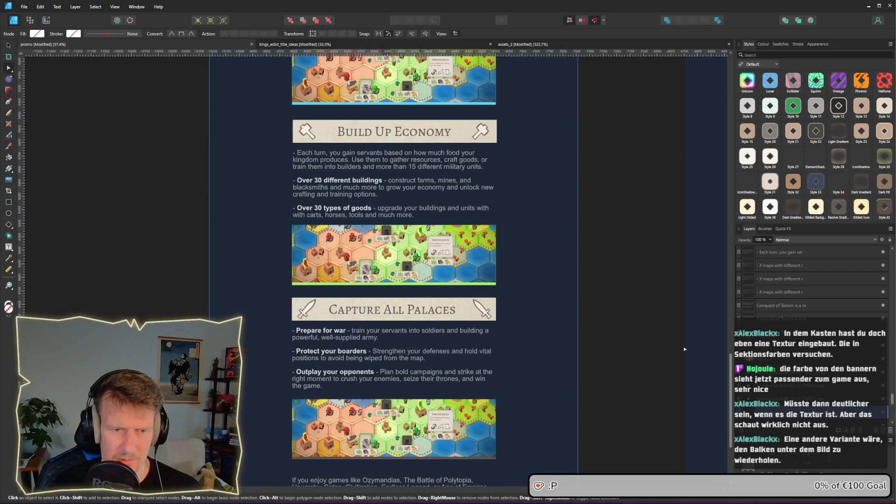
scroll(721, 399, up, 10)
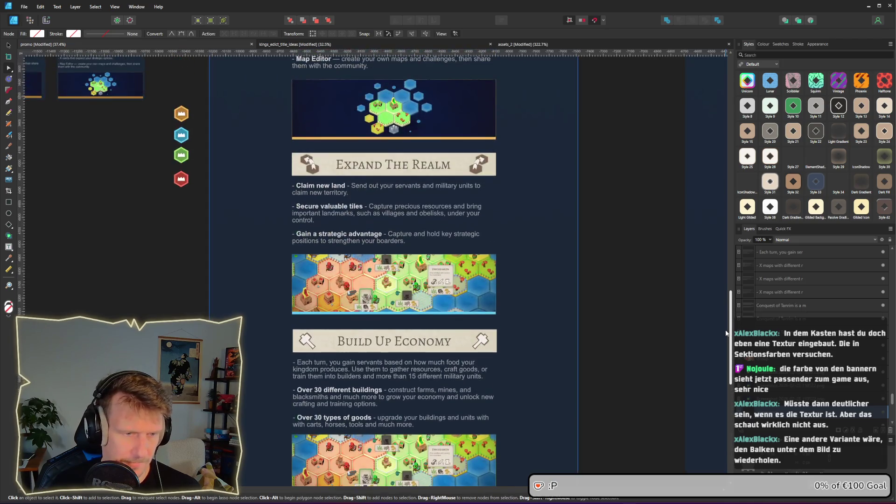
scroll(723, 289, up, 2)
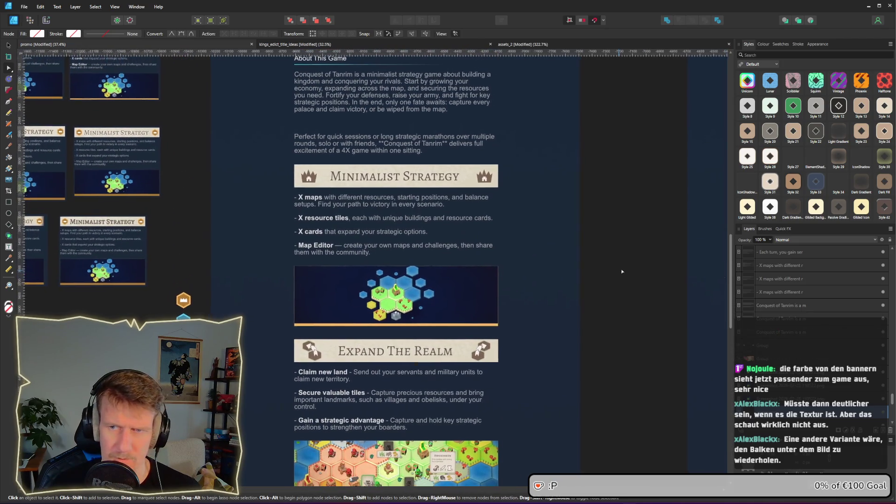
scroll(629, 271, left, 1)
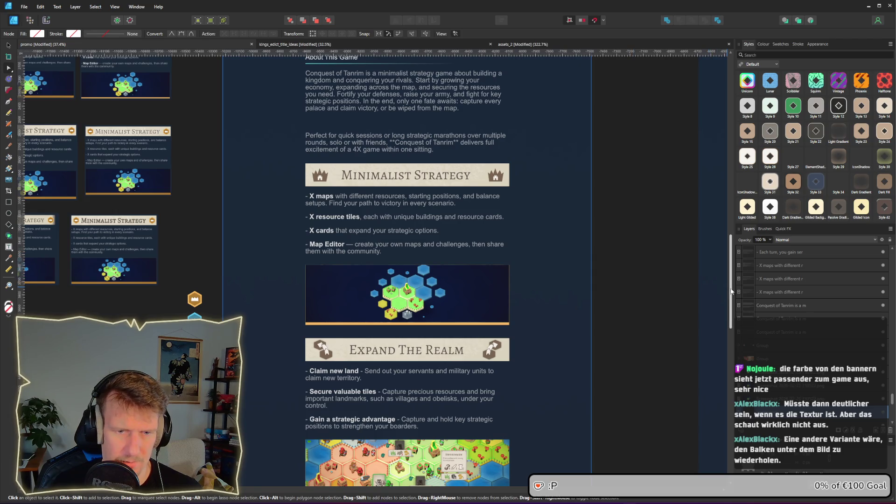
mouse_move(732, 292)
mouse_down()
mouse_move(731, 264)
mouse_move(725, 307)
mouse_up()
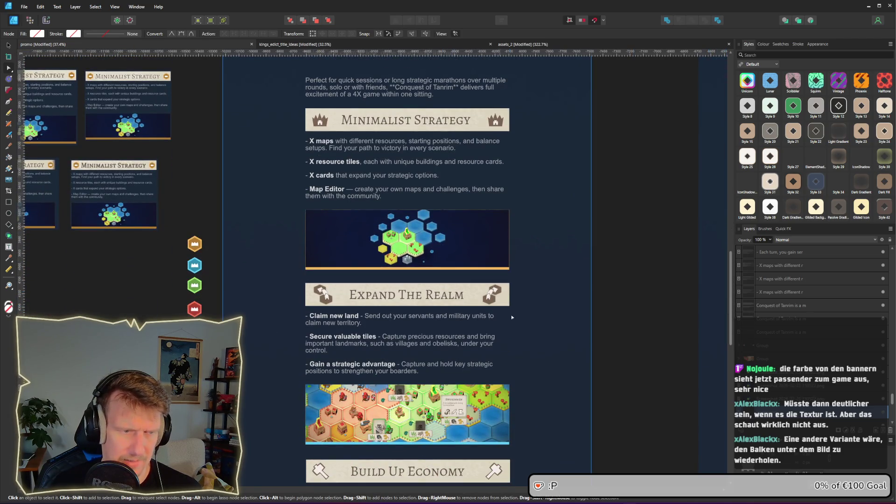
scroll(496, 303, down, 2)
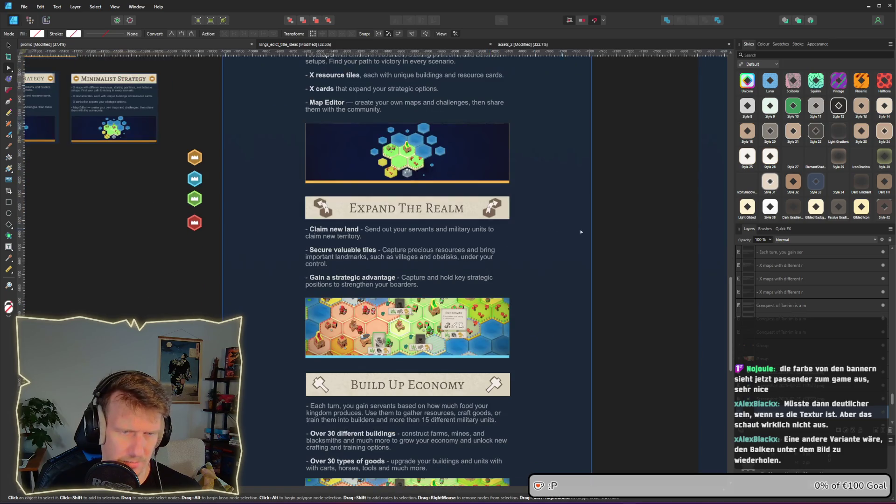
drag(730, 310, 731, 313)
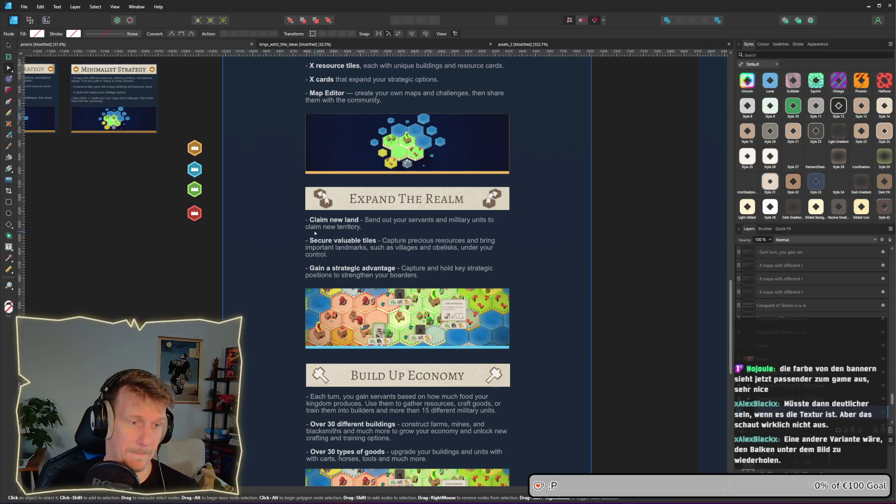
scroll(405, 212, up, 3)
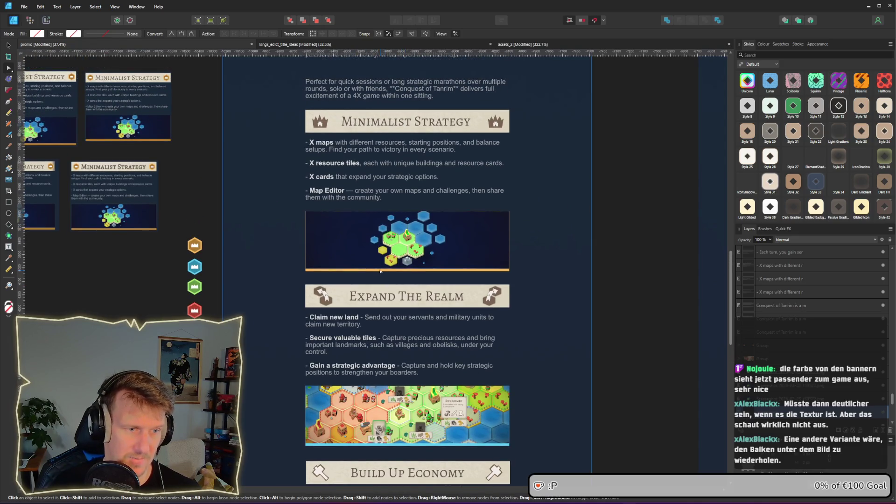
click(380, 272)
scroll(380, 271, up, 1)
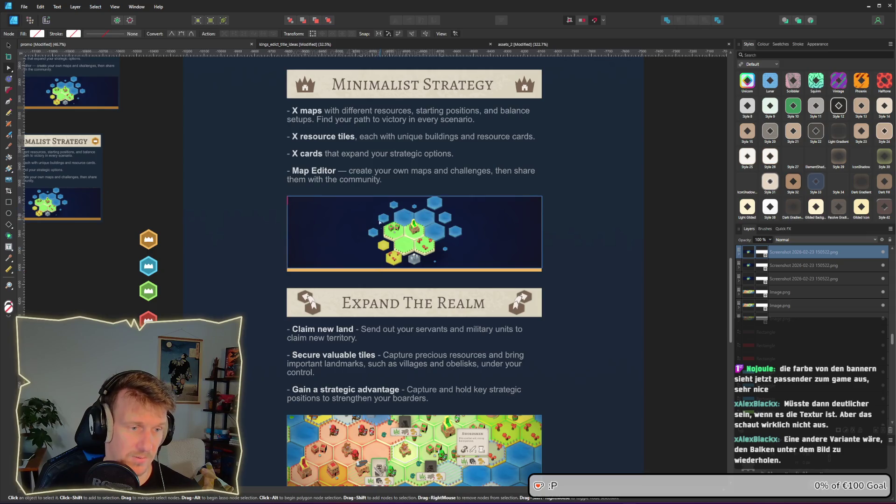
scroll(380, 223, up, 1)
click(384, 304)
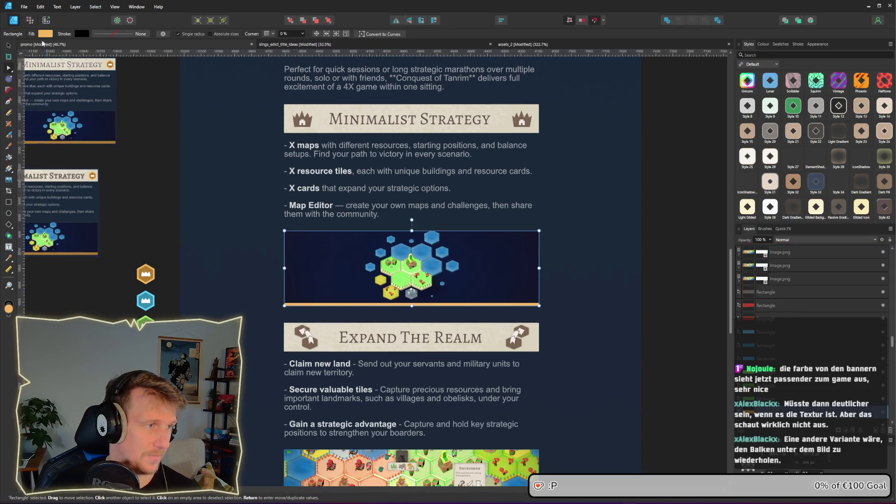
click(45, 33)
mouse_move(100, 47)
mouse_down()
mouse_move(309, 116)
mouse_move(303, 120)
mouse_up()
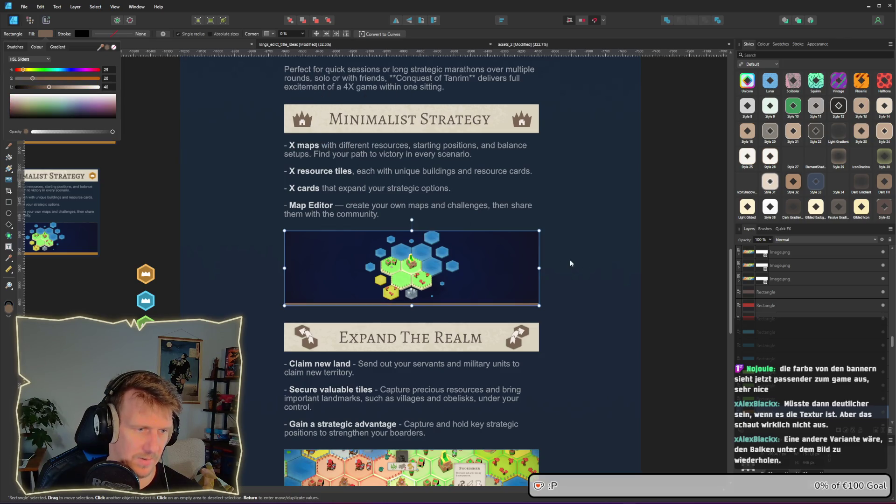
click(597, 265)
- With the Node tool, select the brown strip, title, paragraph and banner background in turn
key(a)
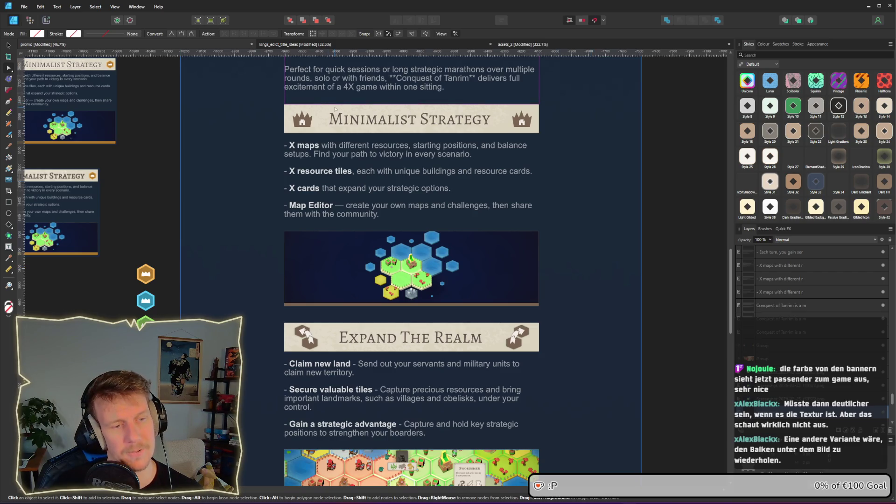
click(407, 304)
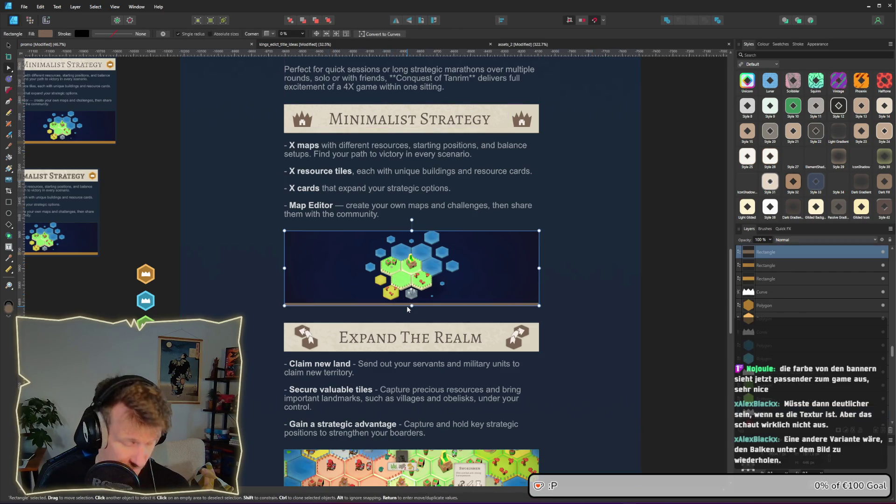
click(361, 113)
click(513, 86)
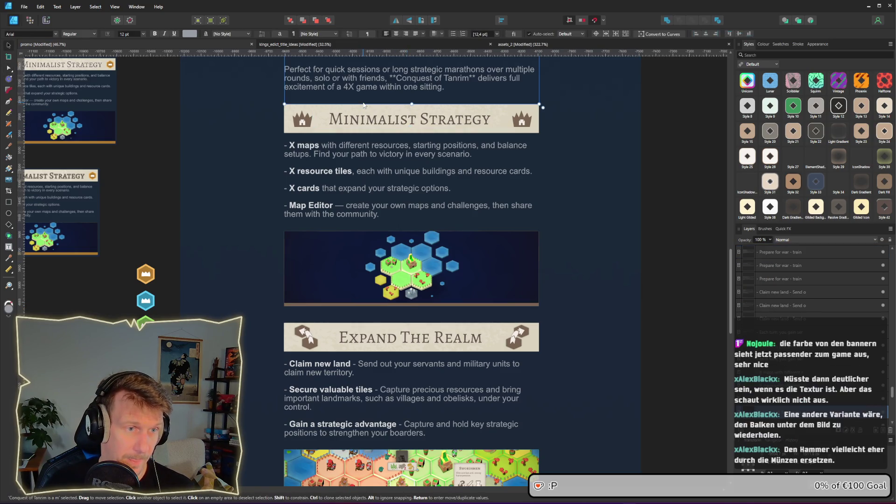
scroll(447, 198, up, 2)
click(513, 180)
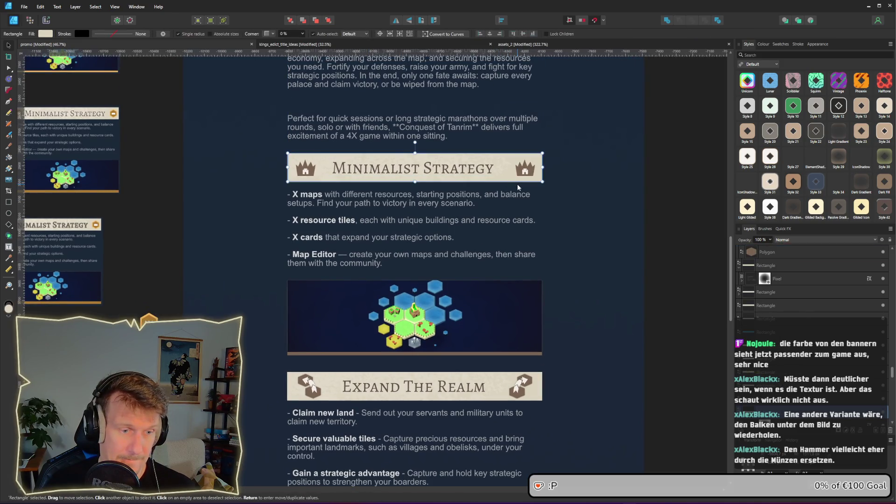
- Paste the brown strip behind the Minimalist Strategy banner, one level below it, and shorten it to fit
key(ctrl+v)
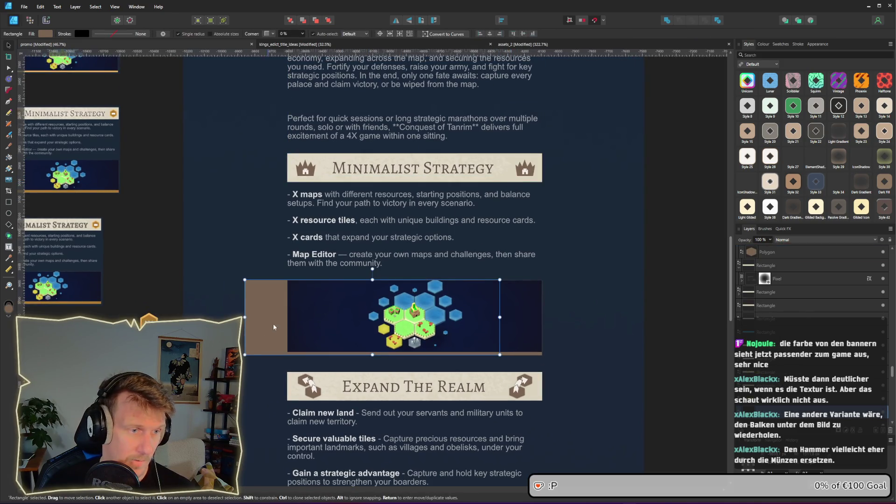
mouse_move(273, 324)
mouse_down()
mouse_move(325, 198)
mouse_move(312, 202)
mouse_up()
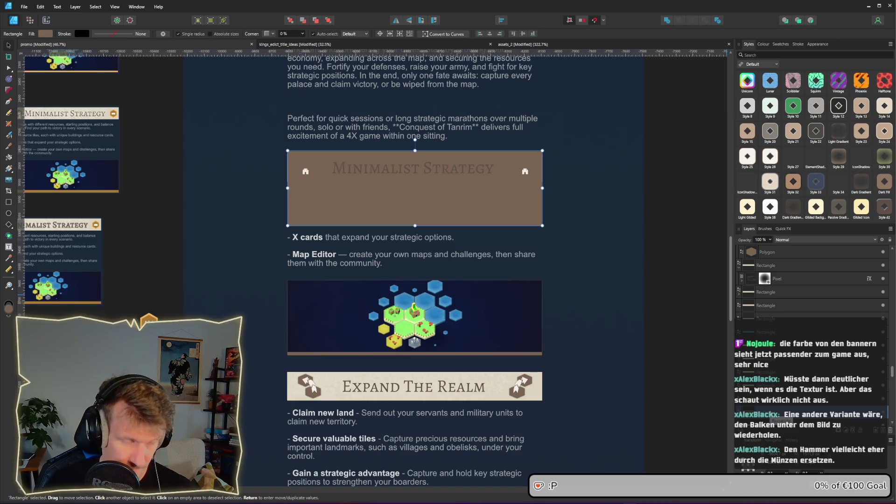
scroll(777, 415, down, 3)
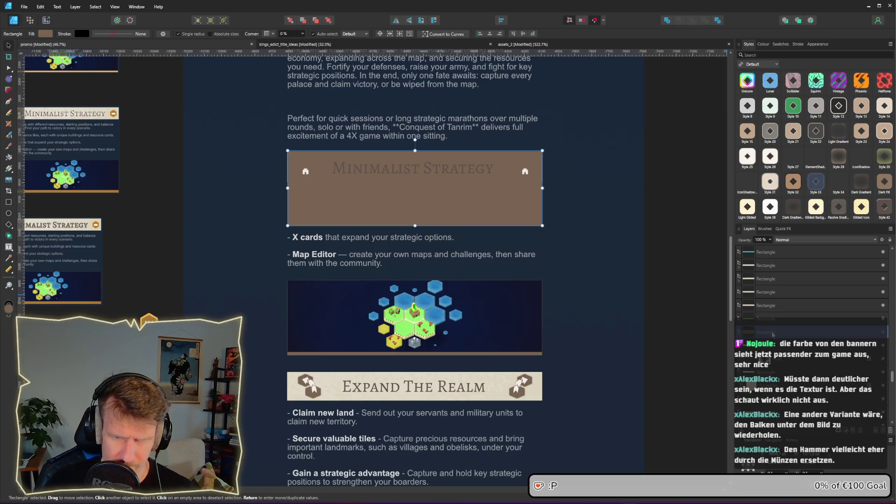
key(ctrl+shift+bracketleft)
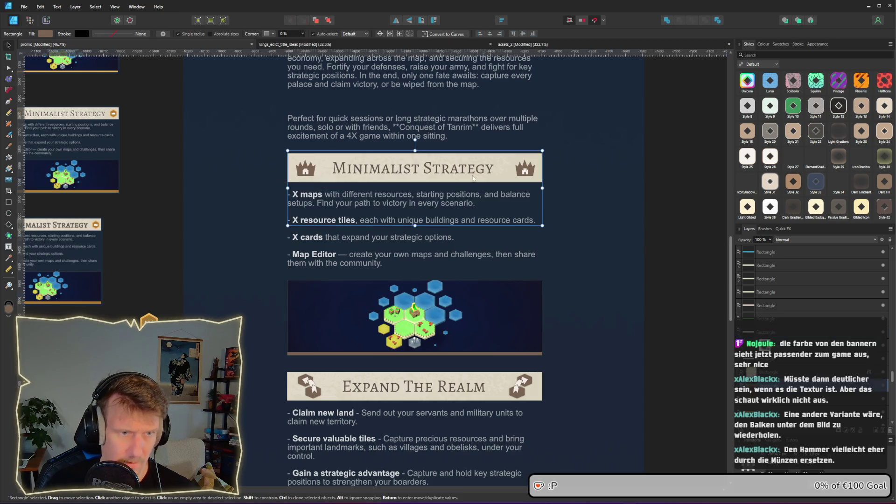
drag(428, 196, 430, 202)
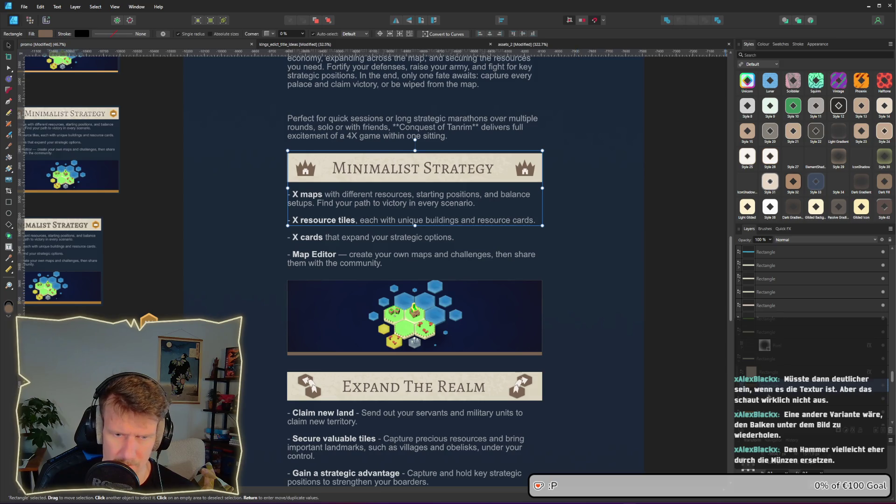
key(ctrl+z)
drag(415, 225, 414, 182)
click(613, 221)
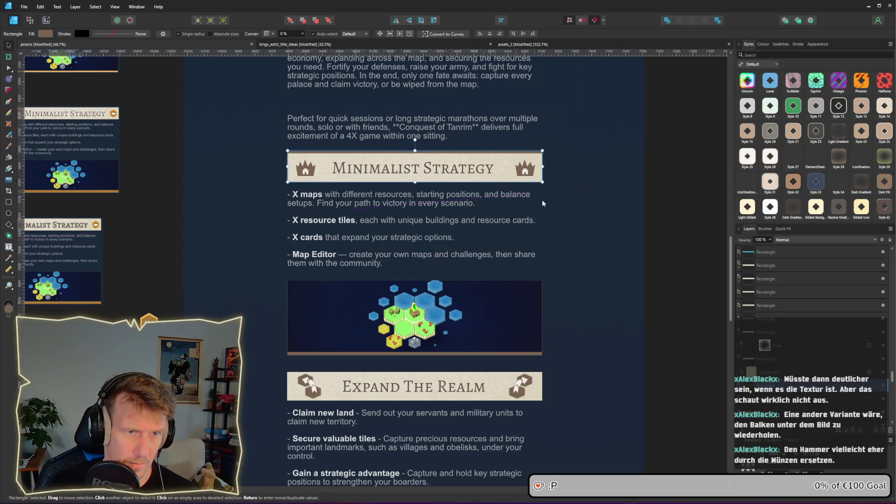
ctrl+scroll(558, 229, down, 3)
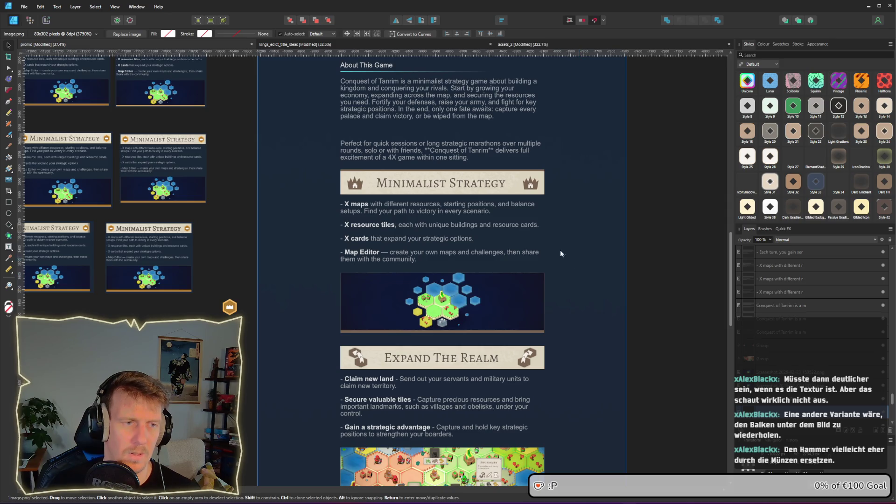
- Adjust the height of the Minimalist Strategy banner rectangle
click(395, 172)
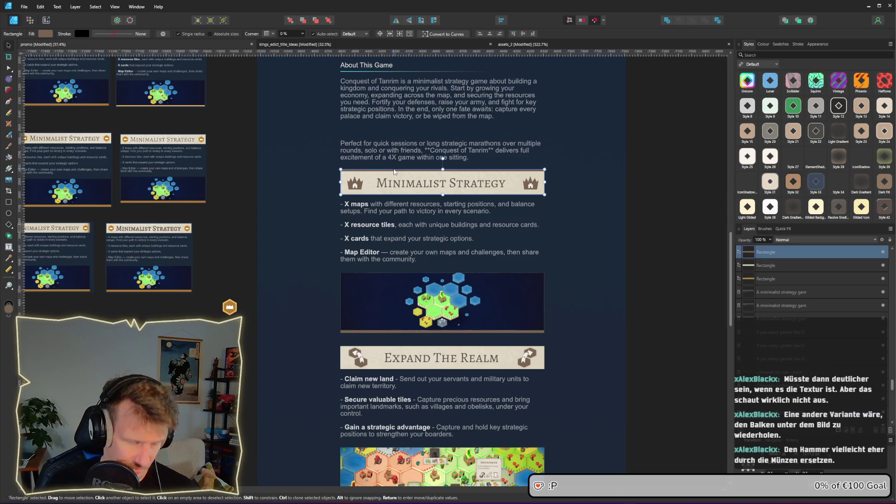
scroll(420, 182, up, 2)
drag(428, 200, 429, 161)
scroll(420, 210, down, 4)
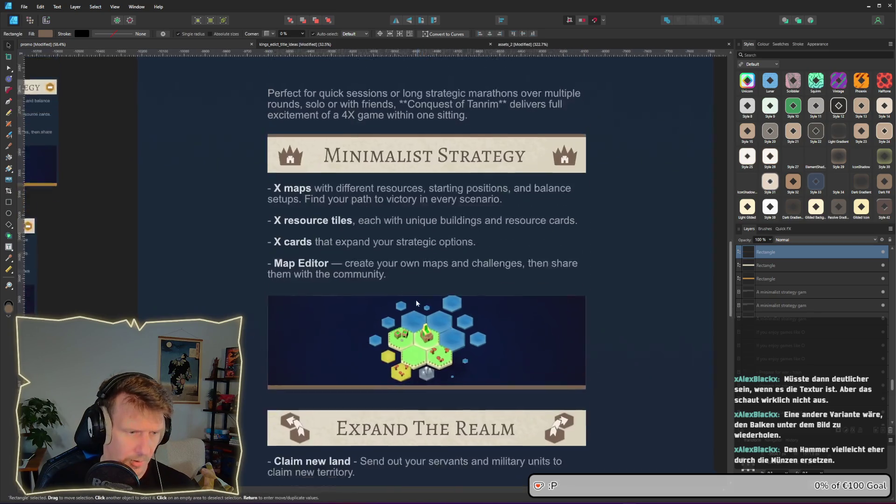
- Move the thin dark bar down above the Expand The Realm banner
click(318, 330)
click(301, 326)
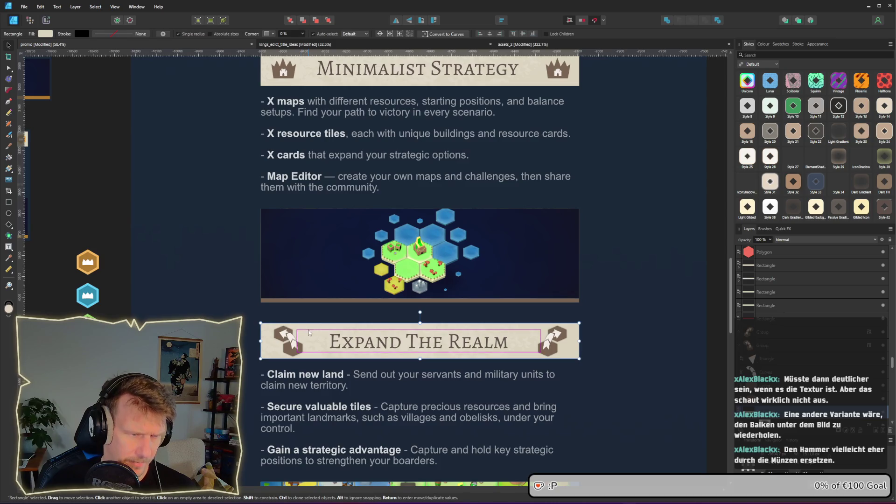
scroll(400, 156, up, 1)
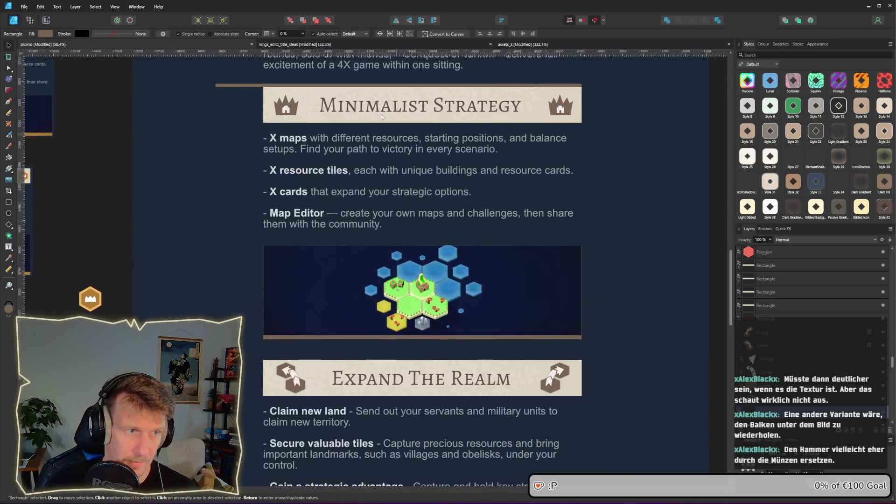
drag(288, 260, 284, 360)
click(622, 378)
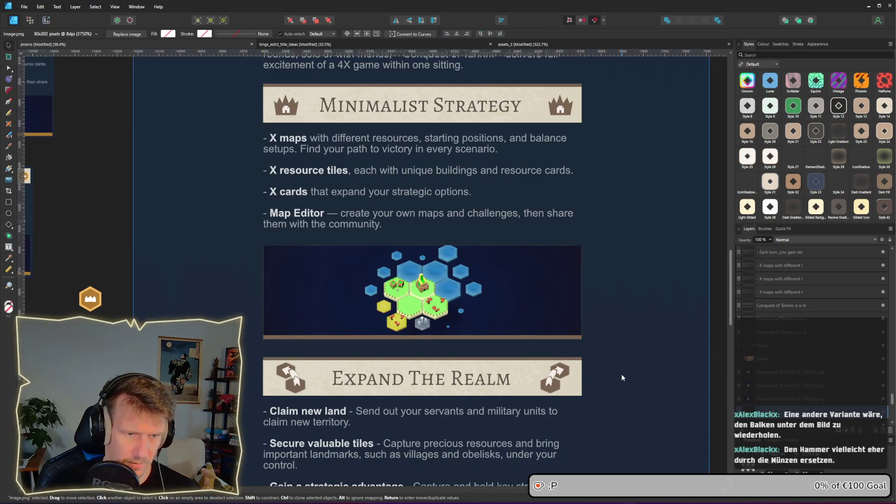
scroll(444, 368, up, 1)
click(619, 357)
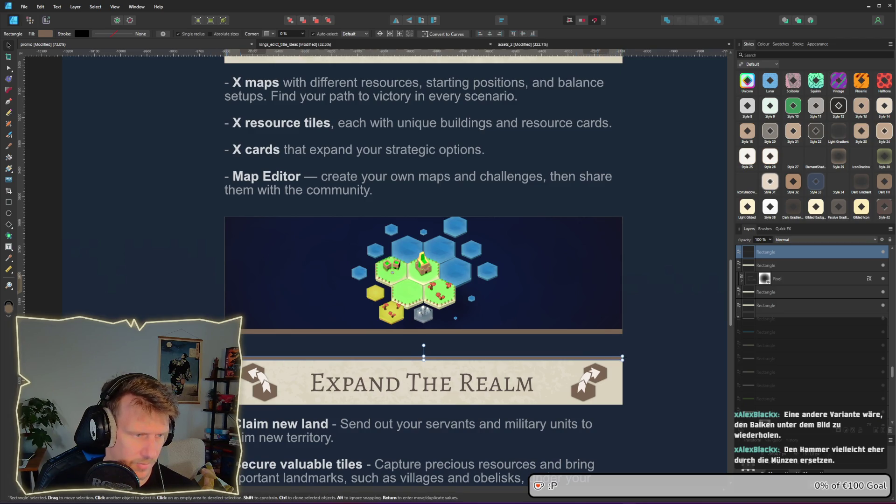
click(225, 187)
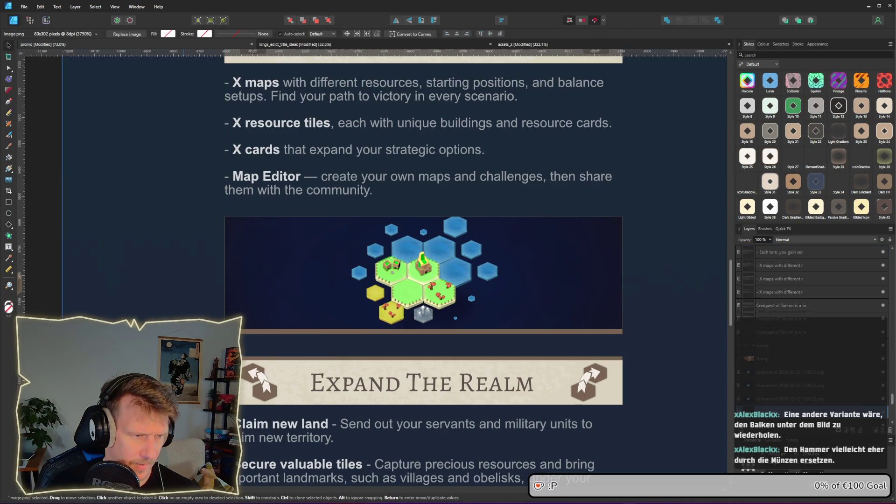
scroll(660, 350, down, 5)
scroll(614, 315, up, 6)
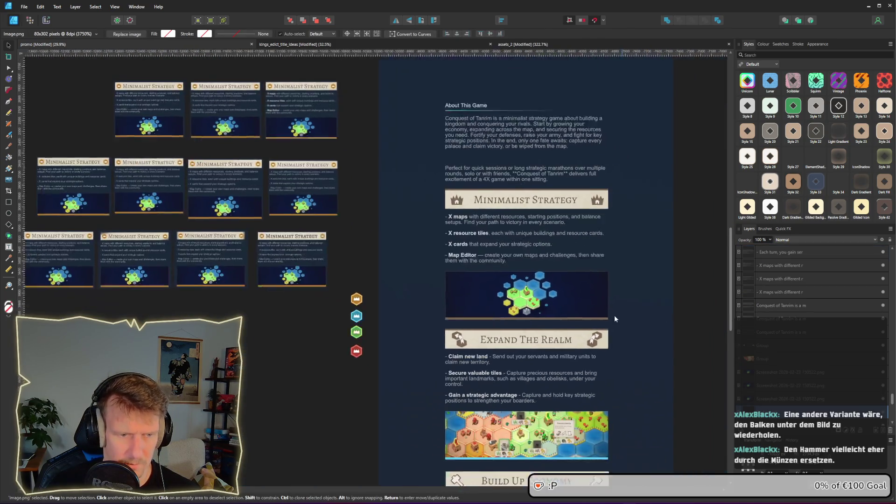
- Resize the thin bar to 20 px tall and view the whole layout
click(490, 282)
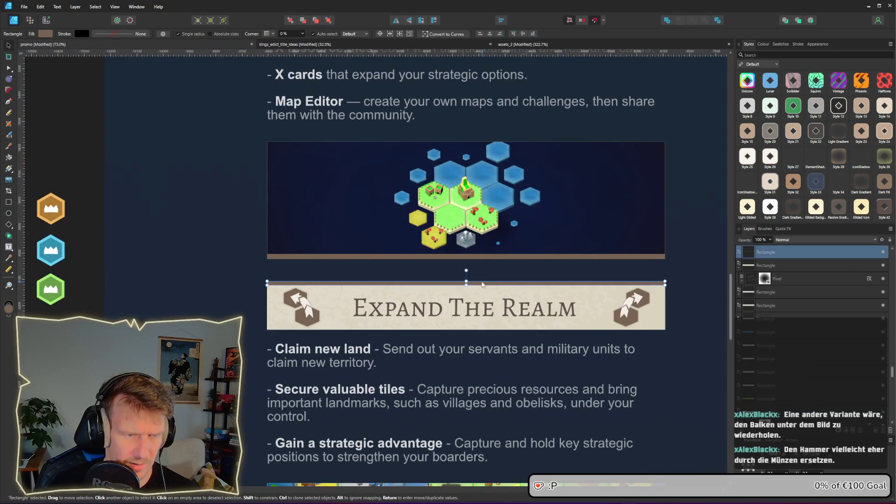
drag(466, 279, 465, 279)
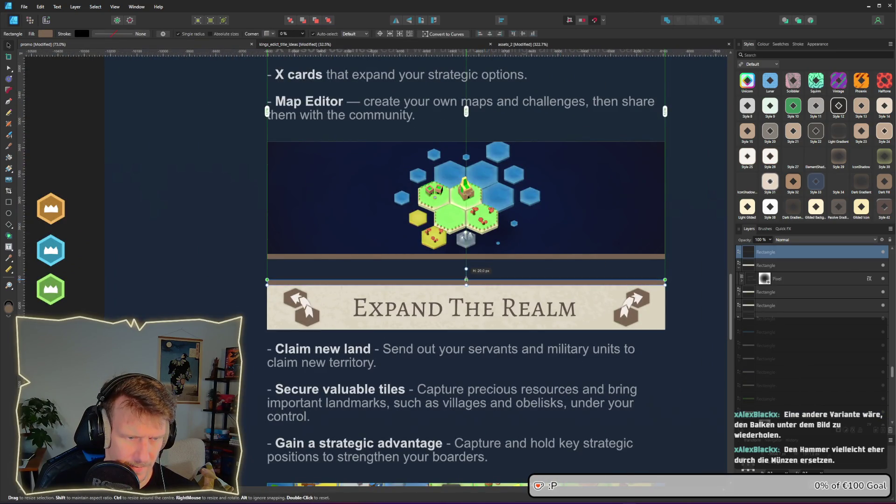
click(689, 260)
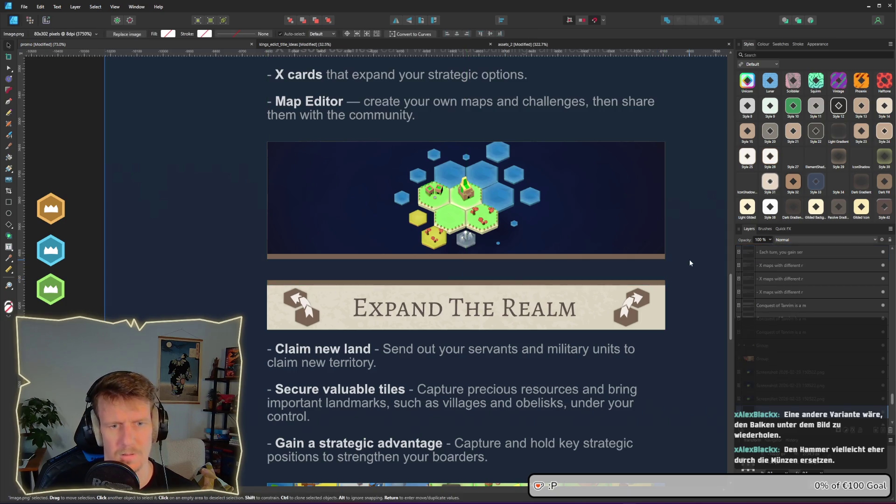
scroll(688, 259, down, 3)
drag(694, 267, 667, 273)
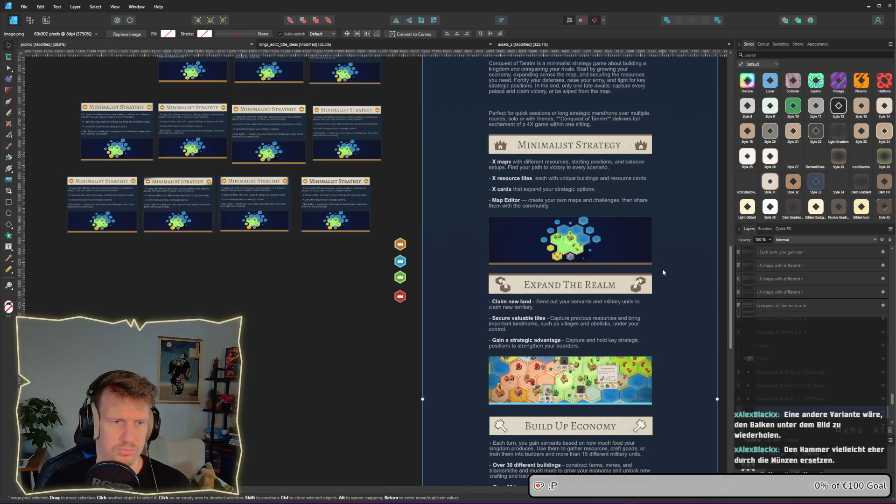
- Delete the dark strip along the top of the Minimalist Strategy banner
scroll(662, 270, up, 2)
scroll(598, 298, down, 2)
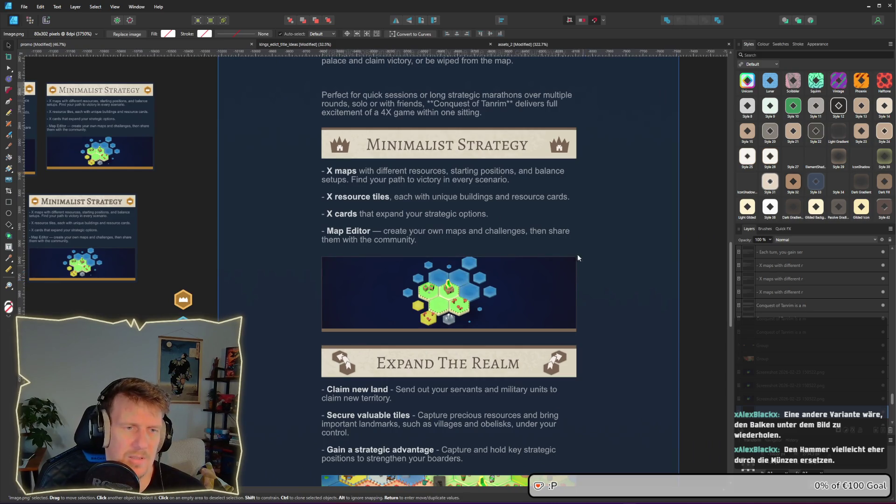
click(444, 131)
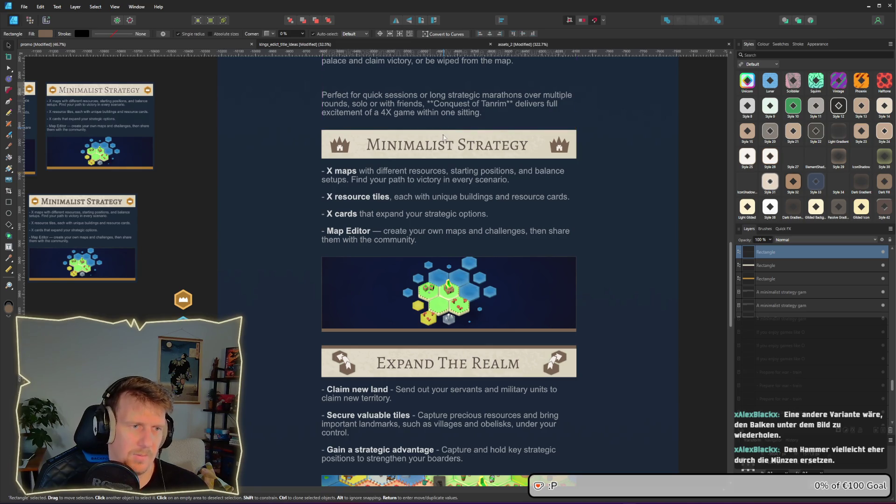
key(Delete)
key(Delete)
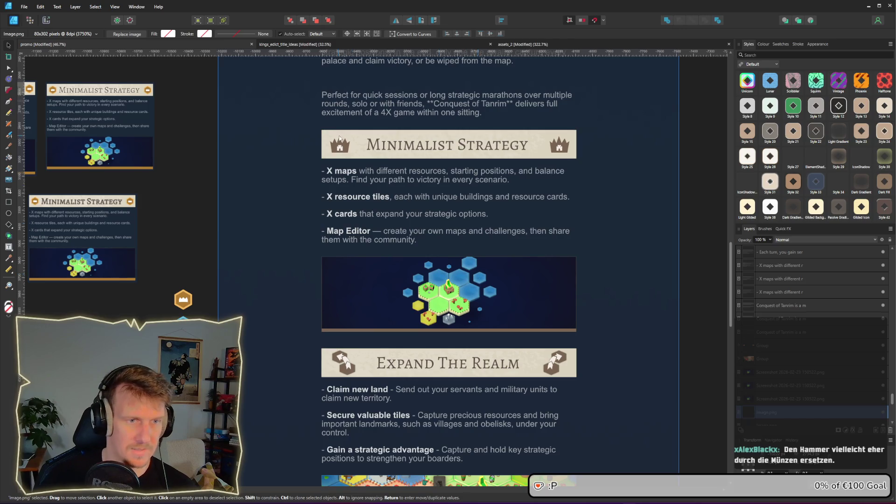
- Test-stretch the brown bar under the first map image
click(397, 330)
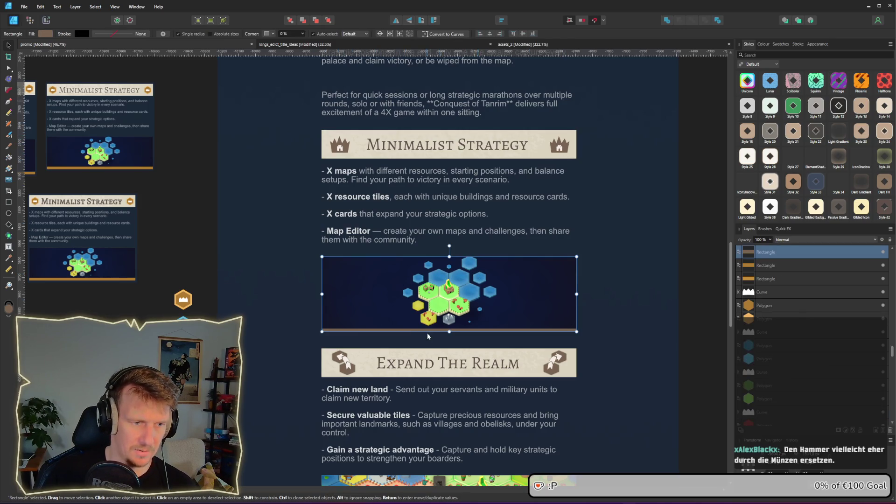
mouse_move(446, 331)
mouse_down()
mouse_move(446, 343)
mouse_move(446, 334)
mouse_up()
click(617, 316)
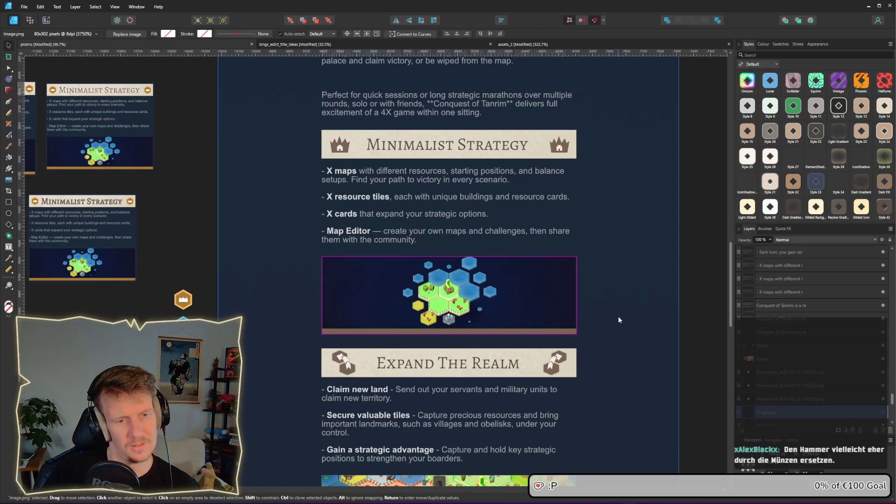
scroll(618, 316, down, 2)
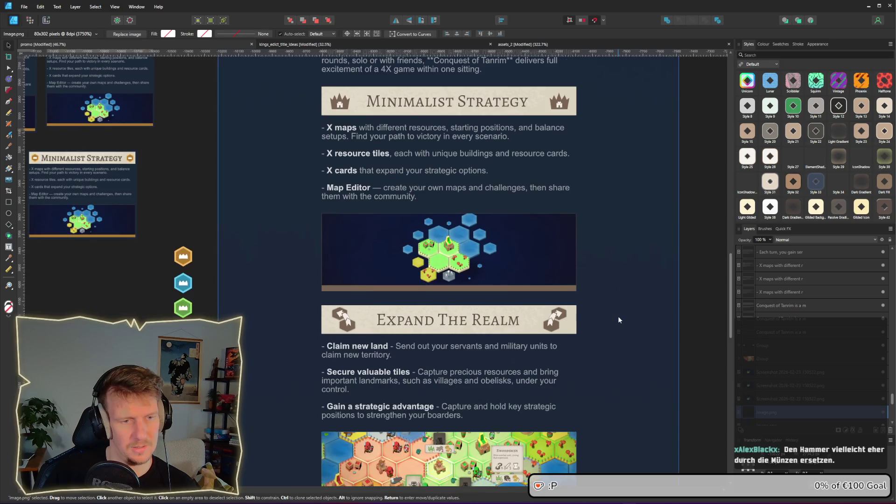
- Shrink the first map's dark backing to a thin bar above the brown strip
scroll(618, 316, up, 2)
click(527, 320)
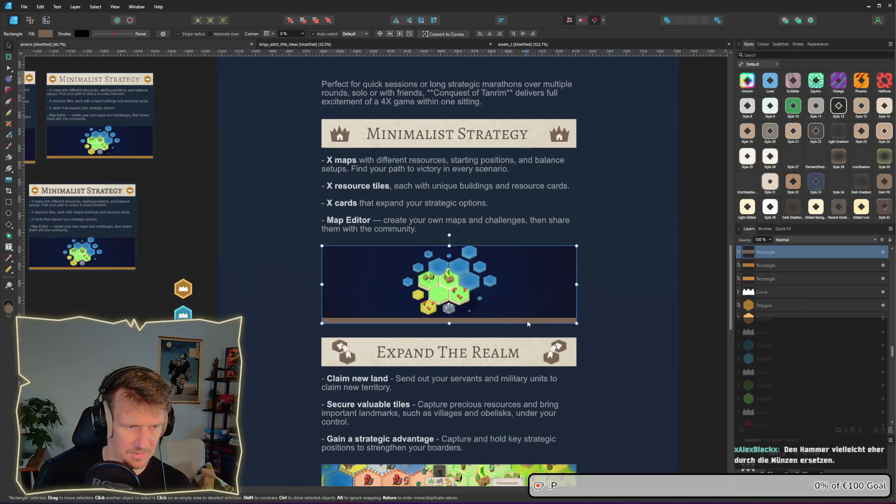
drag(449, 245, 448, 317)
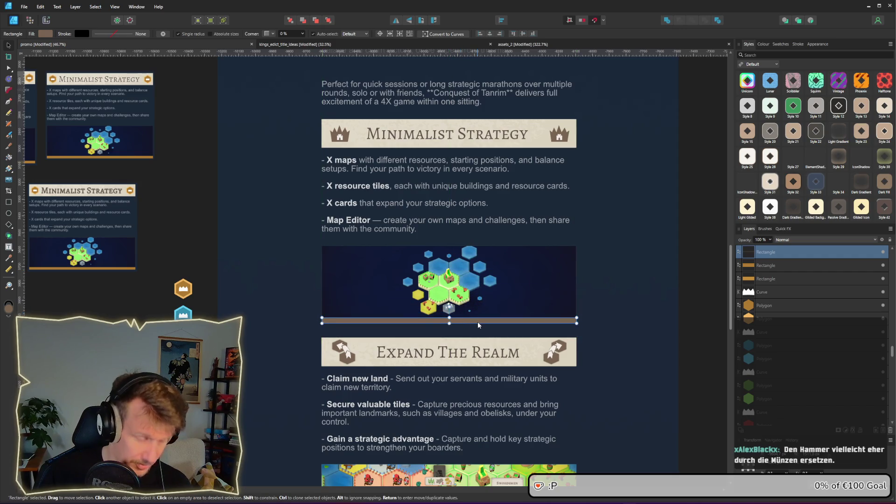
- Move the blue bar under the second map up behind the map image
scroll(477, 321, down, 5)
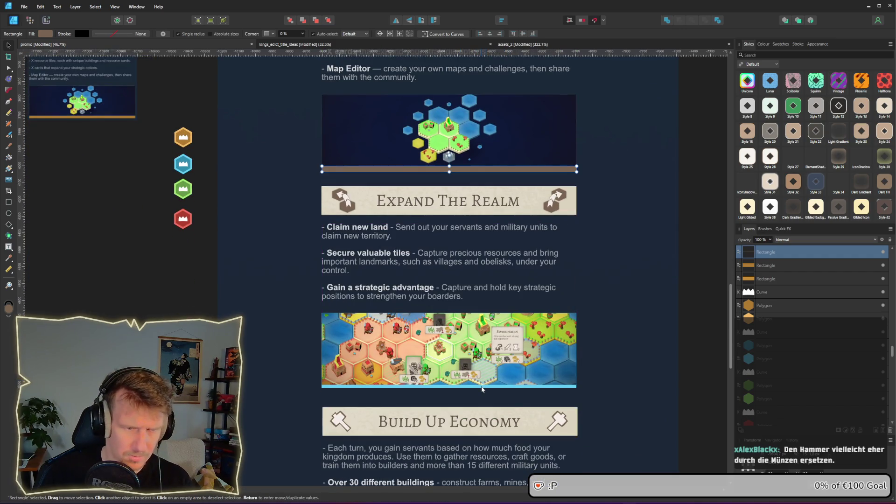
click(483, 386)
mouse_move(482, 389)
mouse_down()
mouse_move(376, 169)
mouse_move(452, 390)
mouse_move(474, 390)
mouse_up()
click(583, 385)
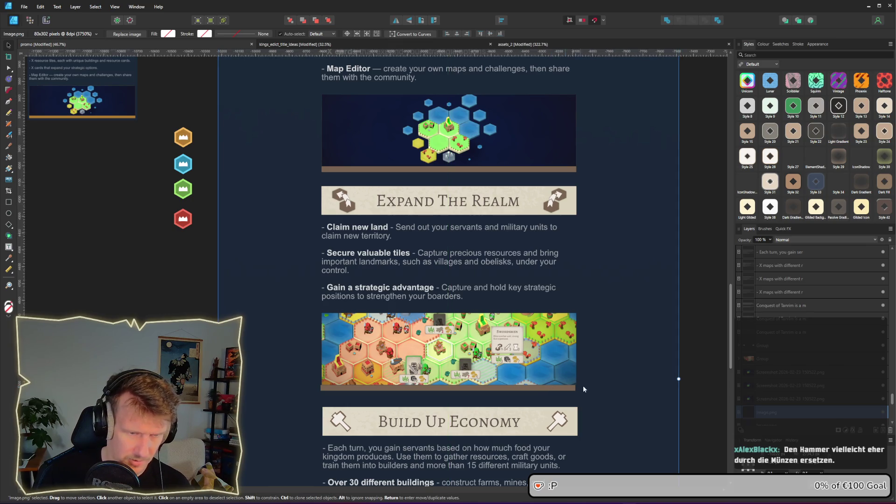
click(555, 388)
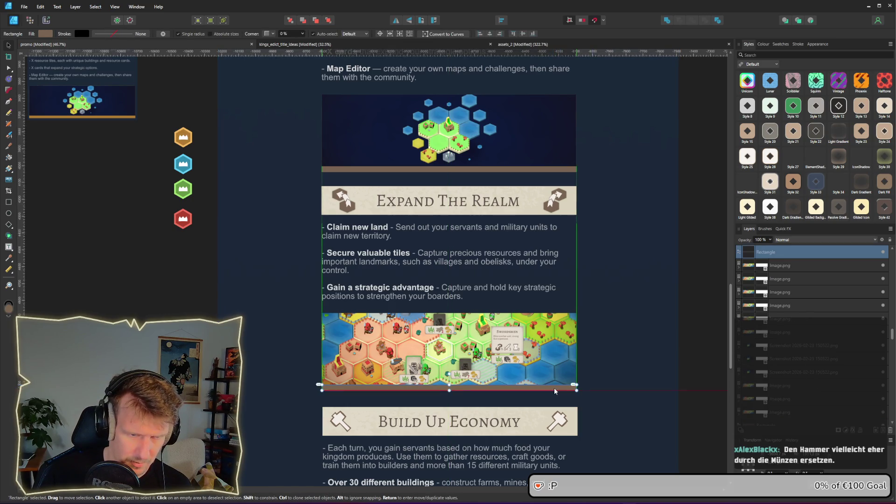
click(583, 387)
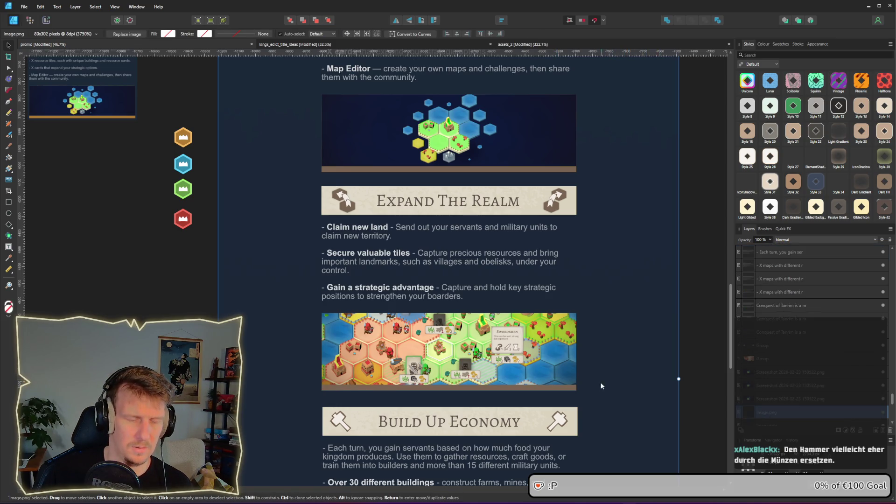
scroll(469, 320, down, 1)
click(452, 346)
scroll(452, 345, down, 4)
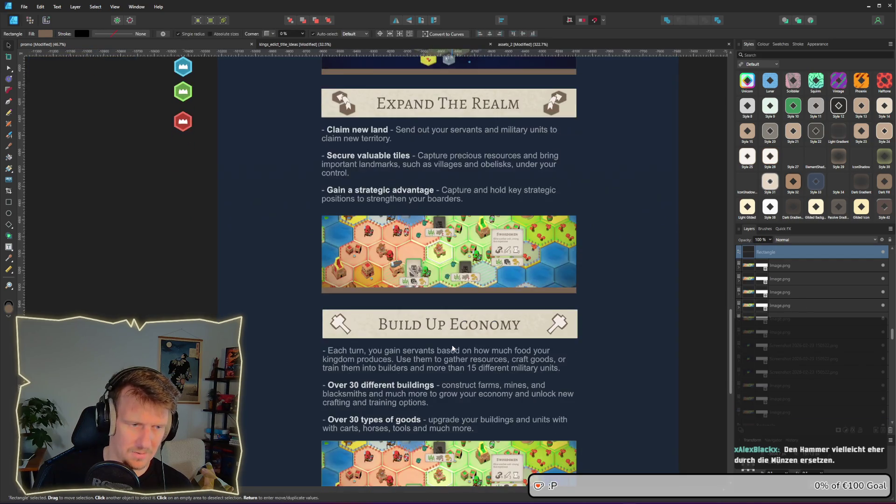
- Draw a thin bar along the map image's bottom edge with a darker sampled brown fill
scroll(449, 331, up, 3)
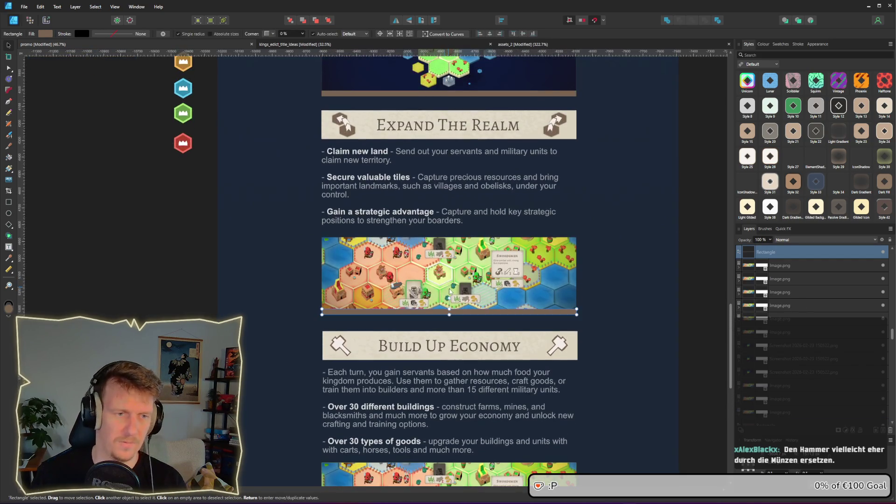
click(449, 288)
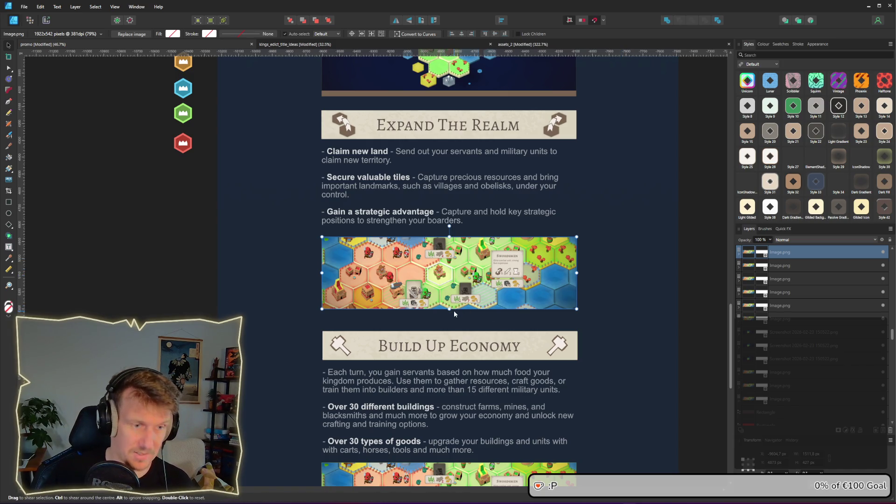
key(m)
drag(455, 309, 522, 313)
click(50, 35)
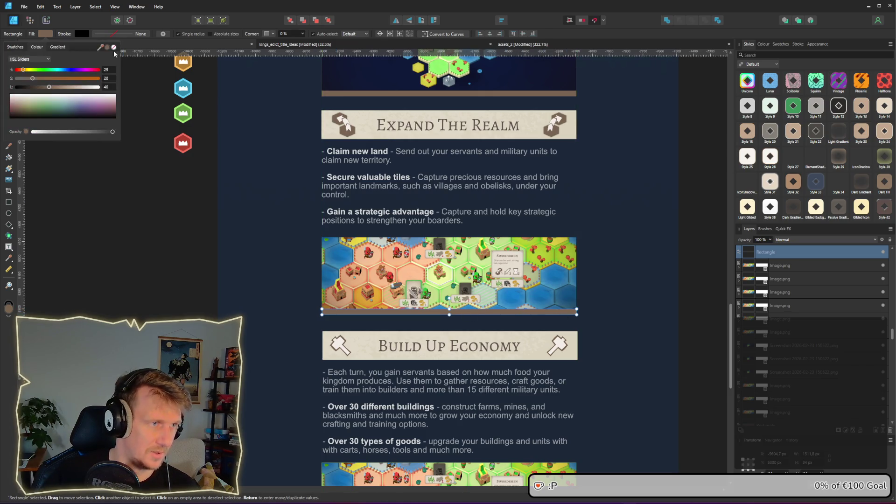
drag(99, 47, 451, 182)
drag(422, 127, 423, 126)
scroll(528, 163, up, 3)
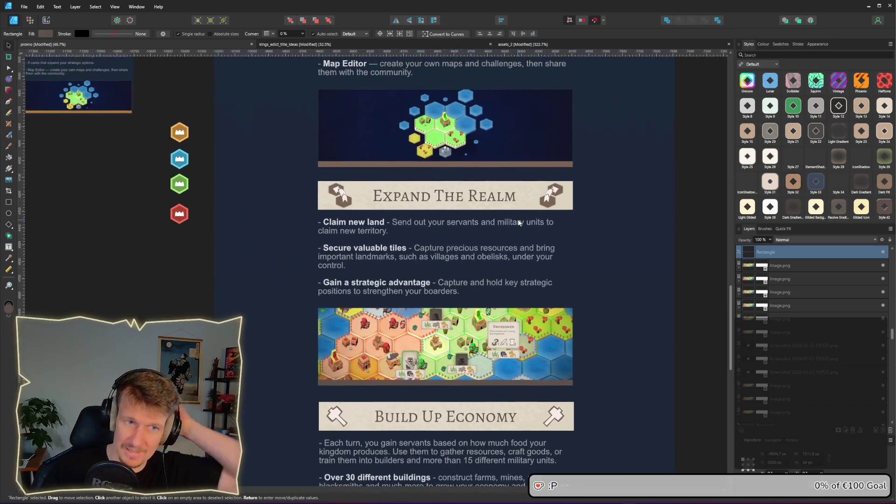
click(699, 273)
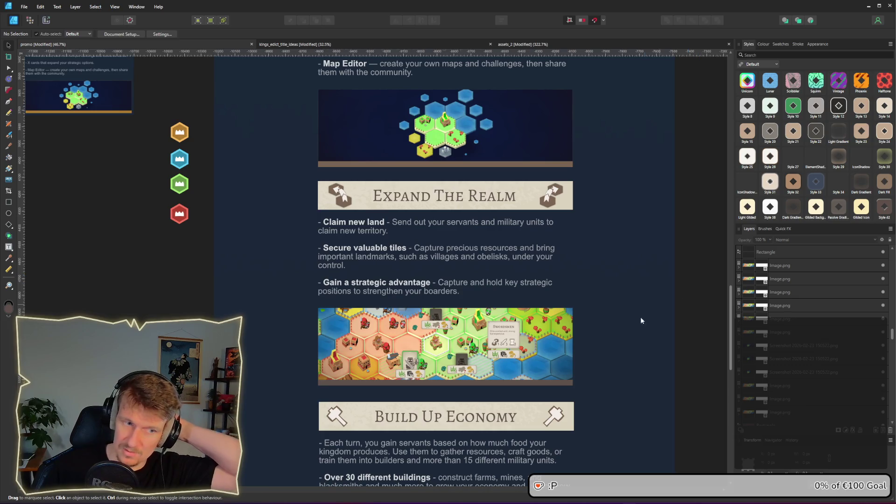
- Shorten the bar under the Expand The Realm map and darken its fill to about L 26
click(494, 383)
ctrl+scroll(494, 383, up, 1)
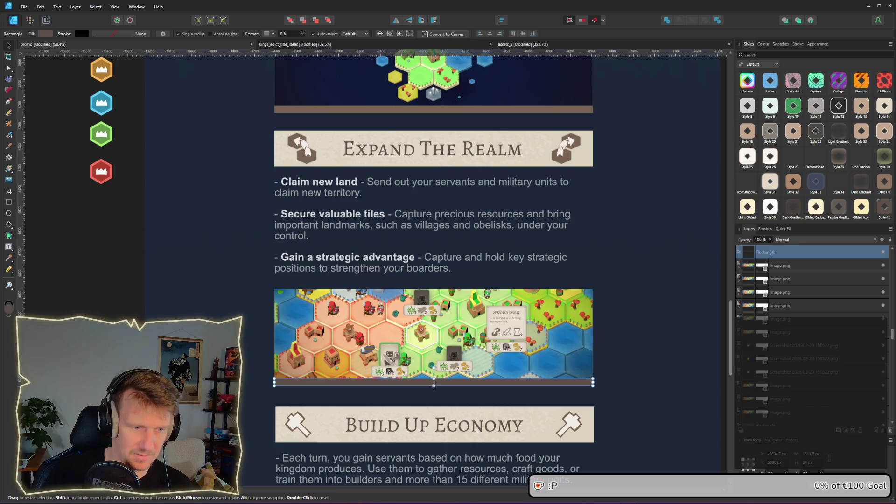
drag(434, 385, 434, 381)
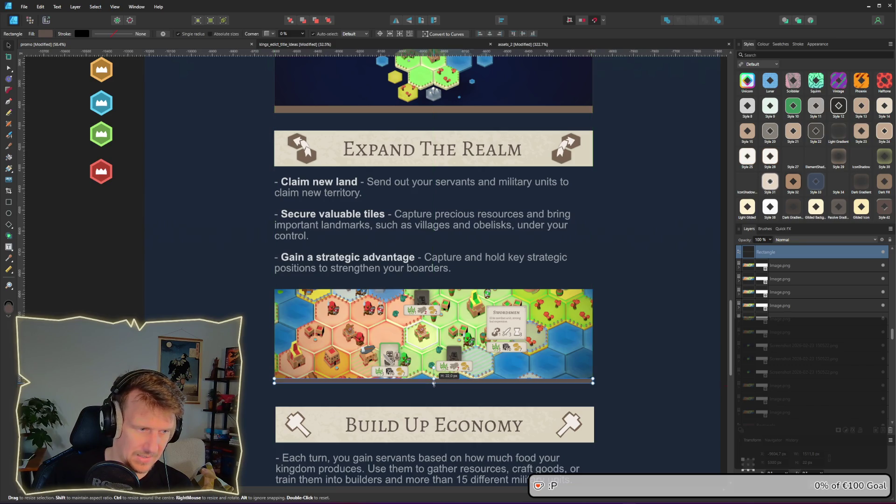
click(46, 34)
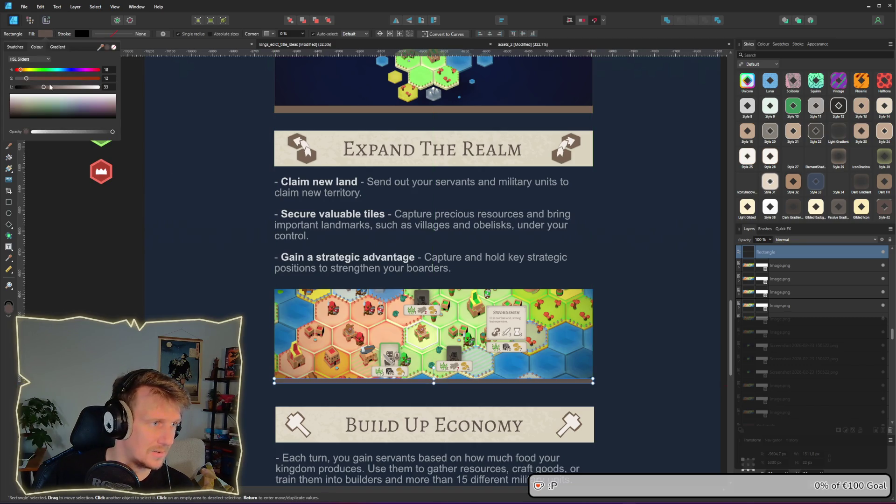
drag(51, 87, 40, 88)
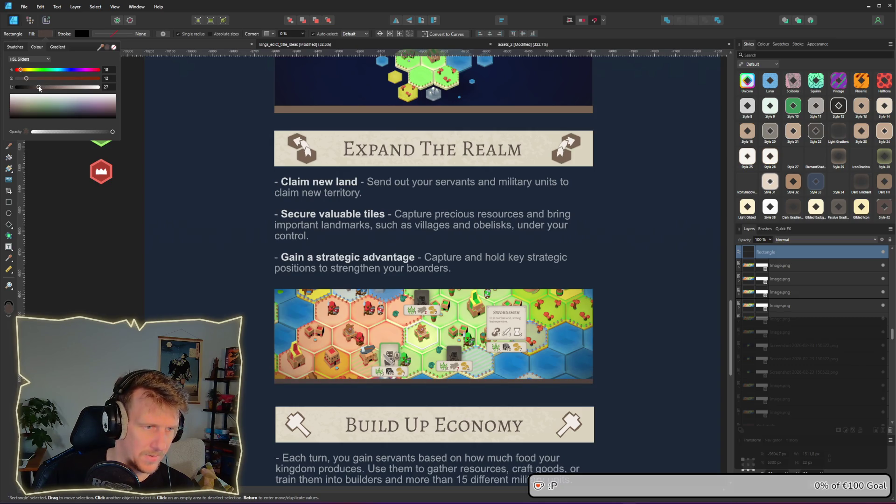
drag(39, 88, 38, 88)
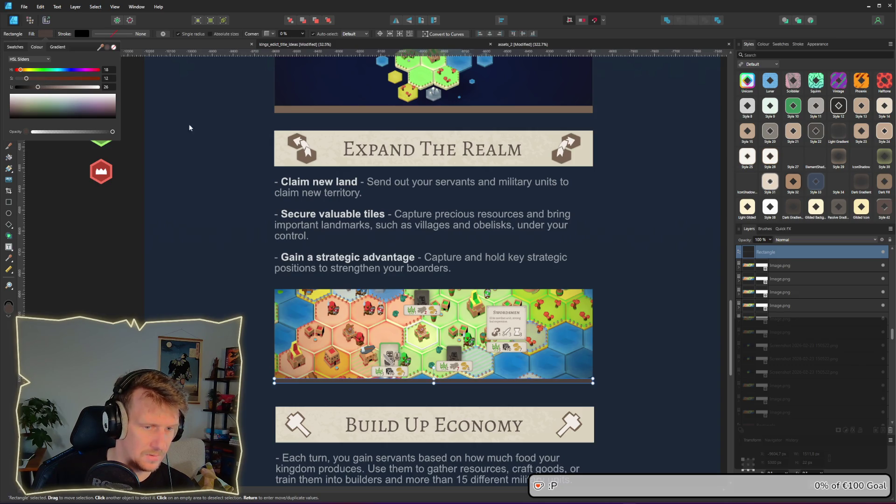
click(623, 251)
scroll(622, 251, down, 4)
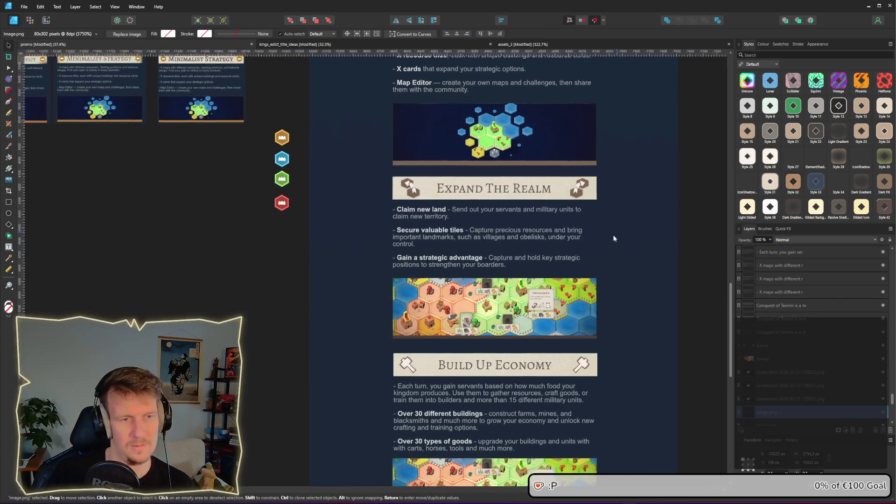
- Move the thin bar beneath the Minimalist Strategy map and lower its saturation from 12 to 8
click(465, 208)
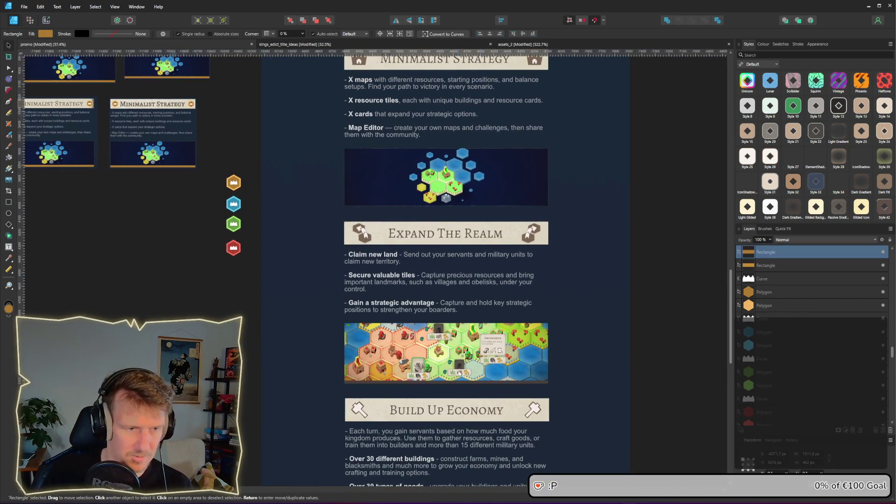
click(411, 382)
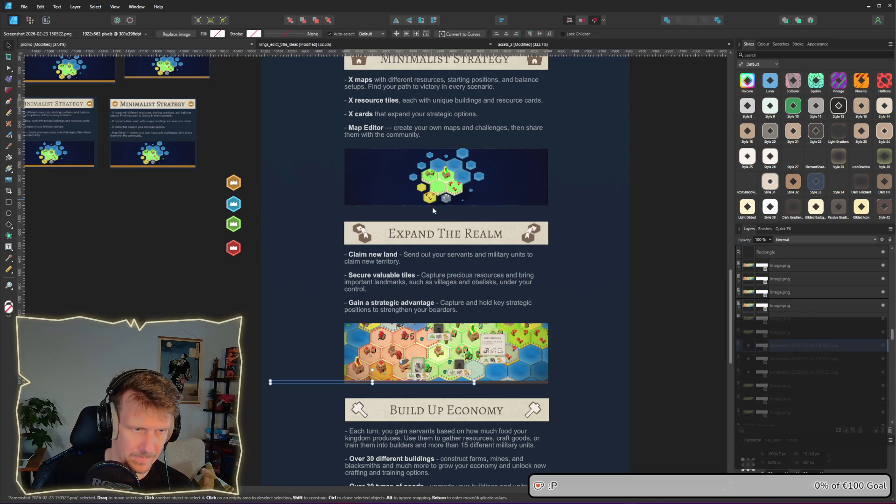
mouse_move(317, 382)
mouse_down()
mouse_move(335, 365)
mouse_move(391, 205)
mouse_up()
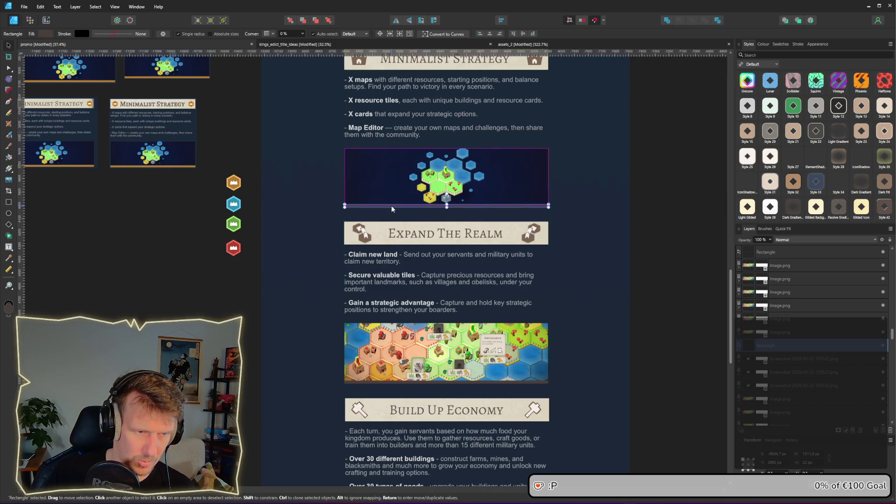
scroll(391, 206, up, 3)
scroll(380, 207, down, 3)
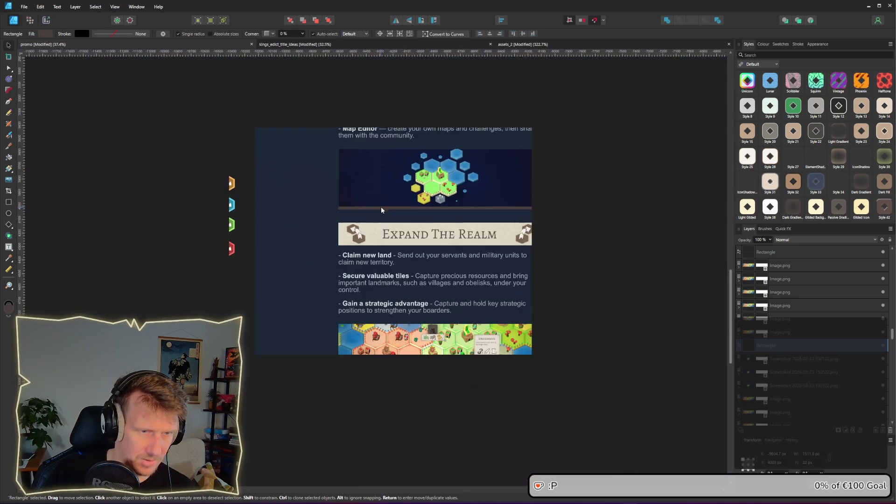
scroll(383, 219, up, 1)
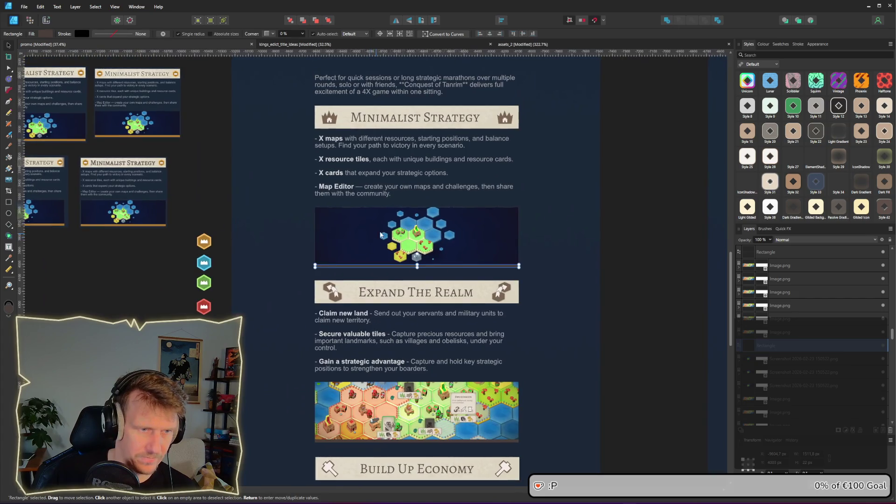
click(45, 34)
drag(26, 80, 34, 89)
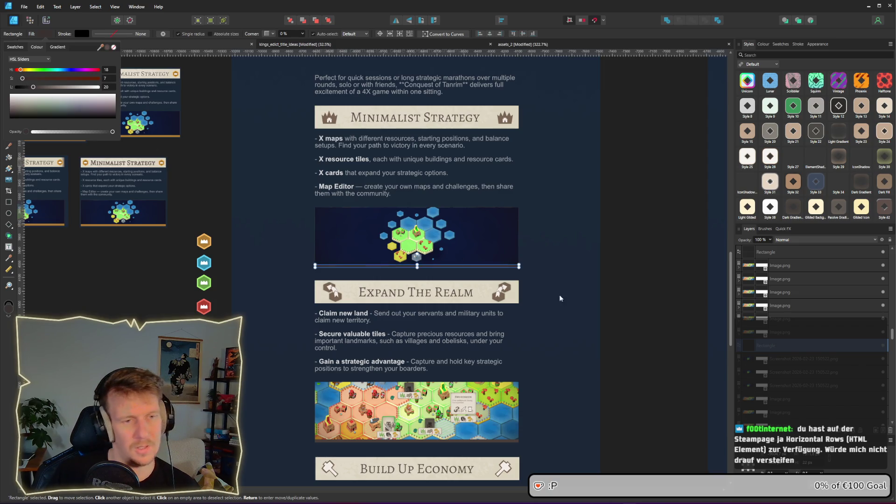
click(606, 308)
scroll(477, 264, up, 1)
scroll(433, 175, up, 2)
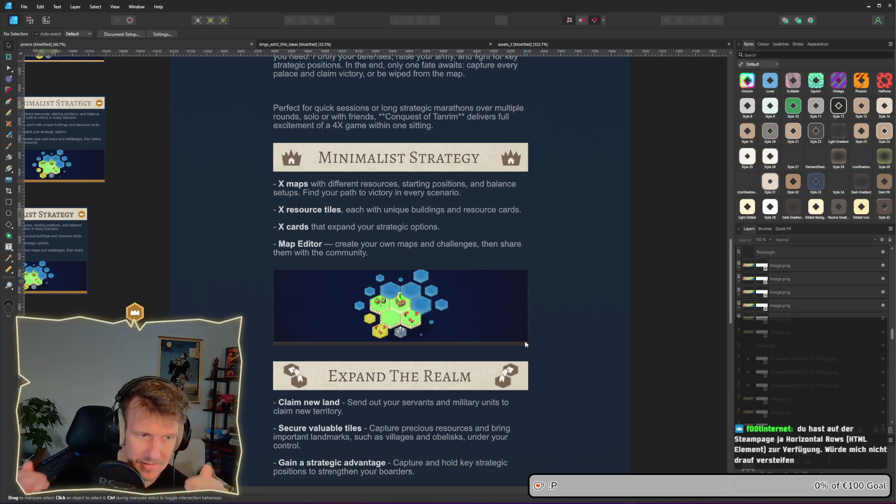
scroll(429, 364, down, 1)
scroll(418, 344, down, 3)
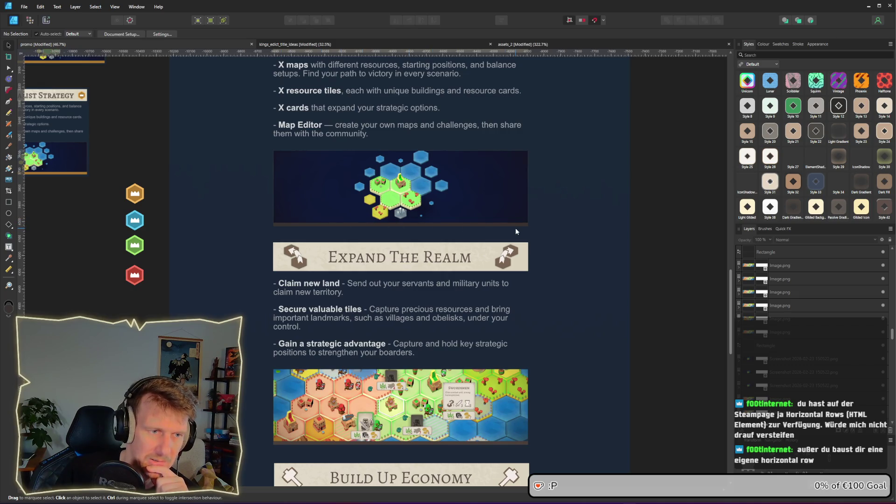
scroll(516, 230, up, 1)
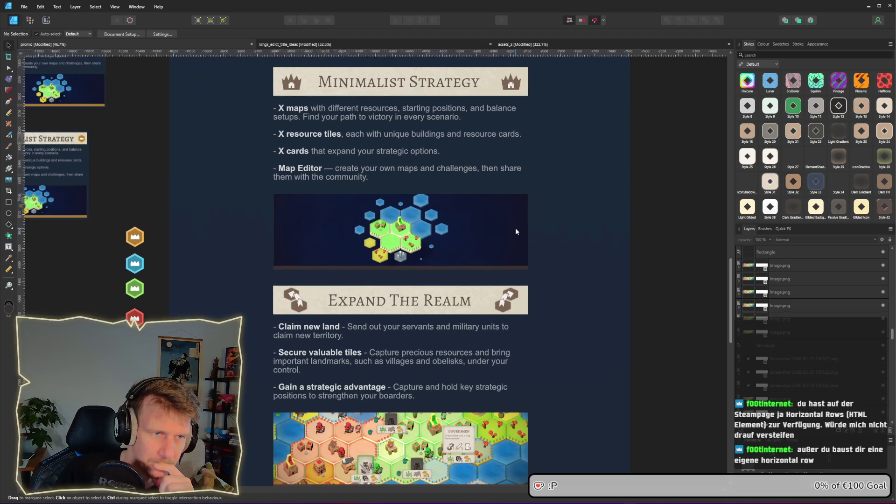
scroll(515, 230, down, 3)
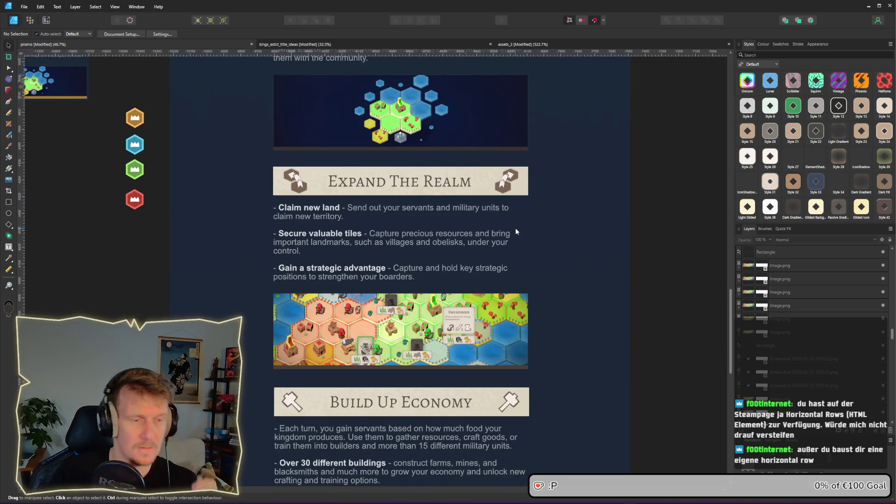
click(408, 149)
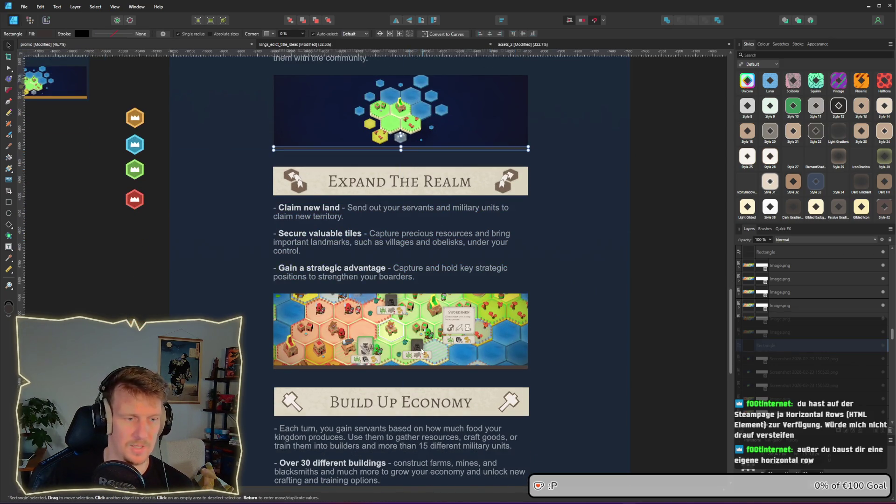
- Replace the Expand The Realm map's old strip with a copy of the thin dark bar
scroll(413, 247, down, 1)
click(416, 345)
key(Delete)
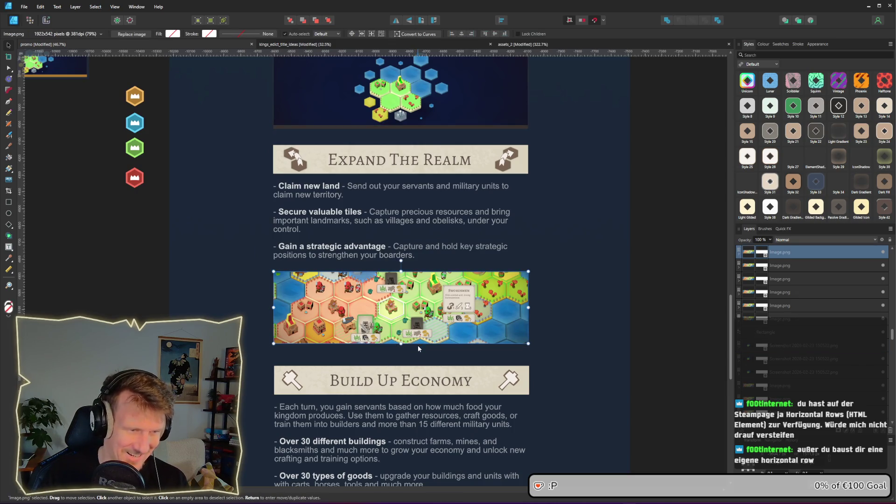
click(308, 126)
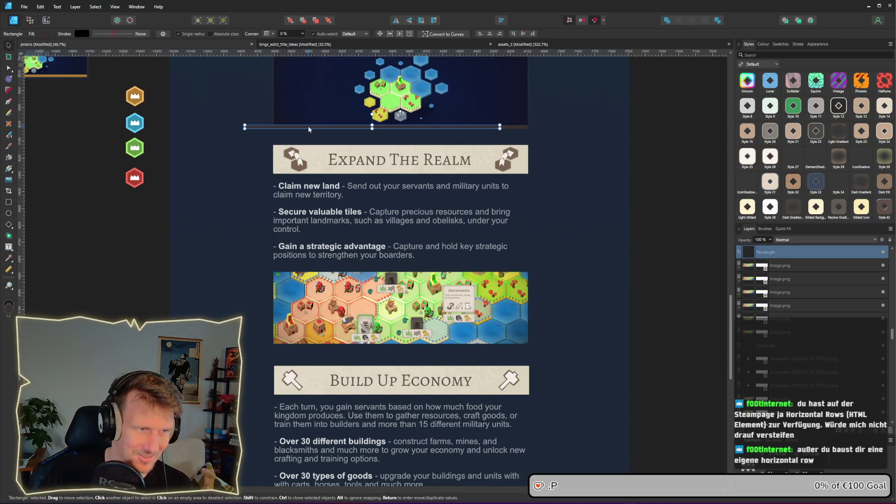
drag(308, 126, 338, 344)
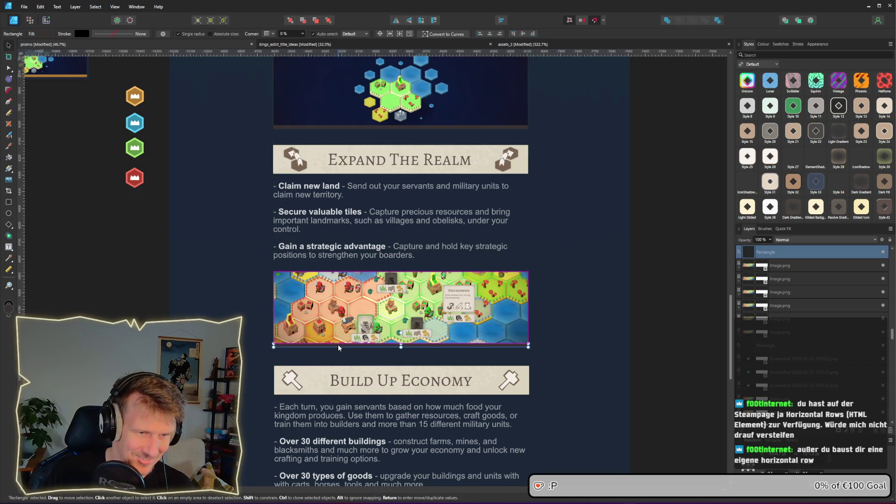
click(550, 356)
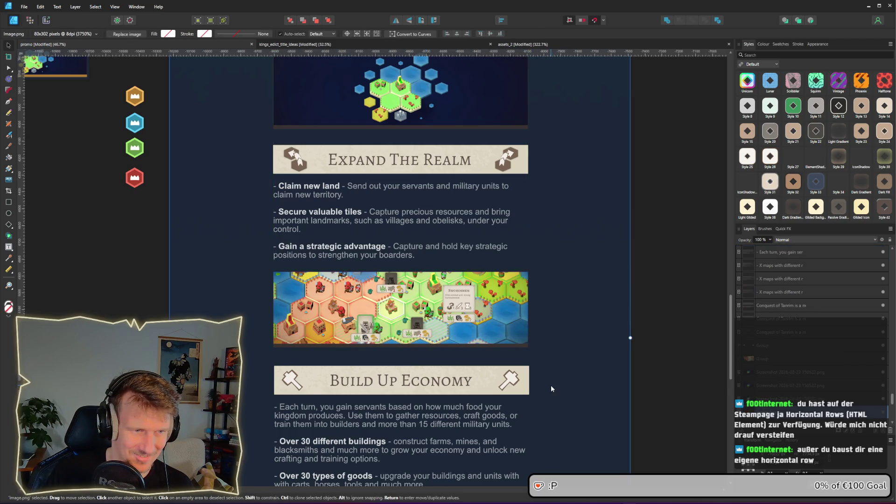
- Replace the green strip under the Build Up Economy map with the thin dark bar
scroll(551, 384, down, 5)
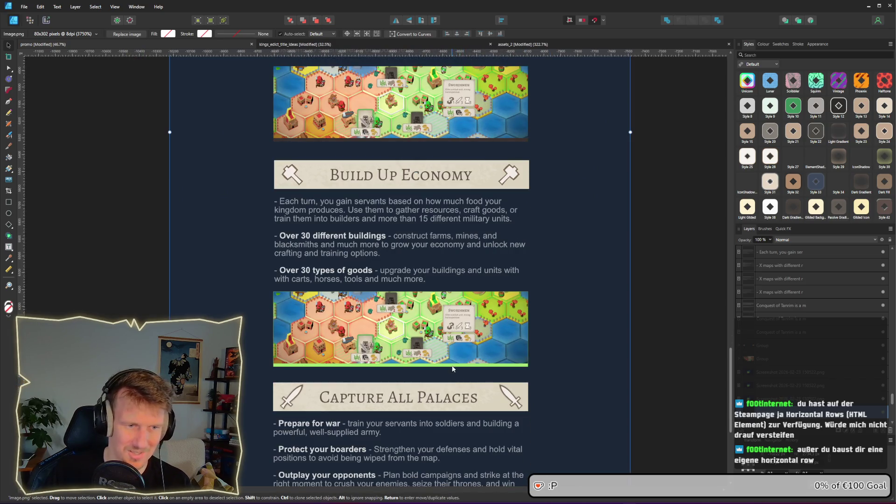
click(439, 365)
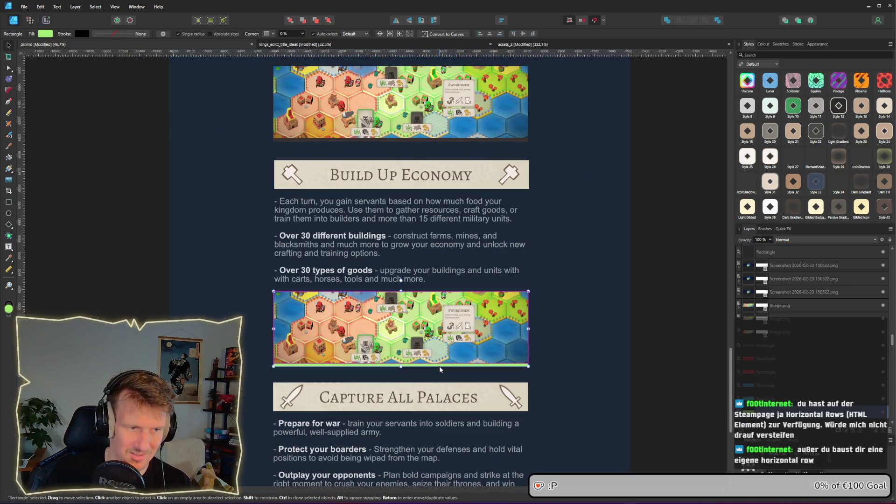
key(Delete)
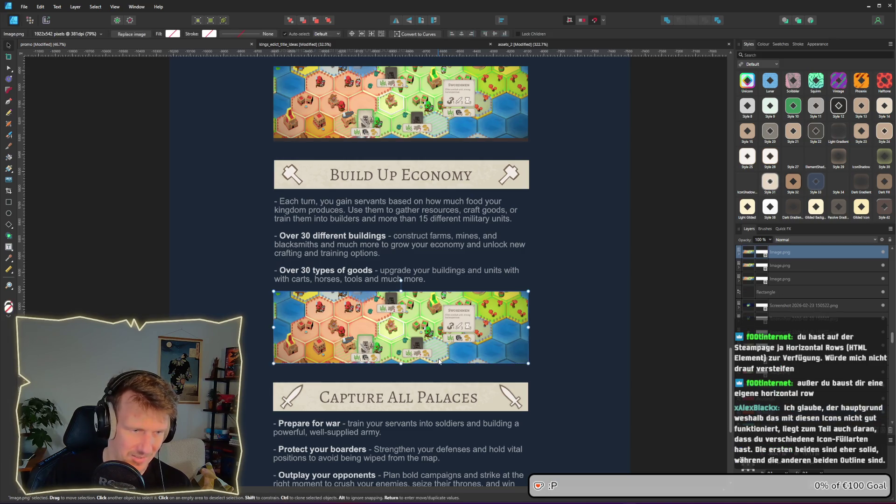
key(ctrl+z)
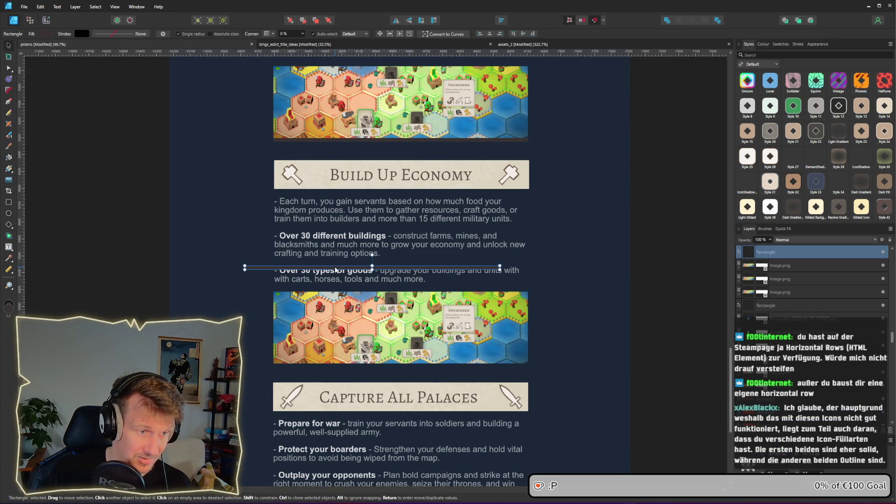
mouse_move(329, 264)
mouse_down()
mouse_move(364, 378)
mouse_move(364, 364)
mouse_up()
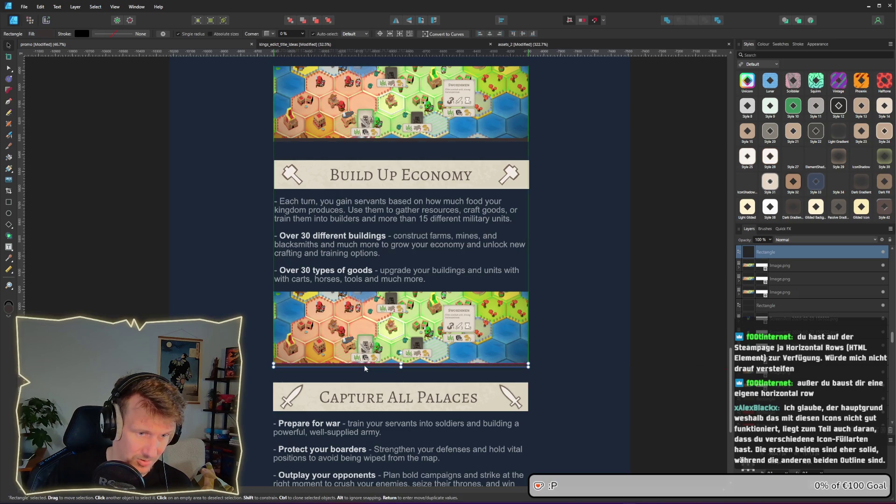
click(546, 370)
- Place the thin dark bar on the Capture All Palaces map's bottom edge, replacing the red strip
scroll(547, 374, down, 5)
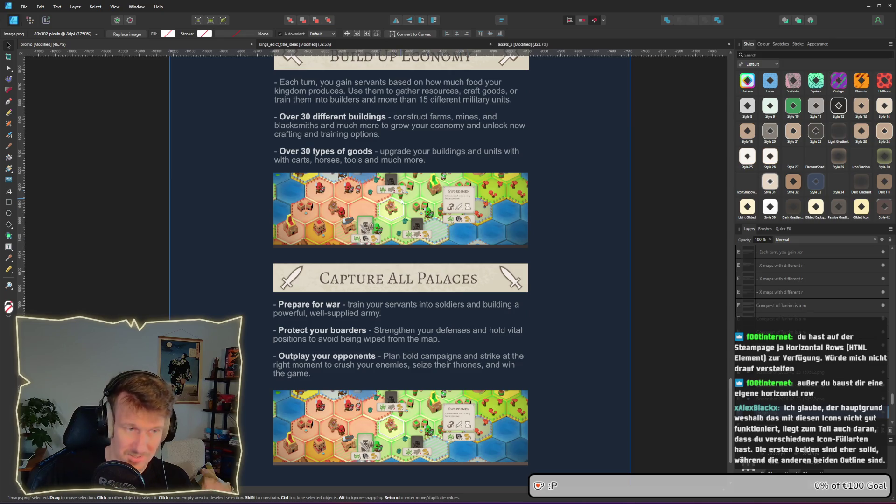
scroll(391, 402, down, 2)
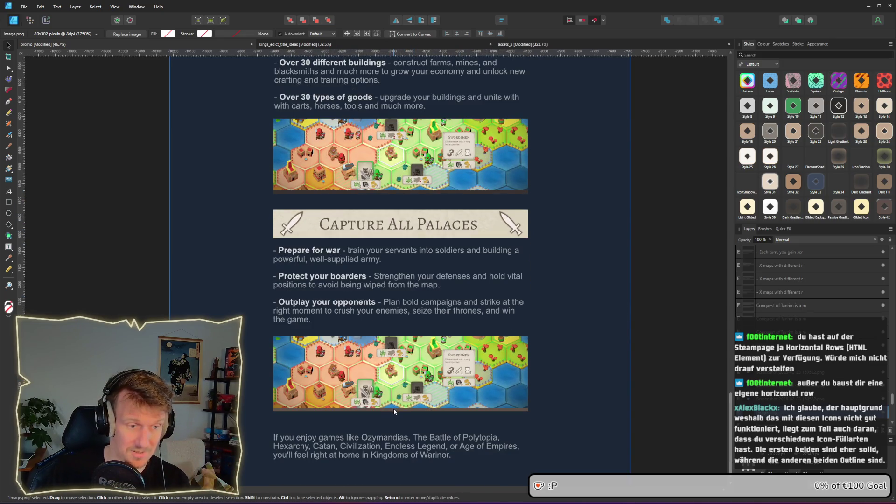
click(393, 408)
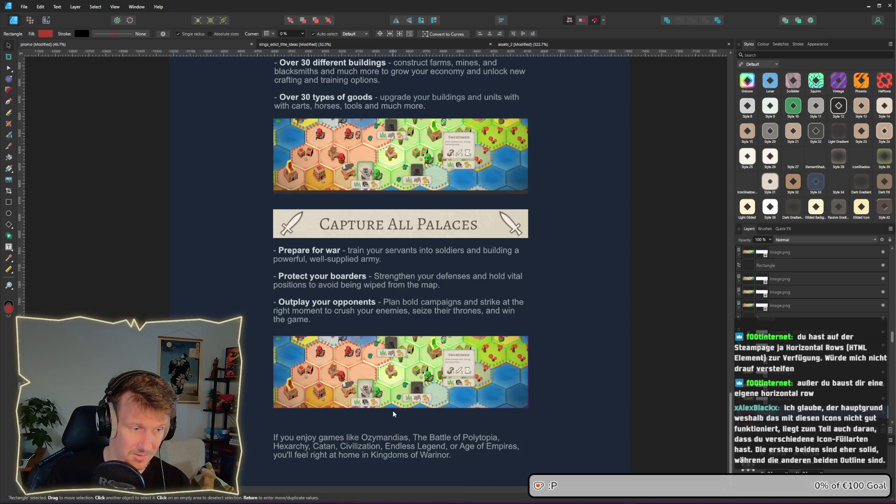
click(355, 268)
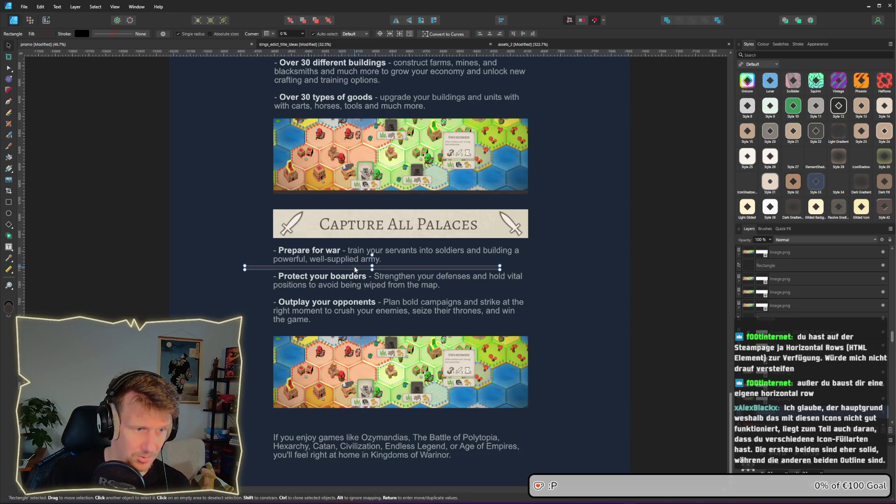
drag(354, 269, 382, 409)
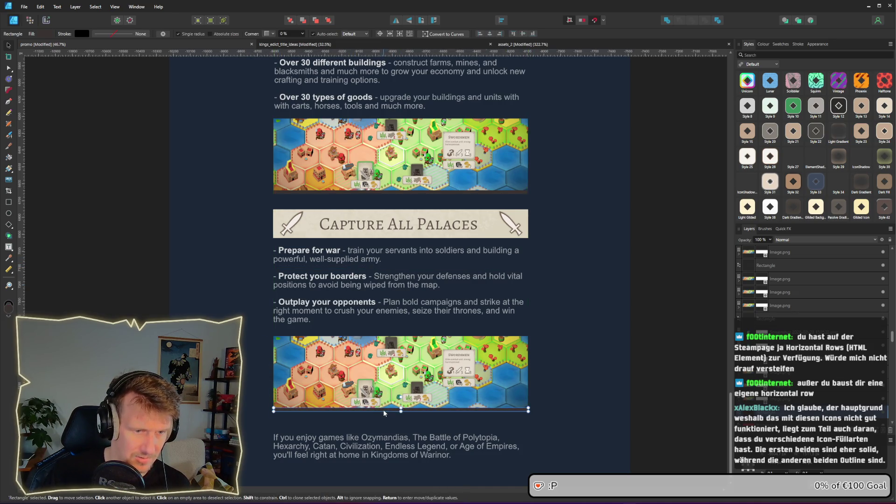
click(563, 369)
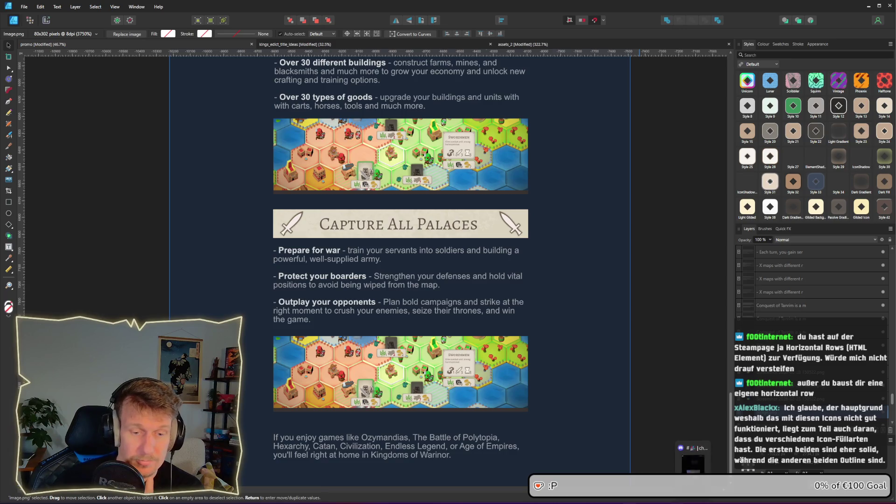
click(653, 495)
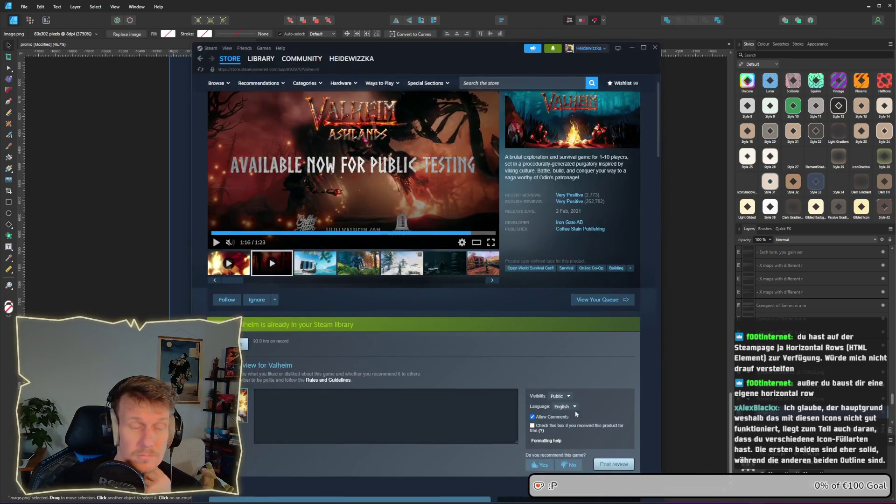
- Scroll the Valheim page to About This Game, narrow the Steam window and start a store search
scroll(392, 284, down, 4)
scroll(393, 285, down, 20)
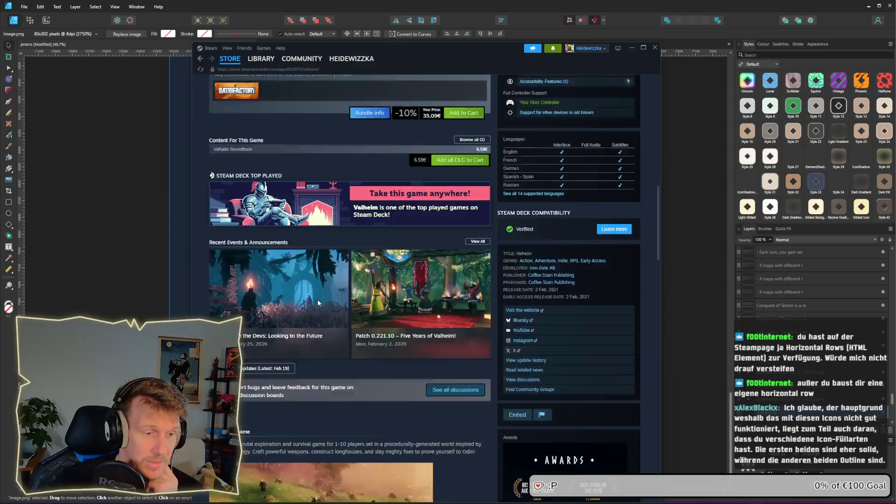
scroll(327, 273, up, 3)
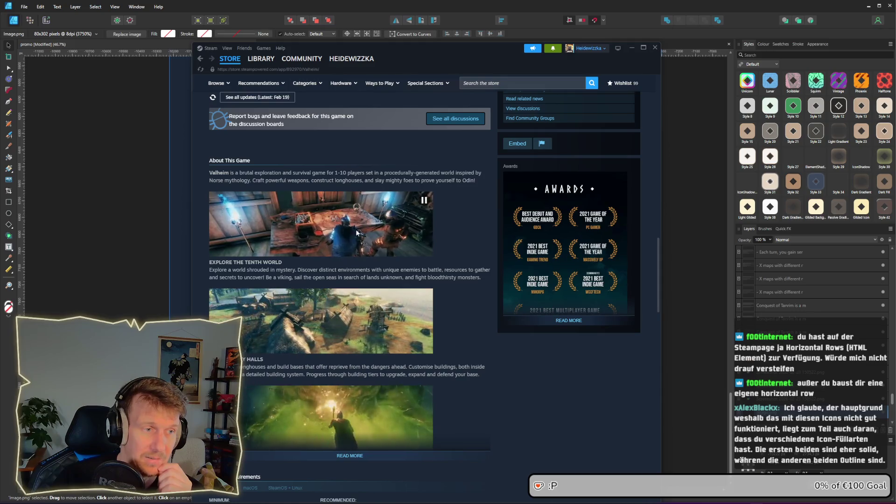
mouse_move(662, 215)
mouse_down()
mouse_move(644, 214)
mouse_move(690, 215)
mouse_move(556, 215)
mouse_move(726, 219)
mouse_move(425, 220)
mouse_move(564, 241)
mouse_move(556, 236)
mouse_move(677, 232)
mouse_up()
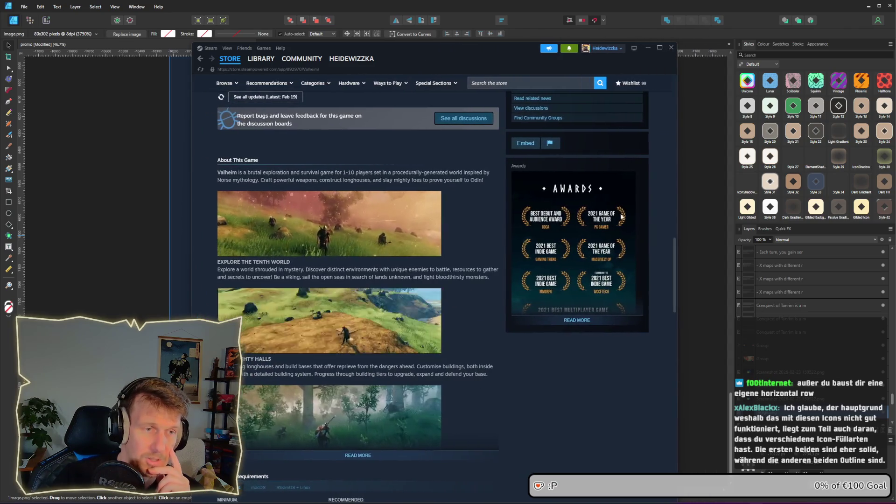
click(554, 82)
- Search Steam for Thronefall and open its store page
text(t)
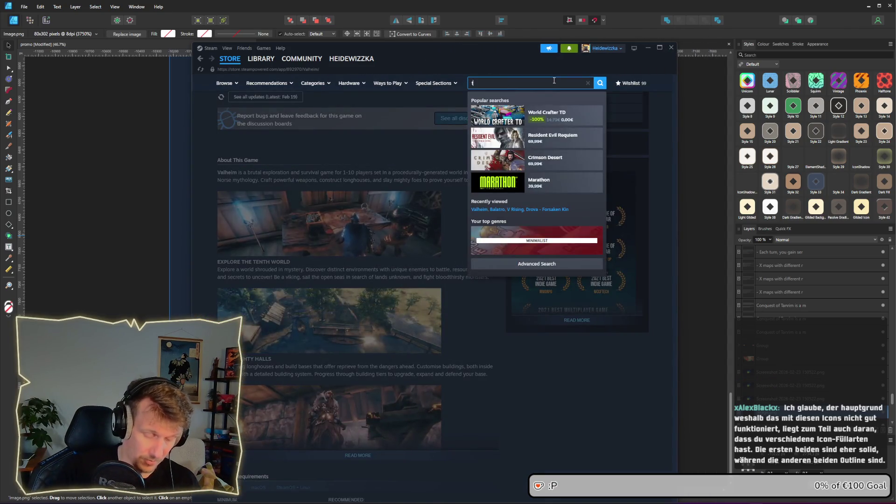
text(hronef)
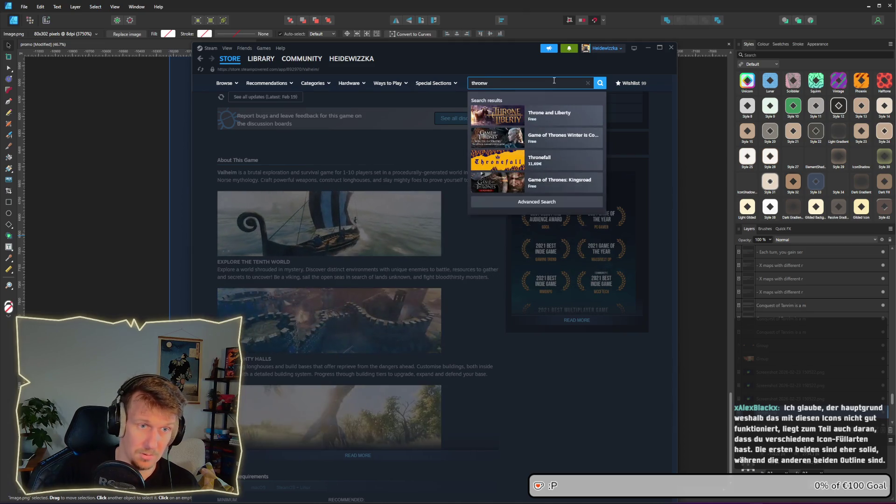
text(a)
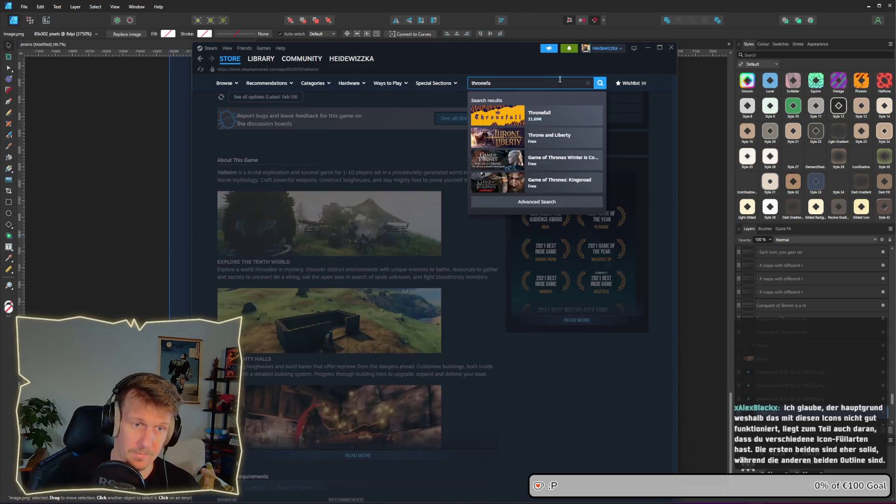
click(555, 124)
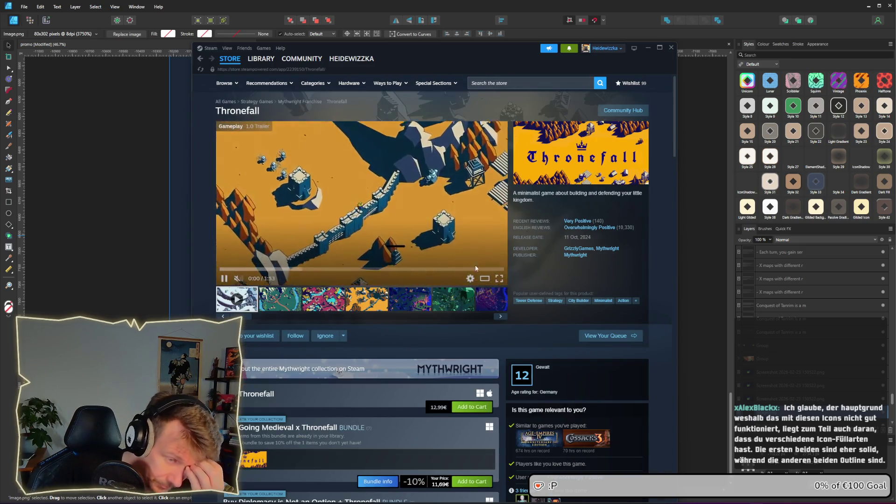
scroll(443, 280, down, 15)
scroll(443, 281, down, 5)
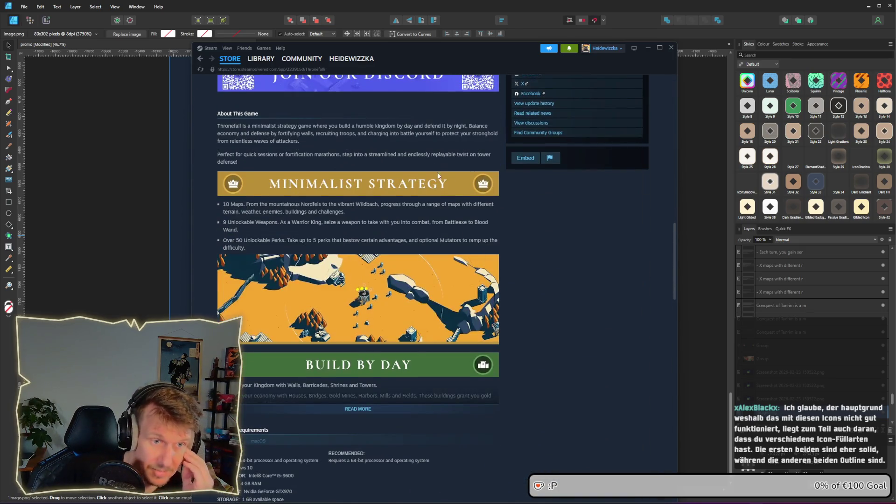
- Resize the Steam window to compare the store page layout at different widths
mouse_move(677, 234)
mouse_down()
mouse_move(521, 229)
mouse_move(703, 227)
mouse_up()
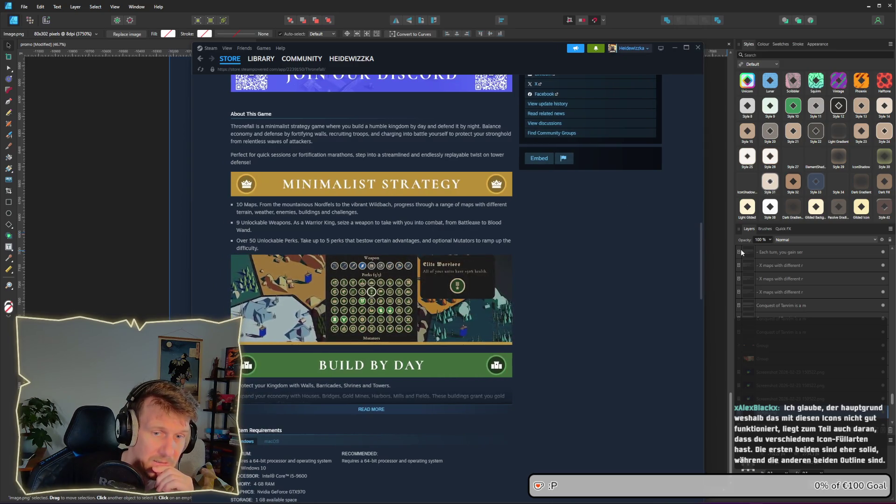
mouse_move(702, 235)
mouse_down()
mouse_move(492, 236)
mouse_move(877, 219)
mouse_move(826, 209)
mouse_move(840, 206)
mouse_move(555, 200)
mouse_up()
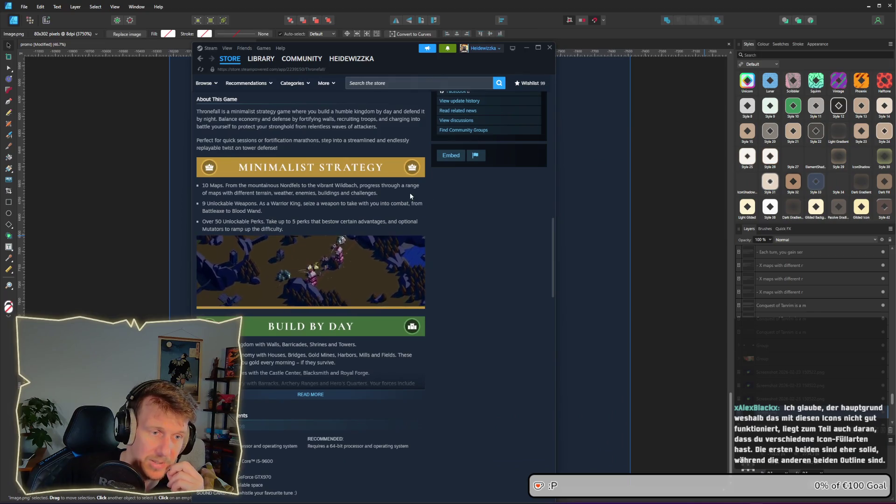
scroll(420, 224, down, 3)
scroll(377, 259, up, 1)
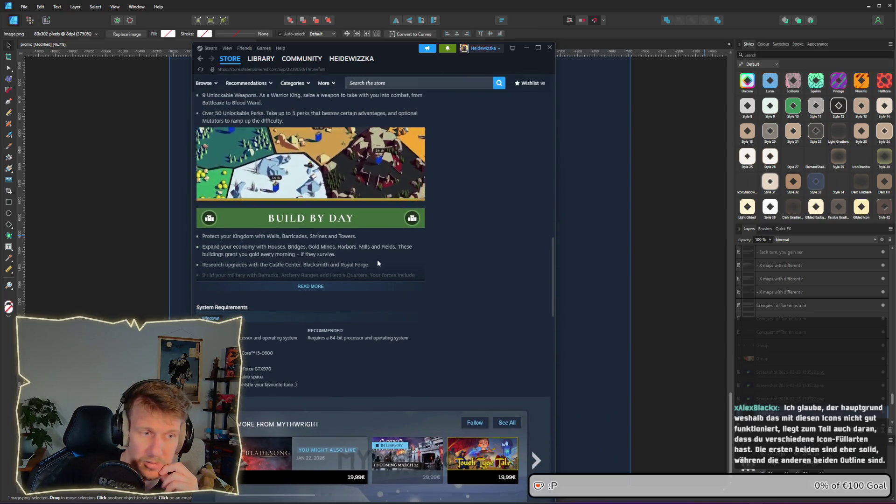
scroll(342, 215, up, 2)
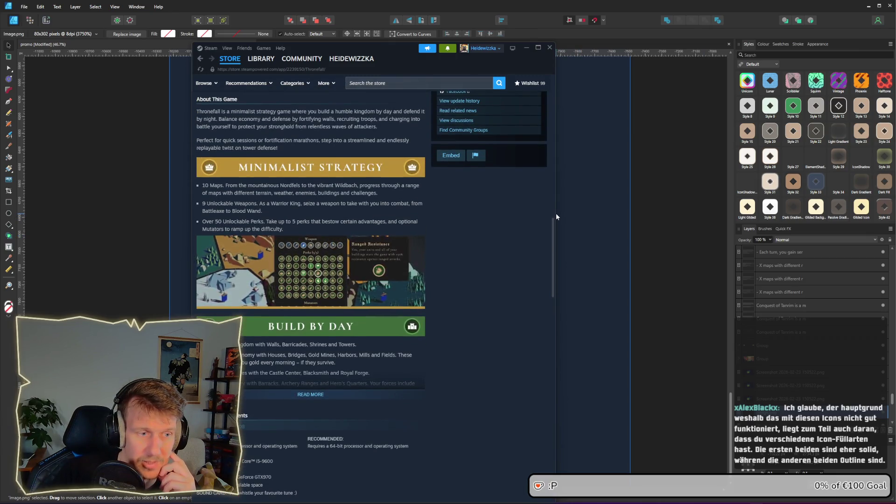
mouse_move(555, 213)
mouse_down()
mouse_move(704, 208)
mouse_move(553, 200)
mouse_up()
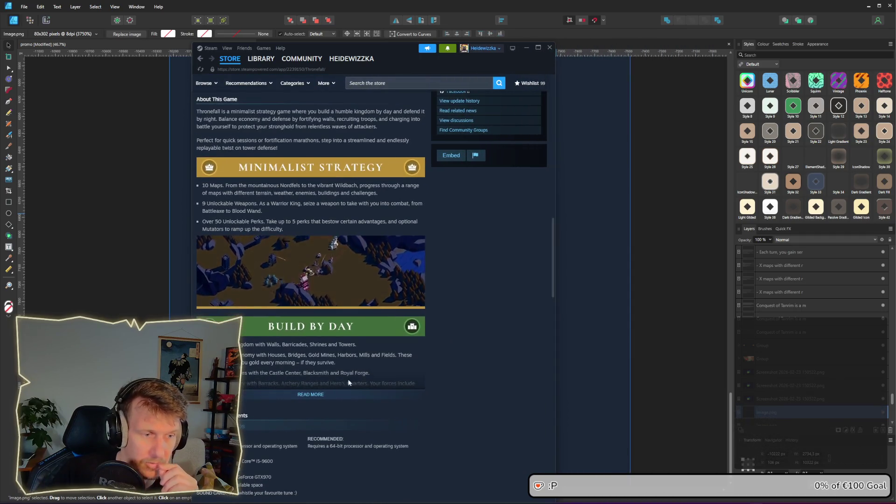
- Expand the full description, study the Build By Day and Defend By Night banners, then minimize Steam
click(310, 395)
scroll(322, 364, down, 4)
scroll(321, 364, down, 1)
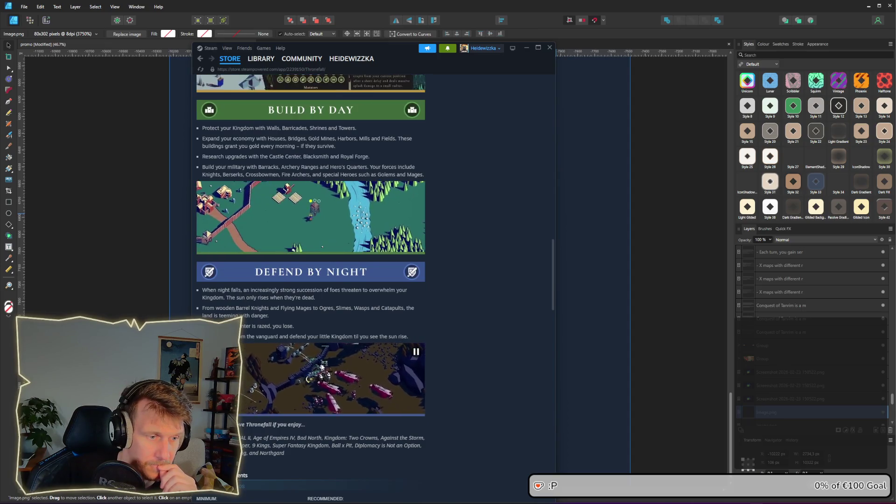
scroll(321, 366, up, 7)
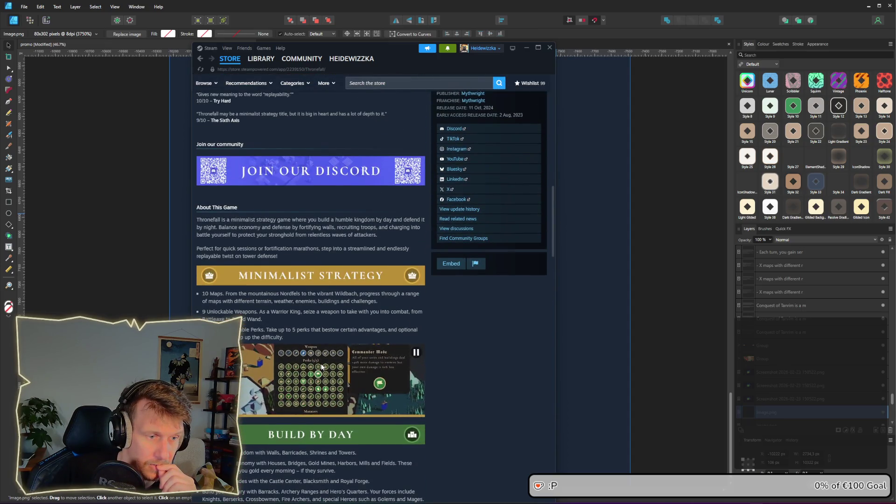
scroll(321, 367, up, 6)
scroll(321, 367, down, 8)
scroll(322, 368, down, 4)
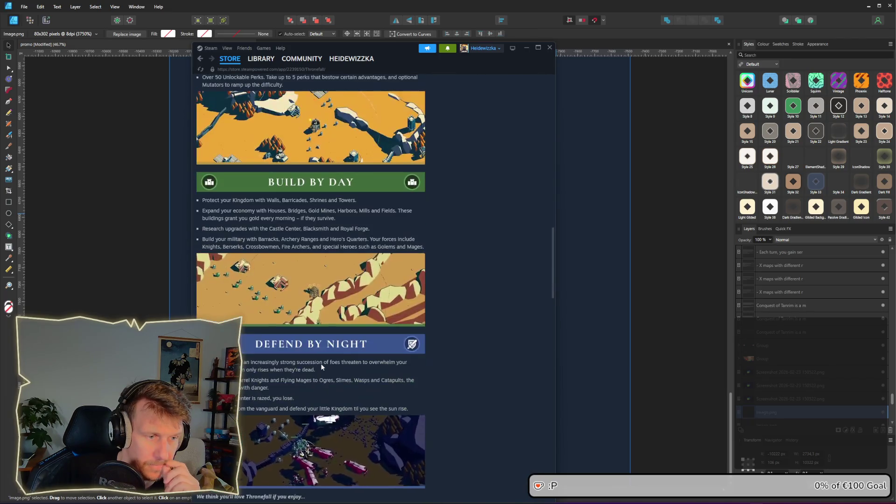
scroll(322, 364, down, 5)
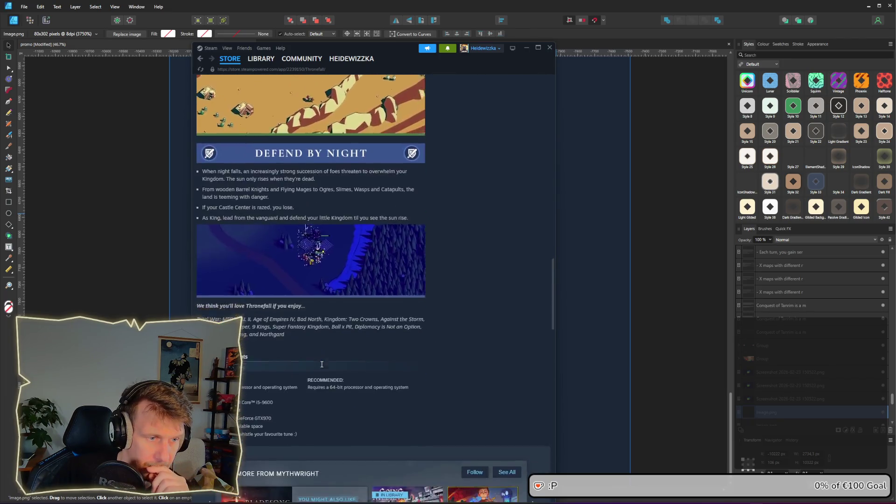
scroll(321, 291, up, 3)
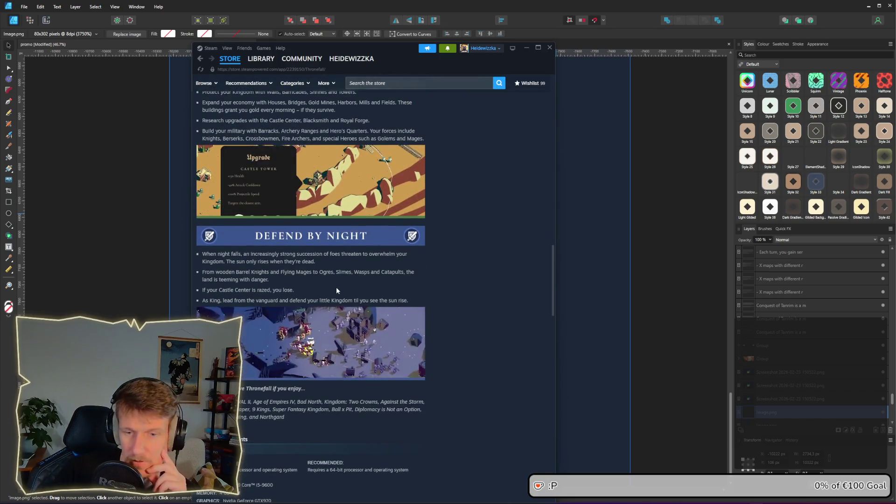
click(526, 48)
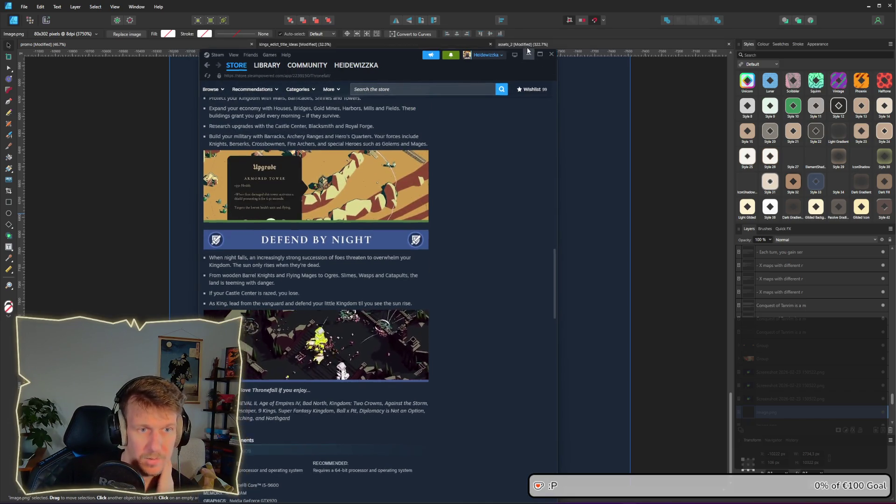
scroll(555, 242, up, 1)
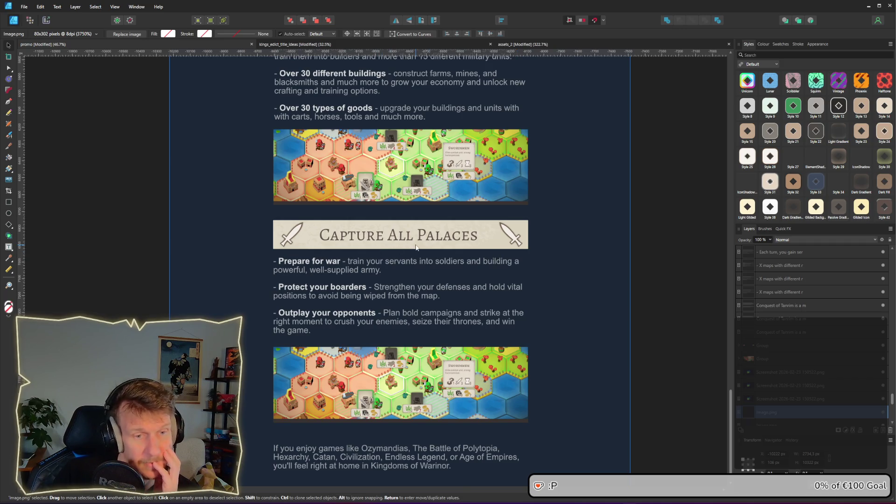
key(alt+Tab)
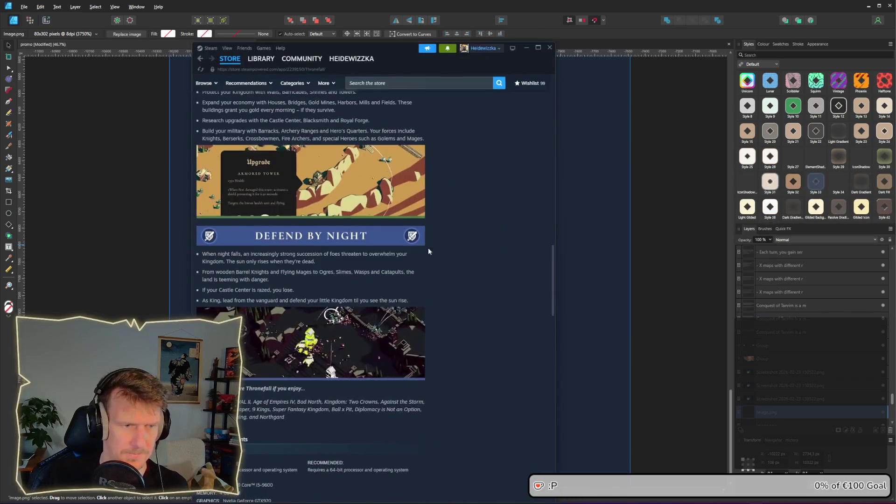
mouse_move(555, 236)
mouse_down()
mouse_move(736, 230)
mouse_move(555, 230)
mouse_up()
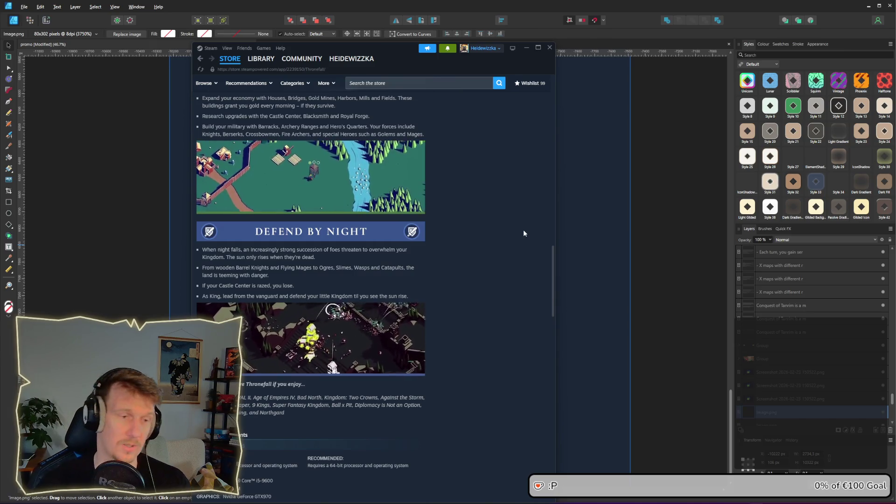
- Minimize Steam and scroll past Build Up Economy to the Minimalist Strategy banner's crown icon
click(527, 49)
scroll(521, 274, up, 2)
scroll(518, 280, up, 10)
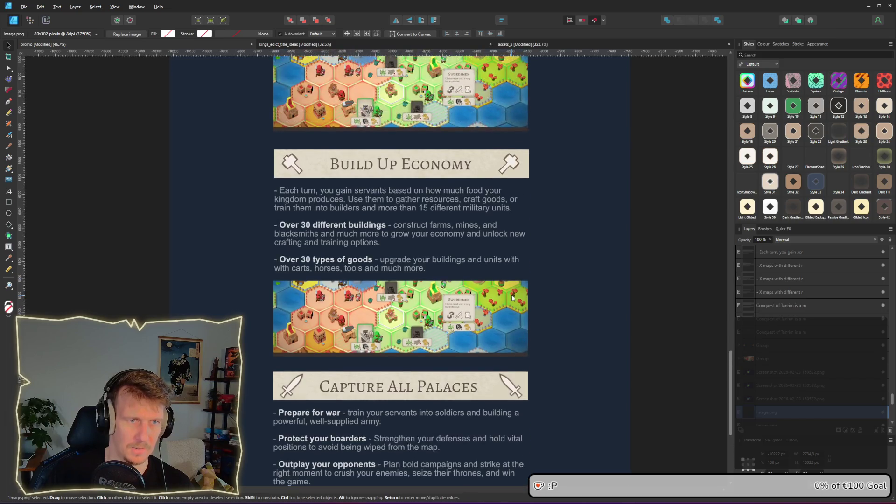
scroll(511, 298, up, 1)
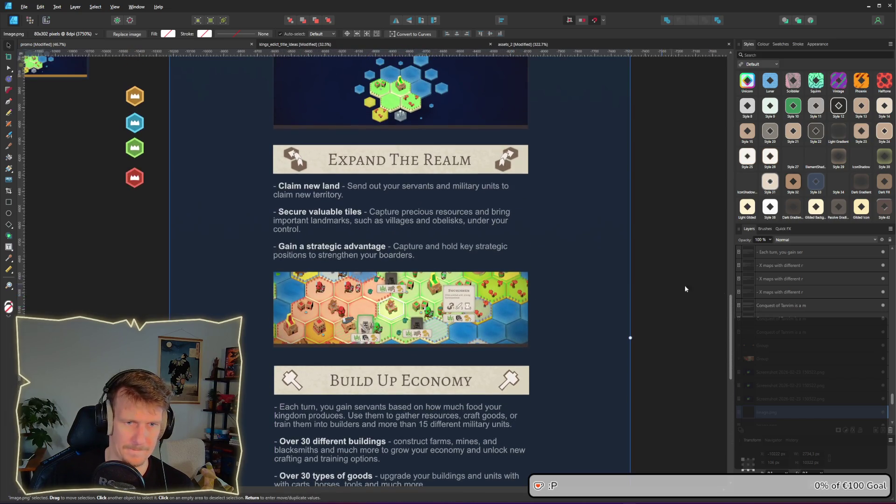
mouse_move(730, 308)
mouse_down()
mouse_move(726, 235)
mouse_move(722, 356)
mouse_move(715, 250)
mouse_move(712, 314)
mouse_move(706, 242)
mouse_move(709, 345)
mouse_up()
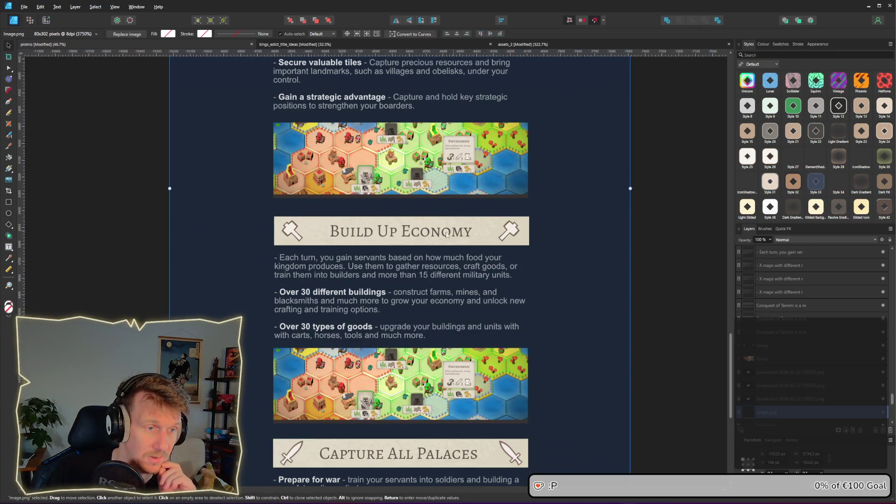
scroll(446, 233, up, 5)
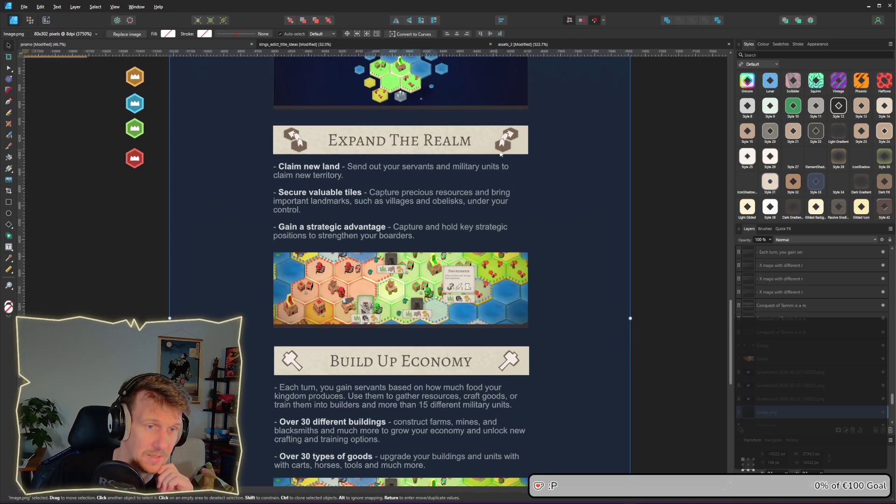
scroll(506, 141, up, 8)
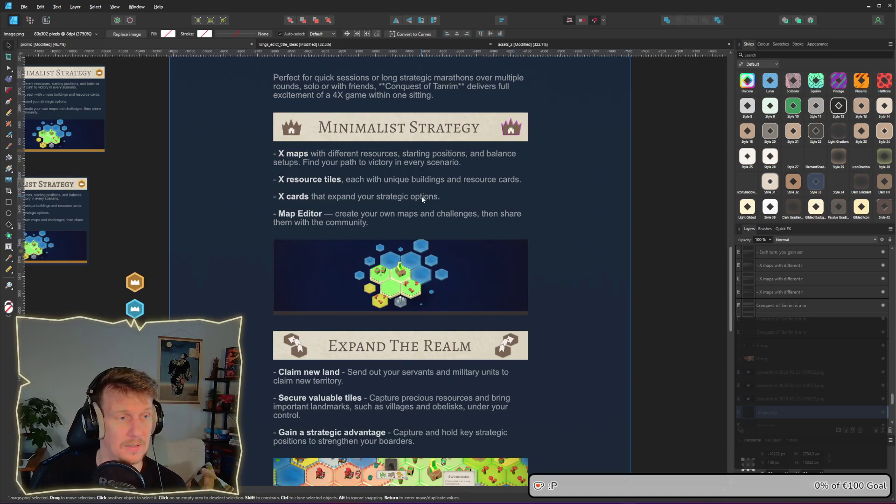
scroll(280, 96, up, 5)
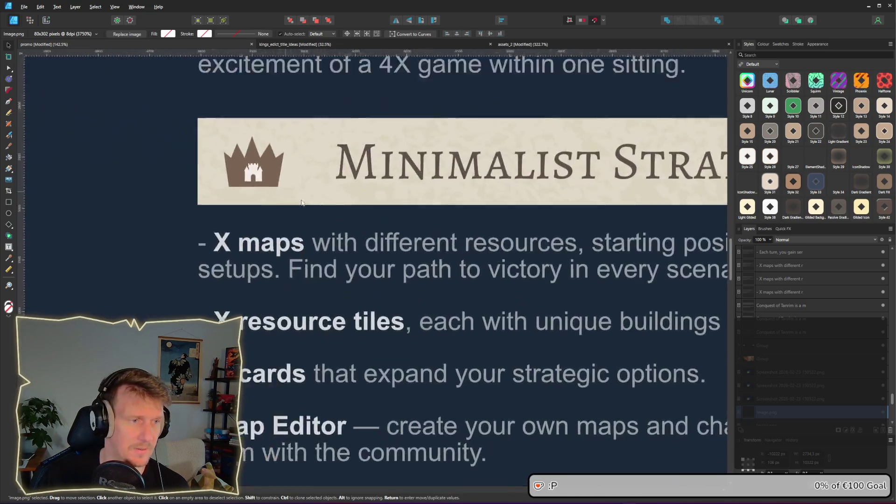
- Clone the crown icon out to the left of the Minimalist Strategy banner
click(344, 208)
ctrl+drag(344, 208, 222, 209)
double_click(209, 216)
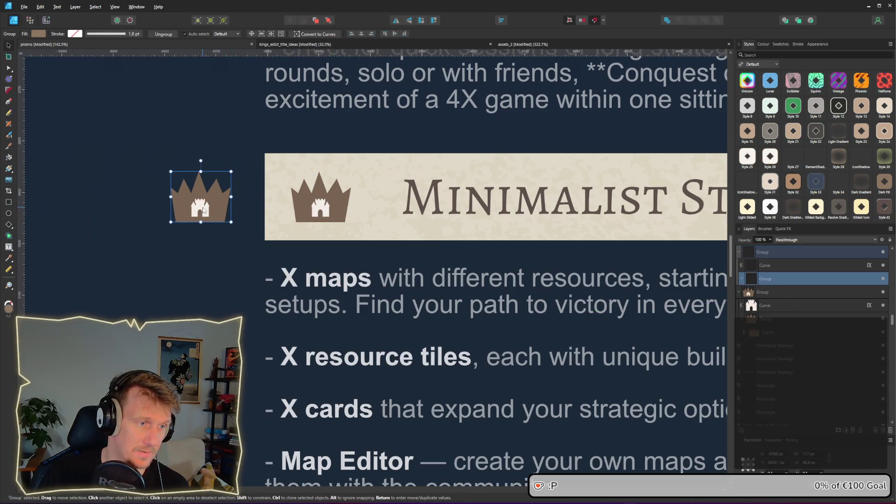
click(215, 210)
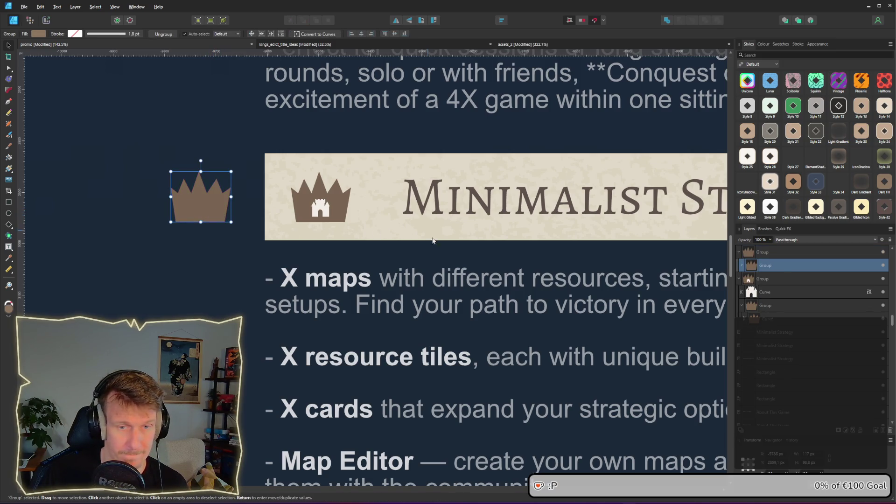
- Duplicate the crown's curve, enlarge the copy, and fill the inner curve off-white
click(740, 266)
click(766, 280)
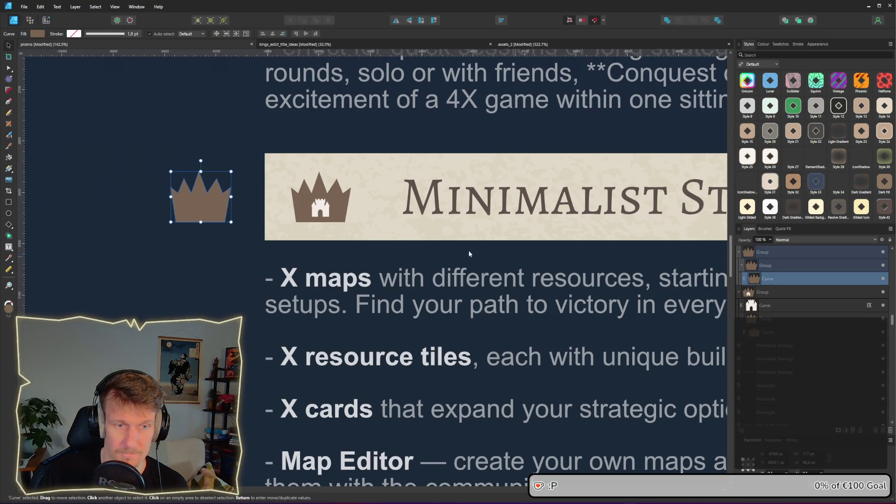
mouse_move(202, 214)
mouse_down()
mouse_move(371, 214)
mouse_move(203, 222)
mouse_move(200, 213)
mouse_move(232, 221)
mouse_up()
scroll(218, 214, up, 3)
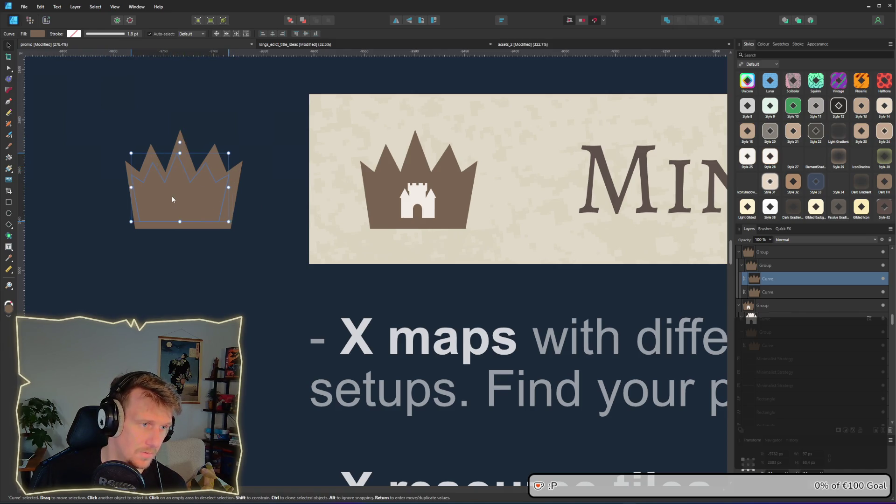
click(37, 34)
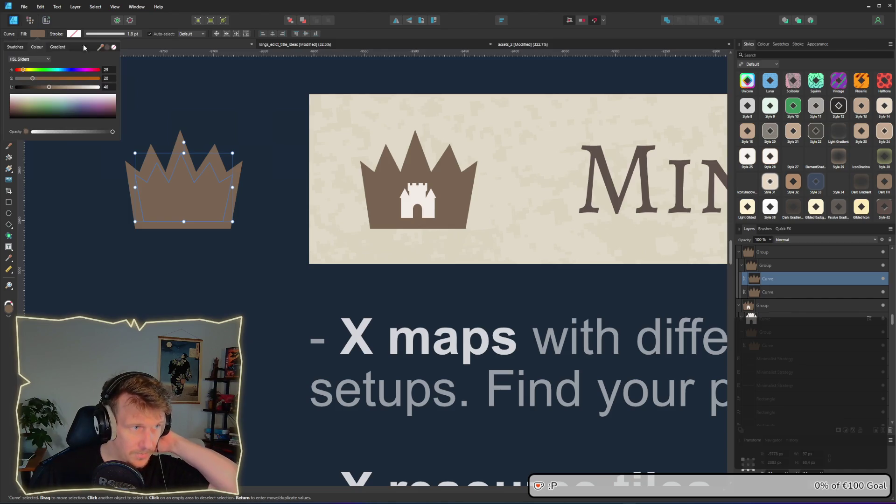
drag(100, 47, 418, 205)
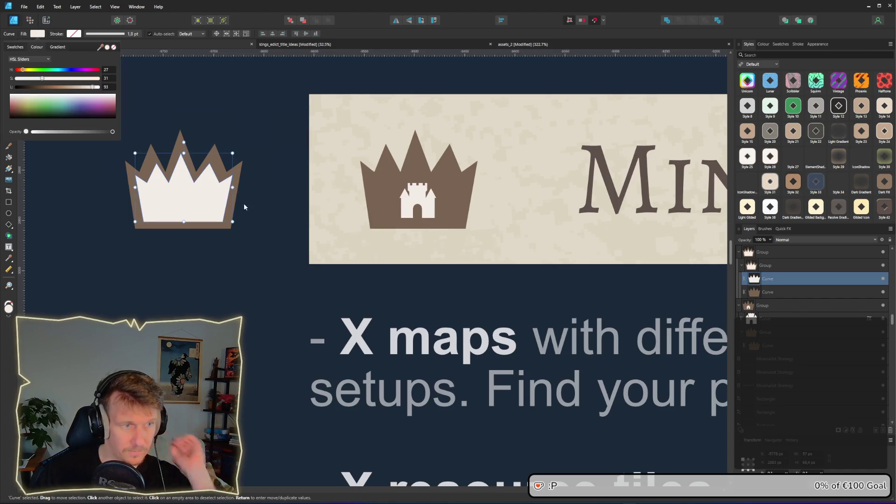
scroll(223, 196, down, 6)
click(234, 256)
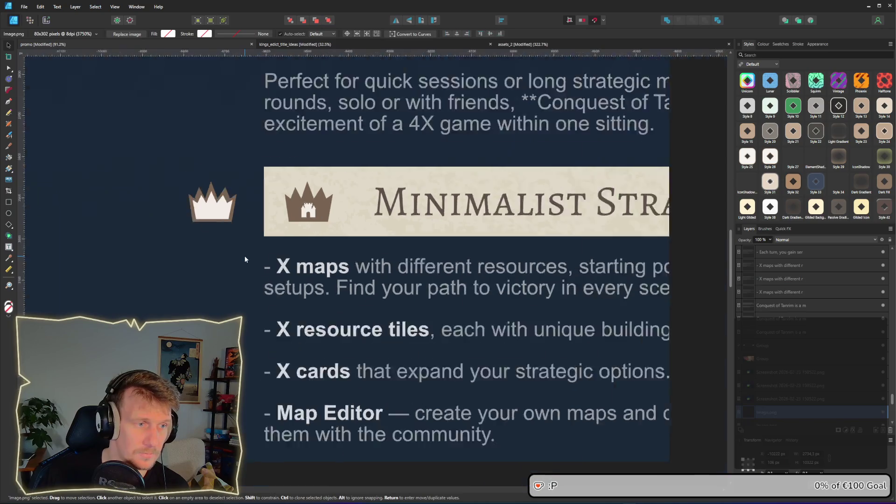
- Hide the old brown crown and place light outlined crowns at both banner ends
click(292, 229)
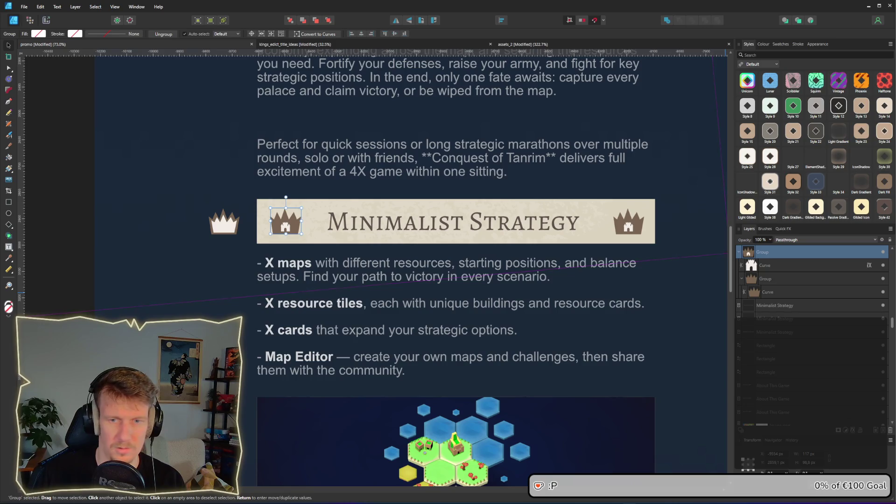
click(884, 252)
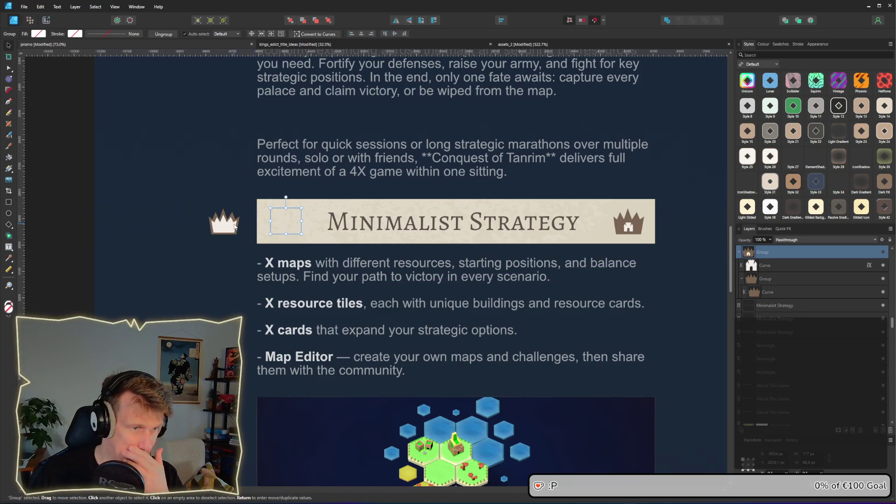
drag(234, 227, 281, 230)
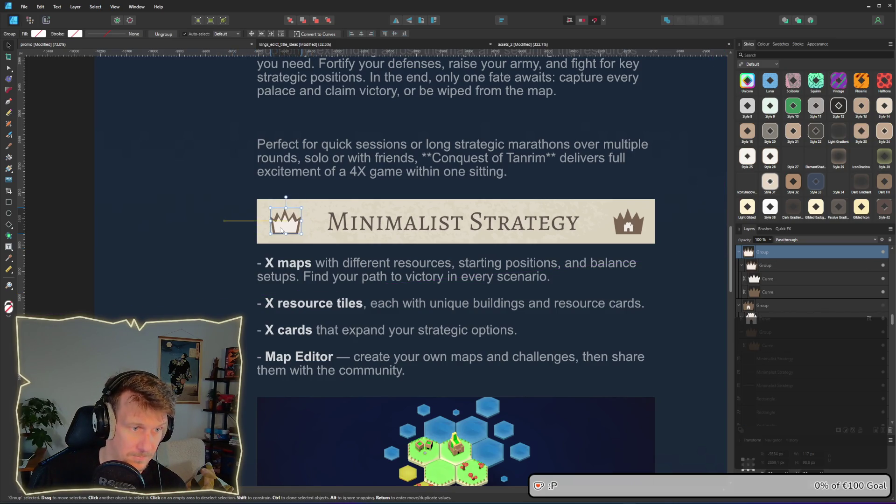
scroll(303, 231, down, 3)
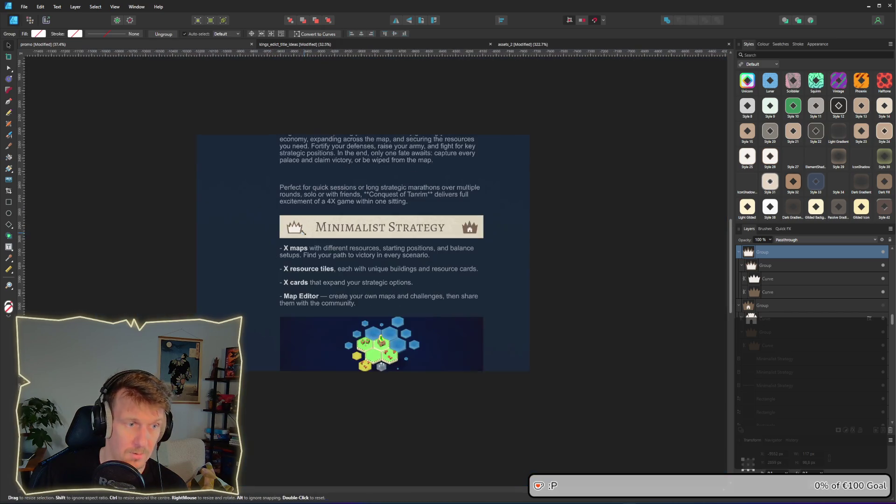
click(488, 234)
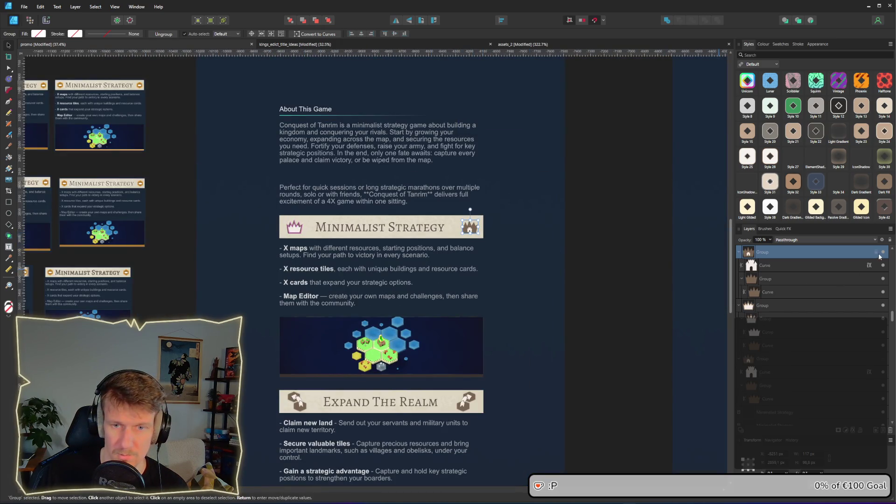
mouse_move(294, 228)
mouse_down()
mouse_move(485, 227)
mouse_move(470, 232)
mouse_up()
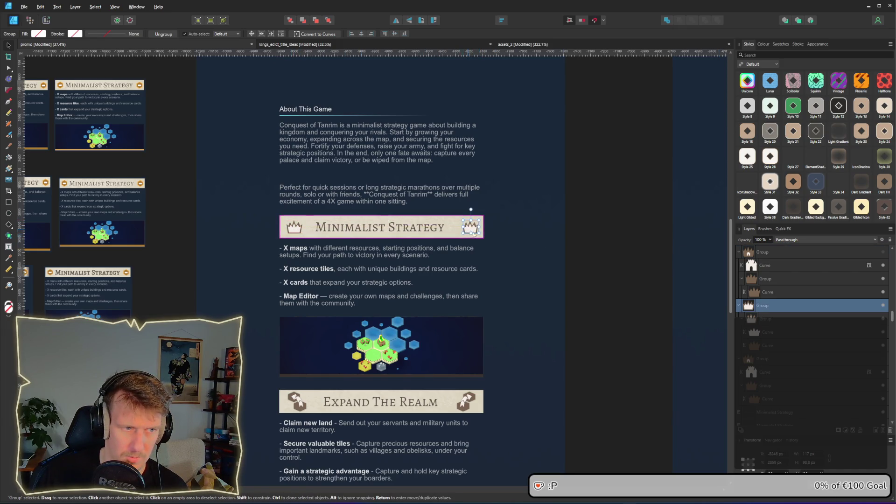
click(597, 260)
- Review the restyled crowns across the feature pages, then switch to the assets_2 document
scroll(599, 264, down, 3)
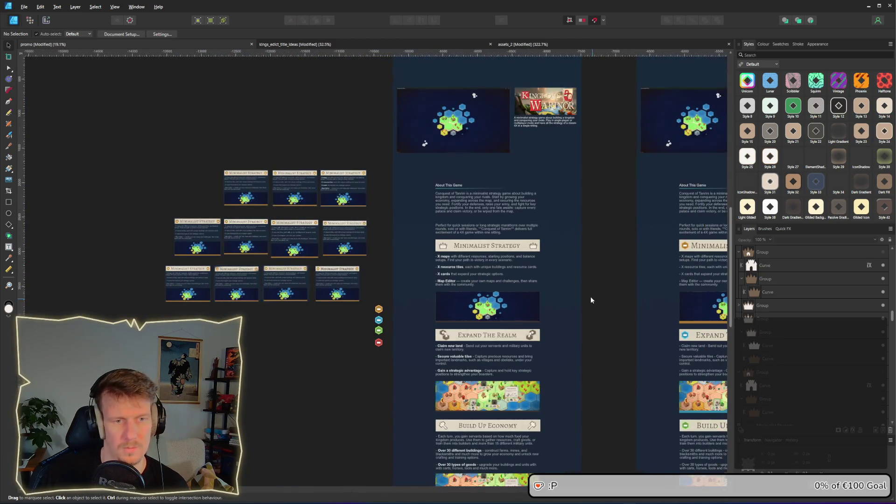
drag(589, 296, 506, 203)
drag(495, 300, 492, 286)
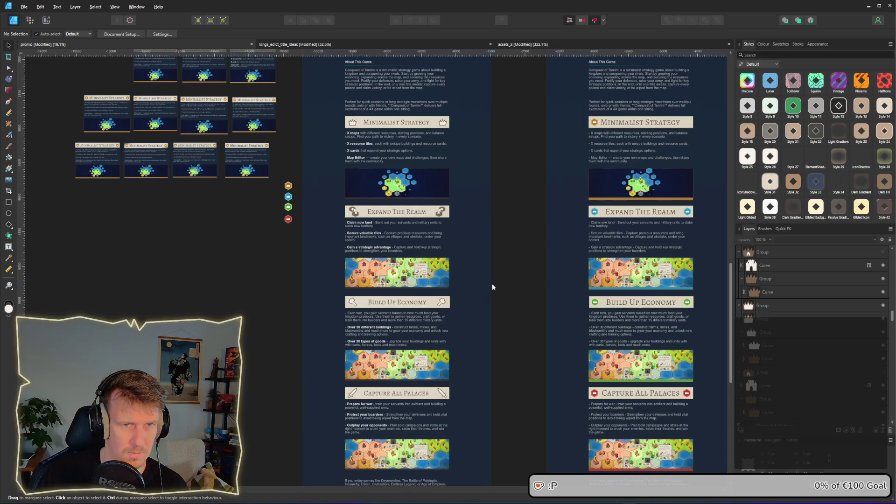
scroll(492, 284, up, 5)
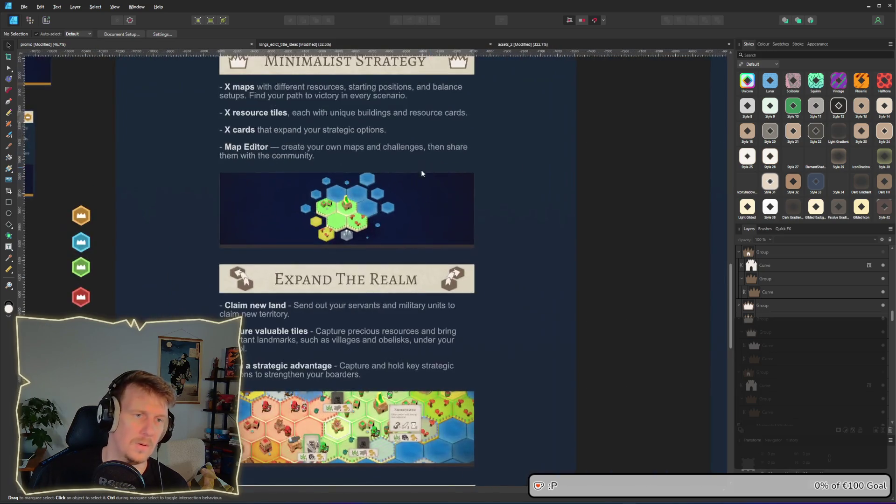
scroll(274, 166, up, 3)
click(208, 136)
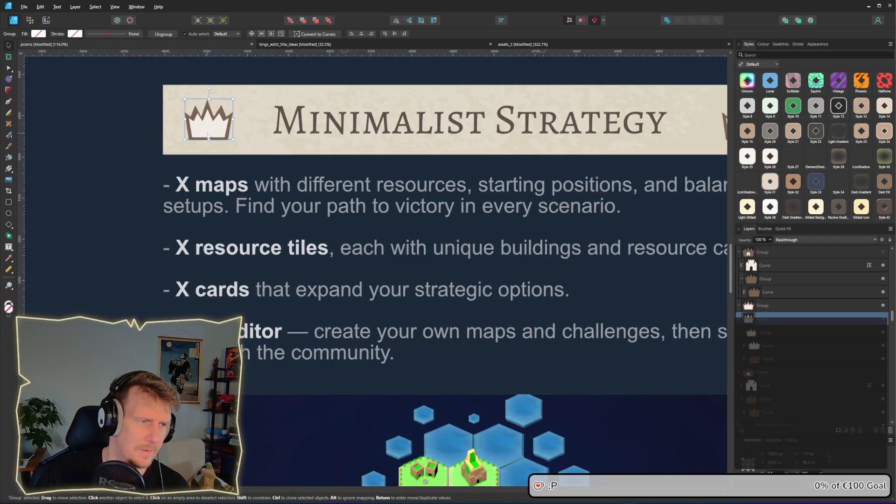
scroll(374, 267, down, 3)
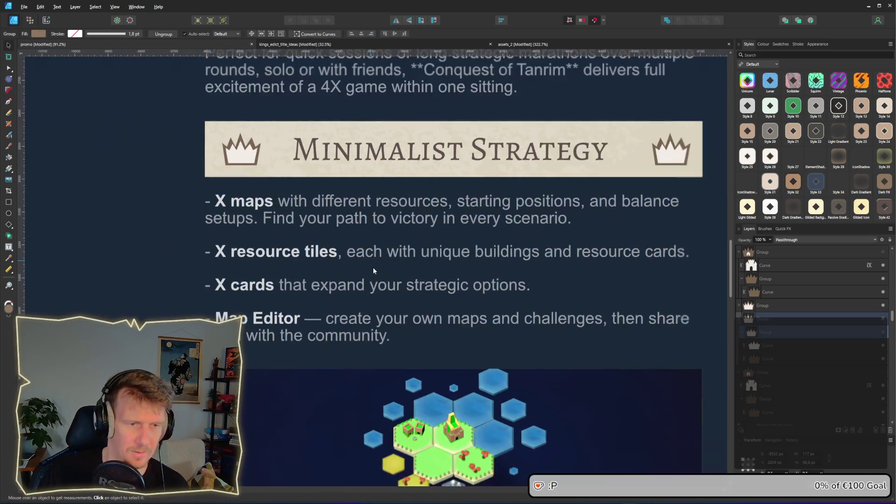
scroll(374, 267, down, 1)
scroll(387, 261, up, 2)
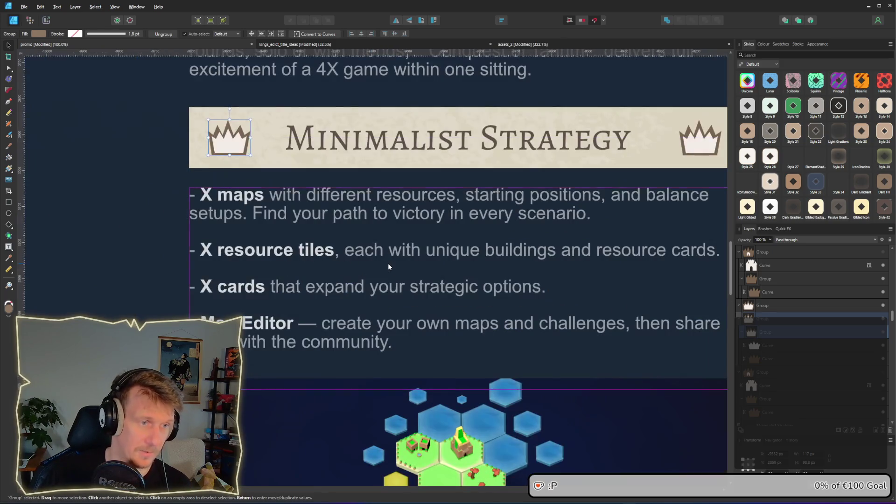
scroll(424, 232, up, 1)
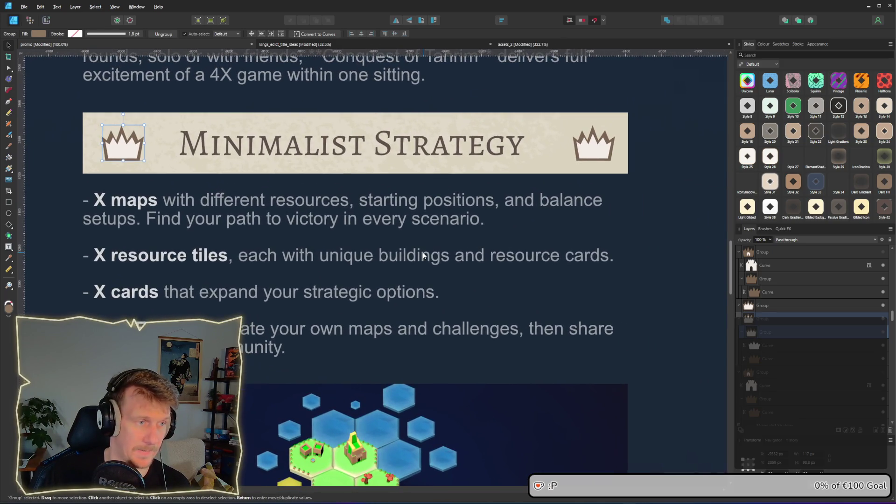
scroll(423, 255, down, 2)
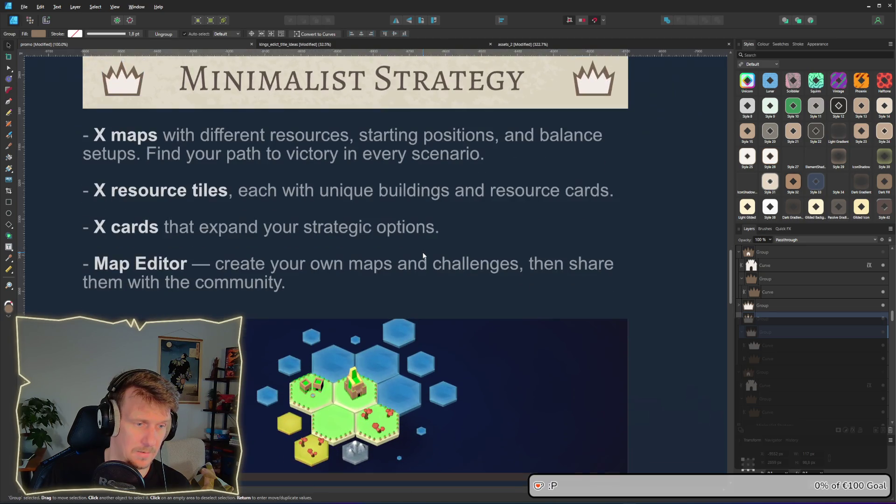
scroll(423, 255, down, 2)
scroll(423, 255, down, 1)
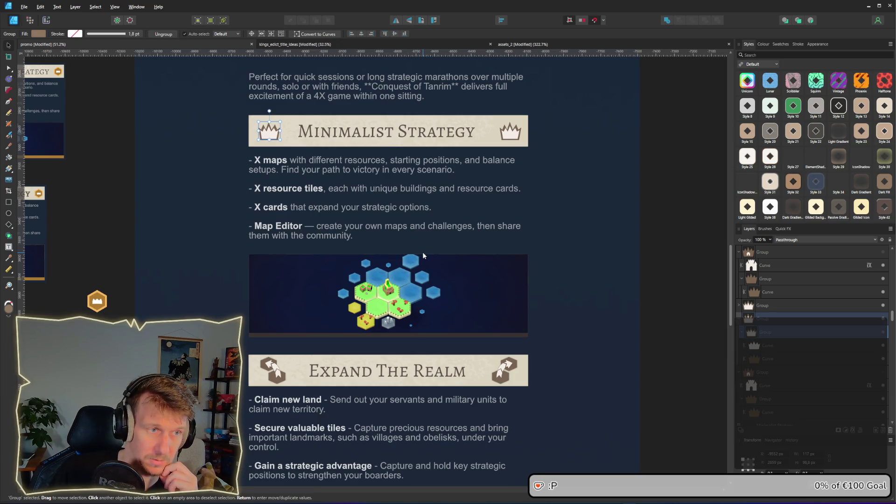
scroll(423, 255, down, 2)
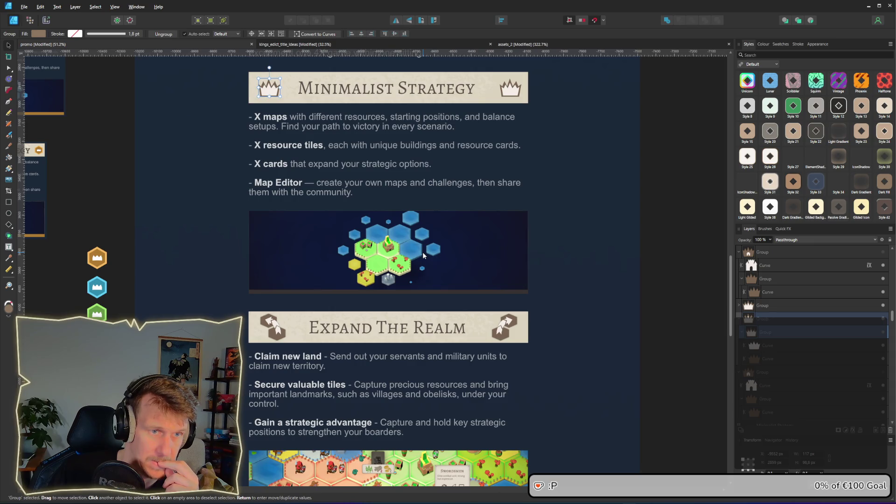
scroll(423, 255, down, 13)
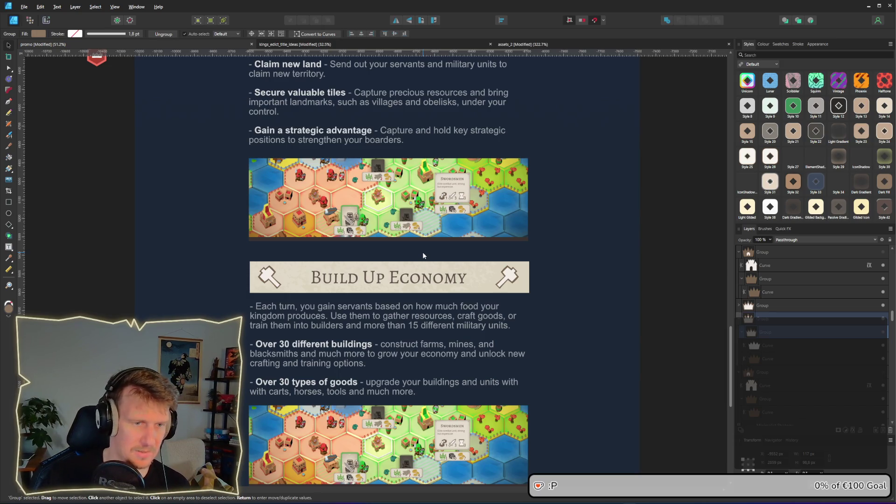
key(alt+Tab)
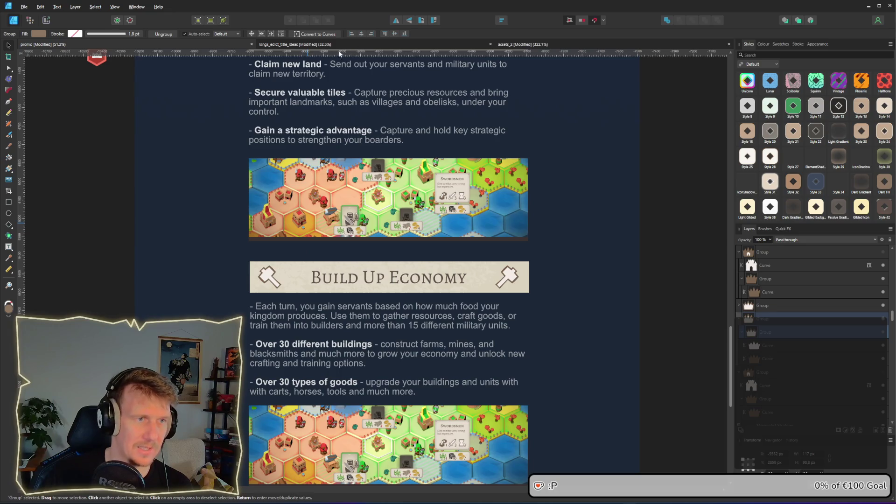
click(527, 46)
- Scroll the assets_2 sheet to the placement icons and select the placement_boost_building group
scroll(447, 306, down, 5)
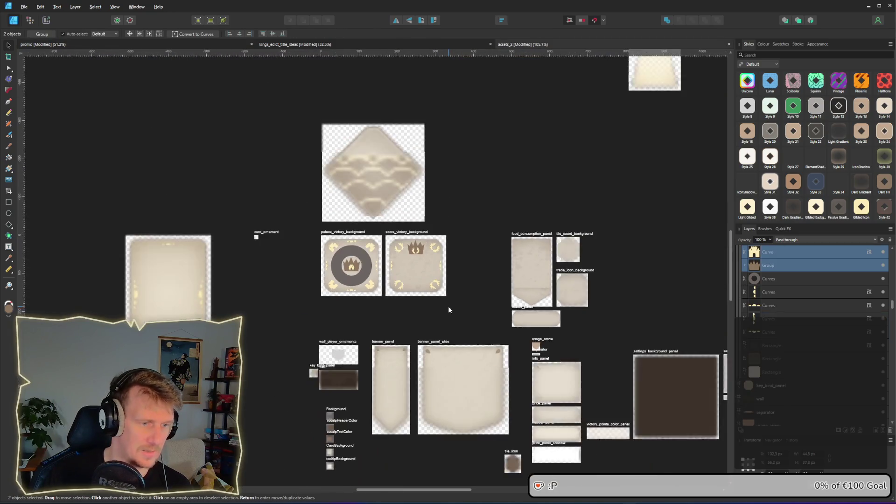
scroll(417, 322, down, 1)
scroll(374, 231, down, 4)
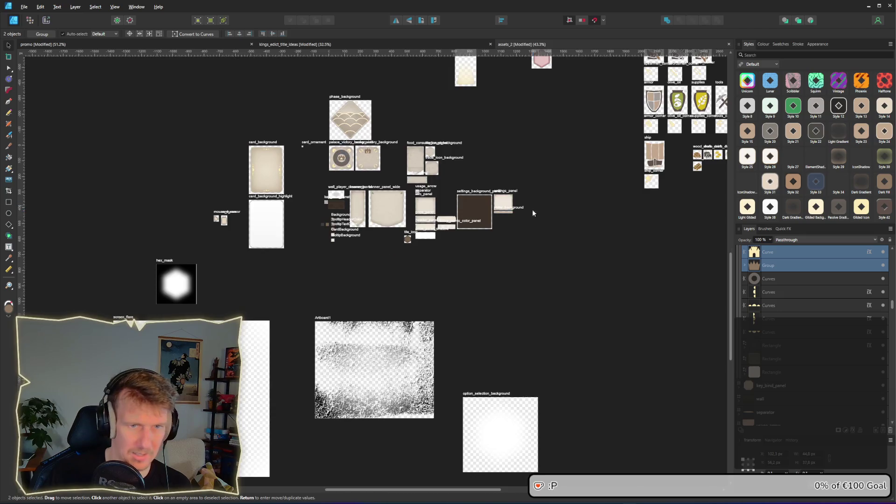
drag(533, 213, 368, 309)
scroll(349, 296, left, 10)
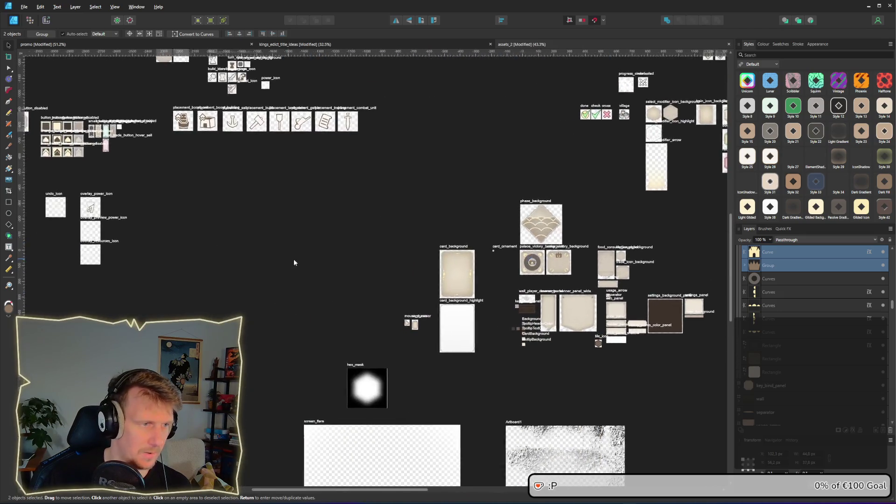
scroll(294, 262, left, 10)
scroll(294, 262, up, 2)
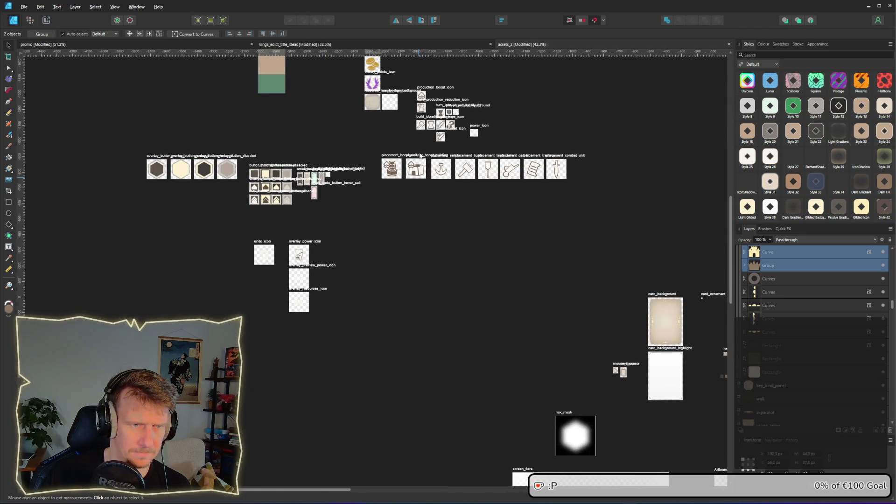
scroll(420, 155, up, 4)
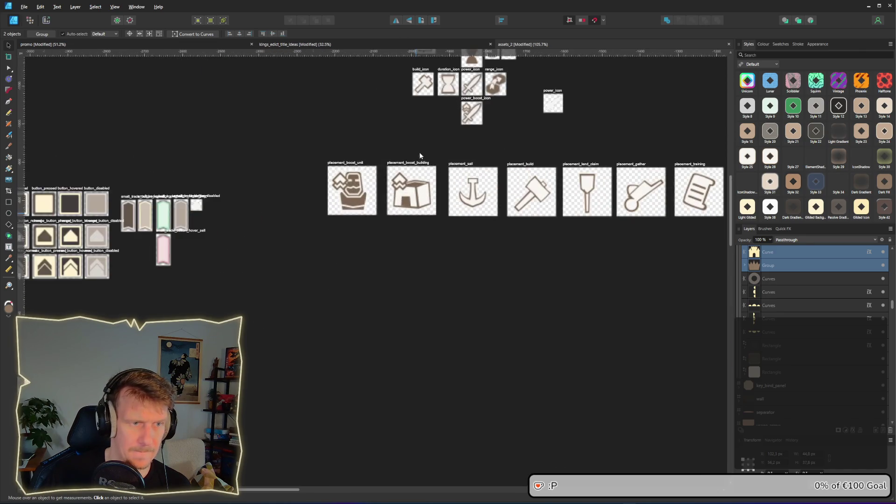
click(414, 209)
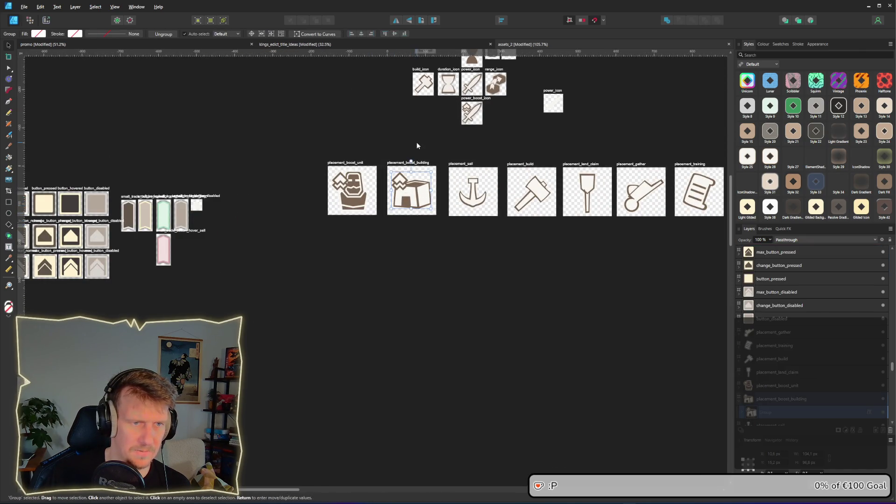
- Copy the placement_boost_unit icon and return to the promo page document
scroll(397, 252, up, 3)
scroll(385, 276, up, 2)
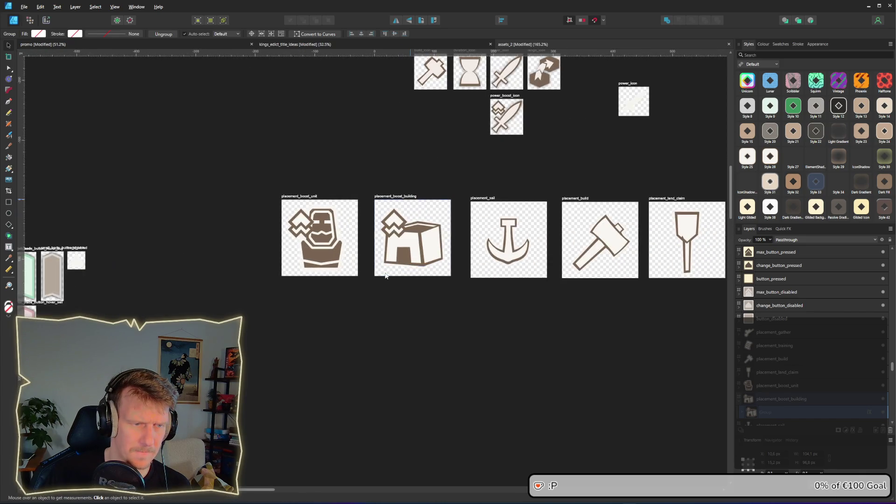
click(328, 257)
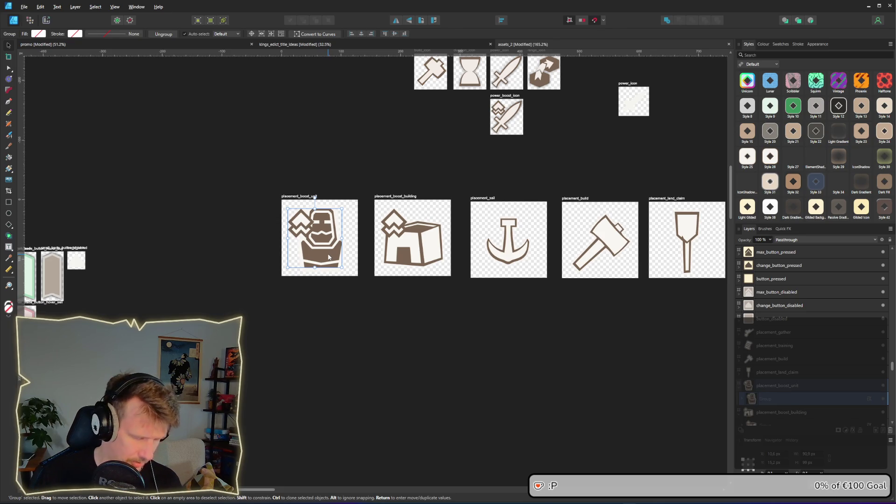
key(alt+Tab)
click(265, 227)
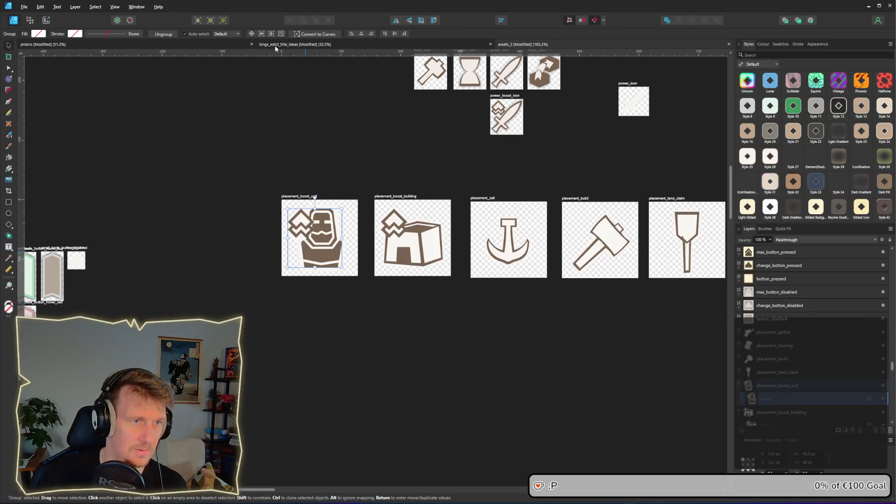
click(190, 45)
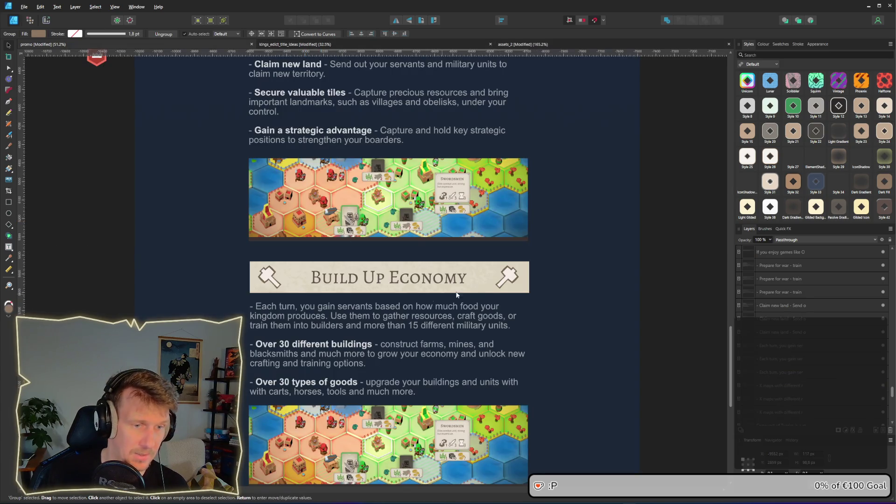
- Paste the placement_boost_unit icon and fit it over the Build Up Economy banner's right hammer
key(ctrl+v)
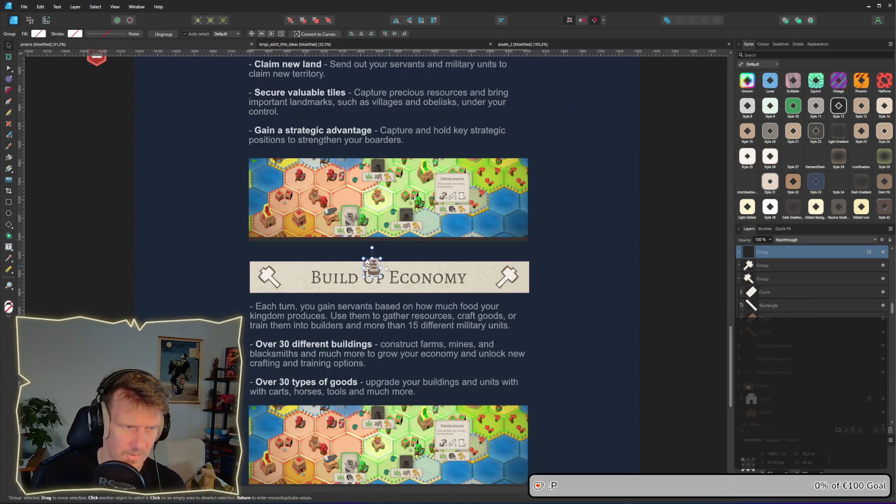
mouse_move(385, 271)
mouse_down()
mouse_move(492, 275)
mouse_move(519, 306)
mouse_move(524, 288)
mouse_up()
scroll(495, 278, up, 3)
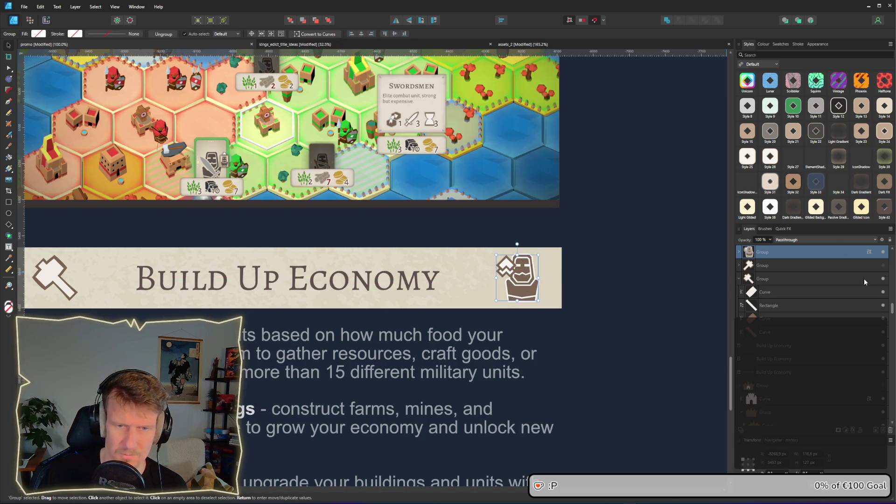
click(604, 298)
scroll(568, 309, down, 4)
scroll(568, 309, up, 2)
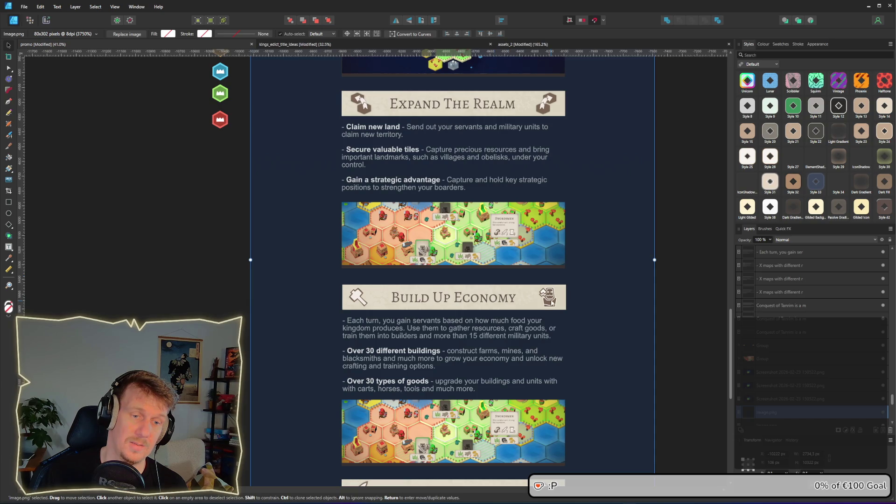
- Align the right icon, then place a horizontally flipped copy at the banner's left end
click(551, 301)
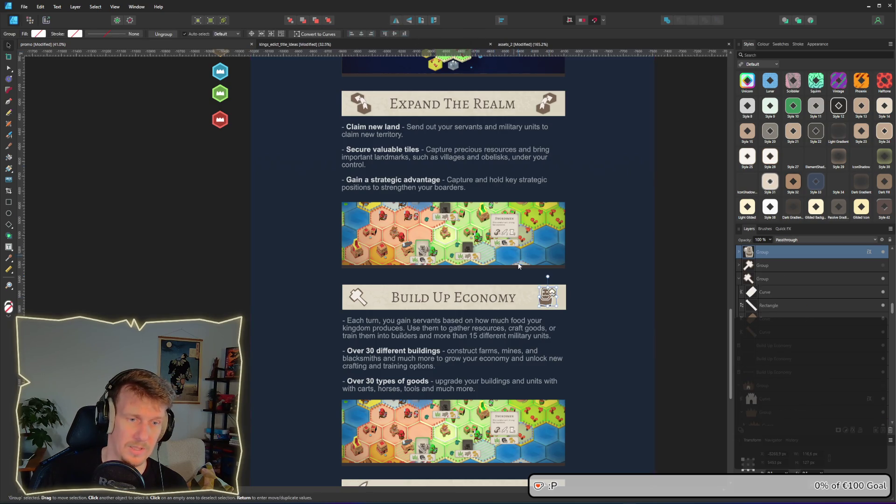
drag(547, 305, 551, 305)
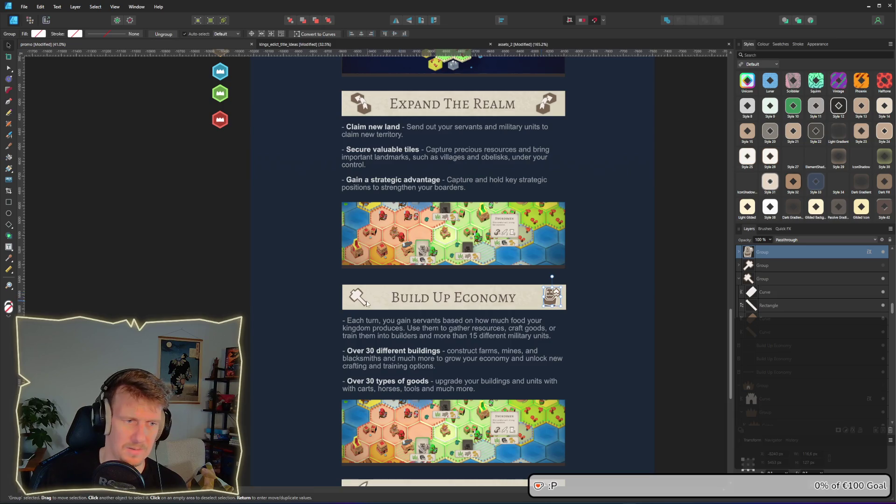
click(745, 282)
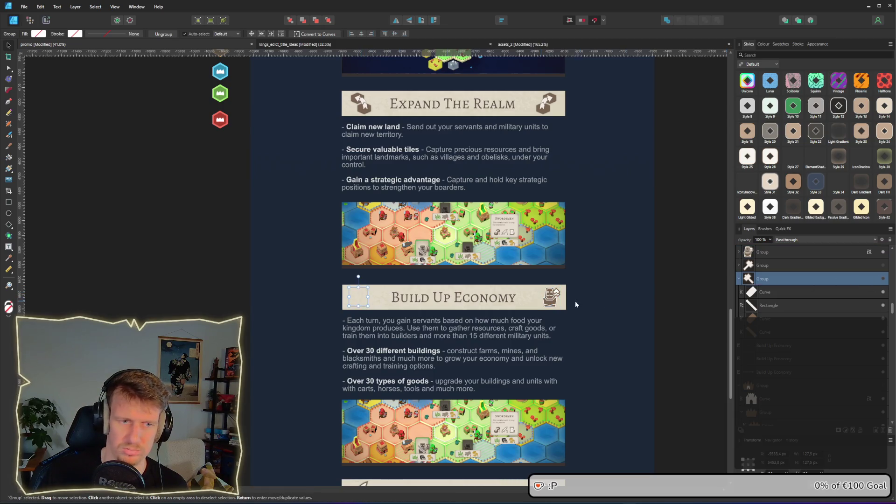
click(552, 298)
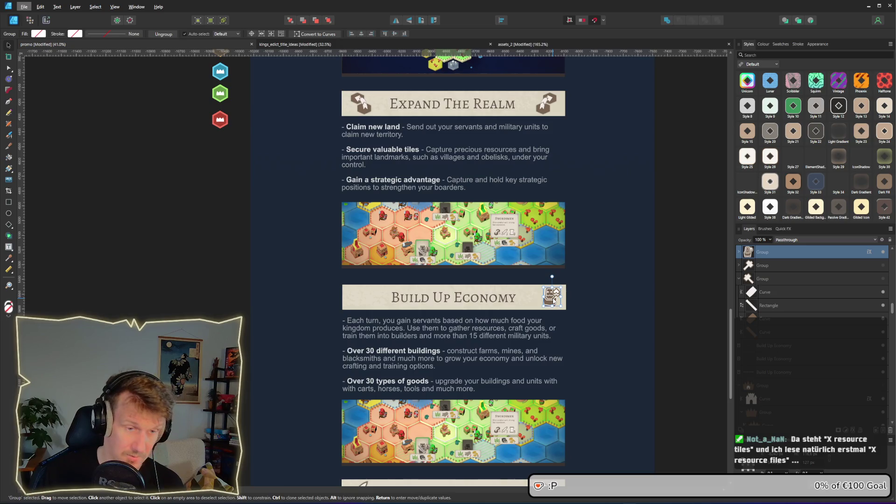
drag(552, 300, 360, 302)
click(397, 21)
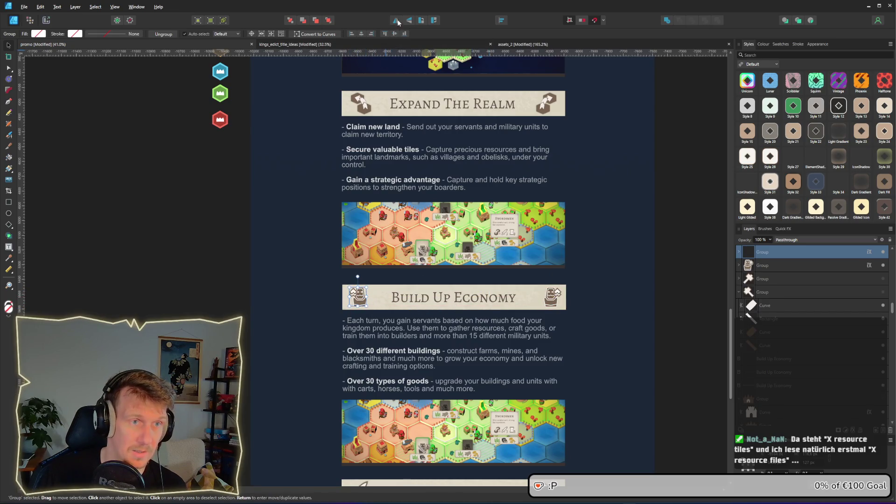
key(shift+Left)
key(shift+Left)
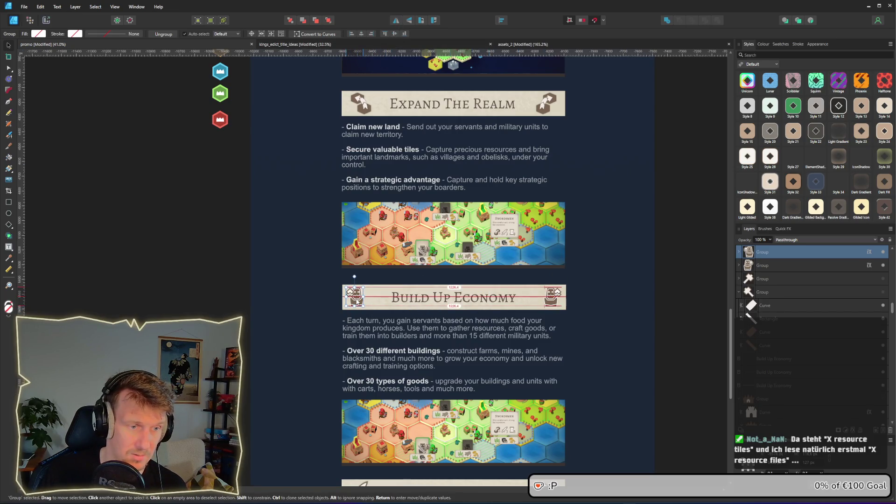
- Fine-tune the right boost-unit icon's position and check both banner icons
click(554, 300)
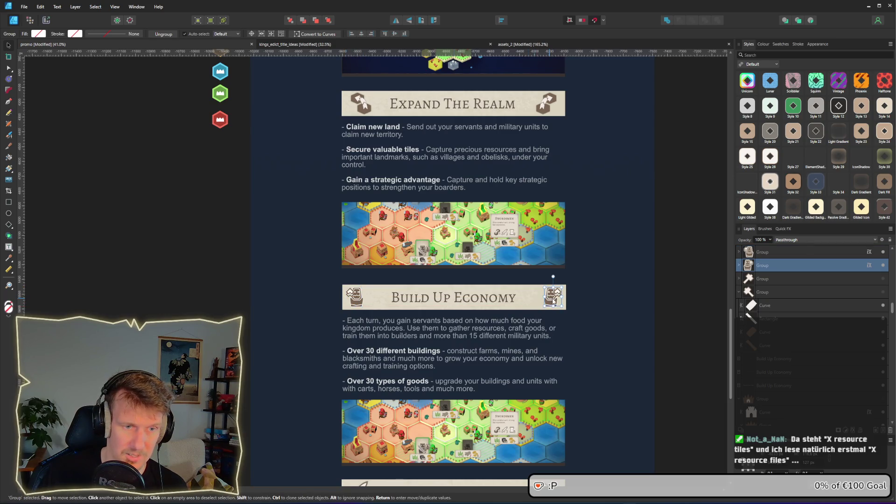
drag(554, 301, 552, 301)
click(622, 302)
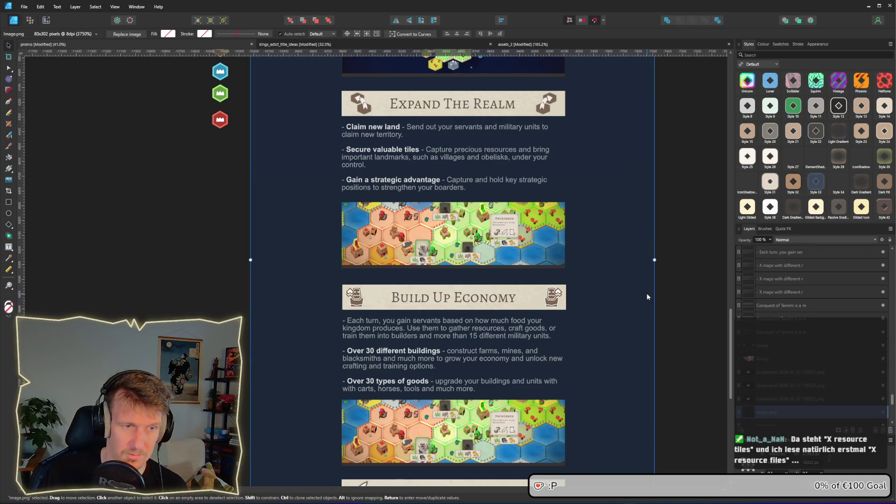
ctrl+scroll(647, 297, down, 2)
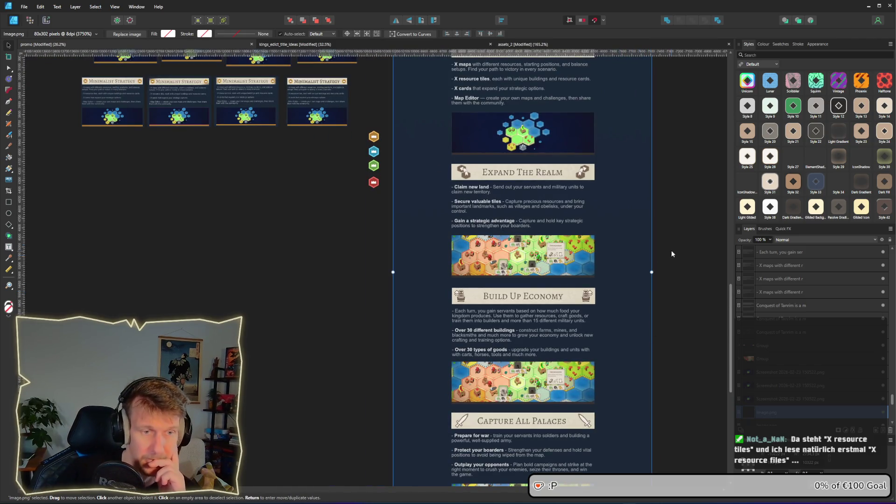
scroll(595, 213, up, 3)
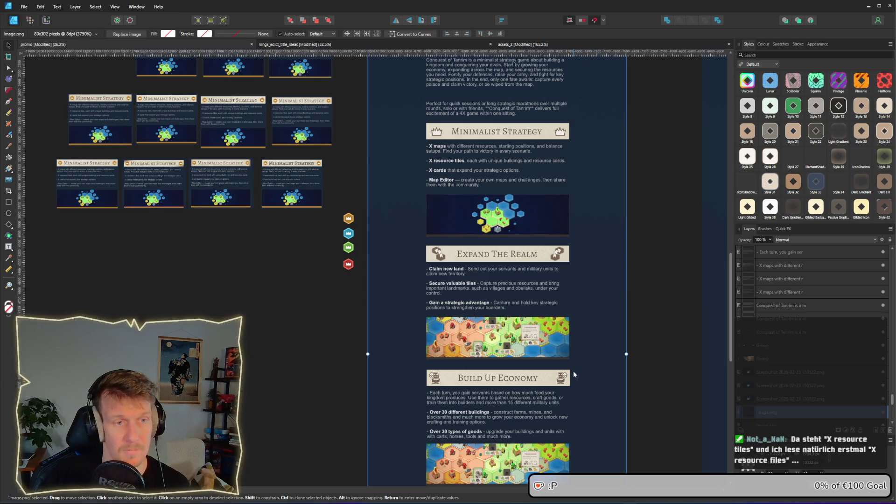
ctrl+scroll(566, 377, up, 3)
click(562, 381)
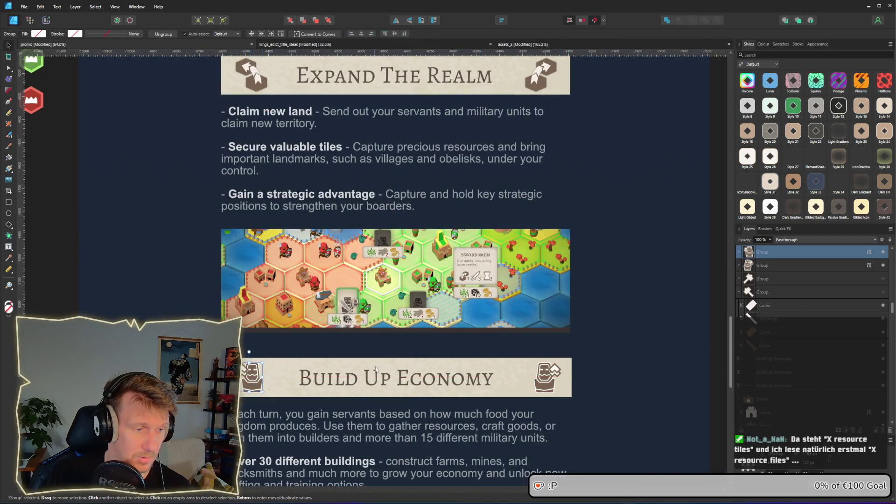
ctrl+scroll(375, 366, down, 2)
click(573, 340)
- Scroll through the promo layout to review the banners with their new icons
scroll(386, 271, up, 3)
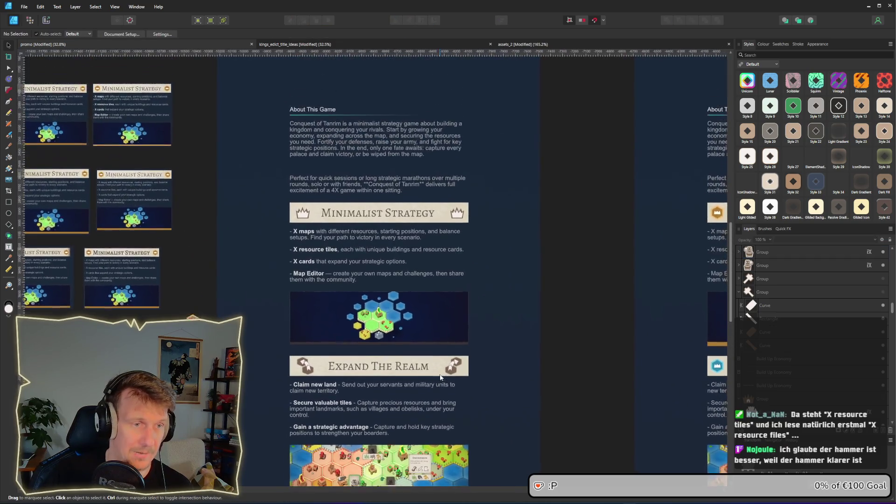
ctrl+scroll(385, 271, up, 1)
scroll(367, 182, up, 2)
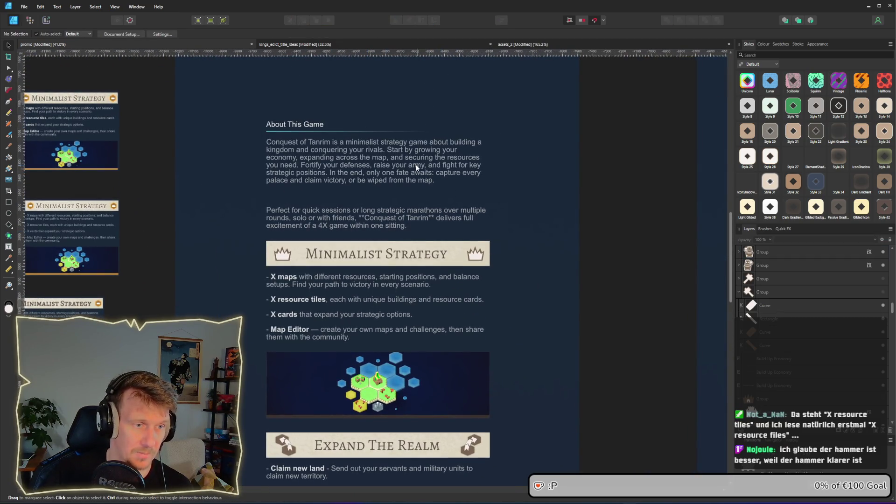
scroll(379, 314, down, 1)
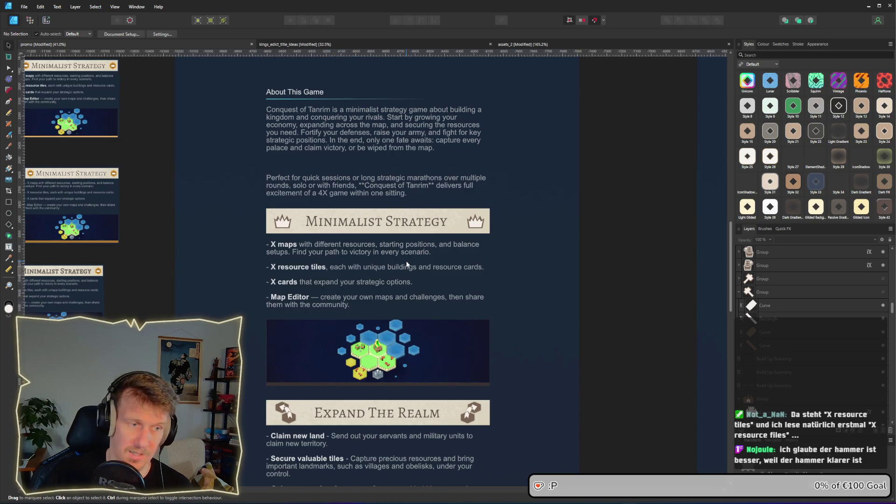
scroll(346, 342, down, 1)
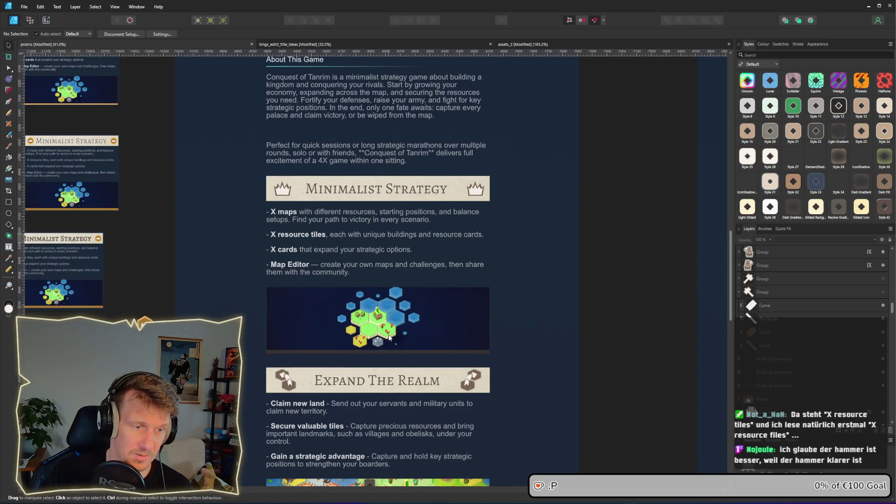
scroll(343, 342, down, 1)
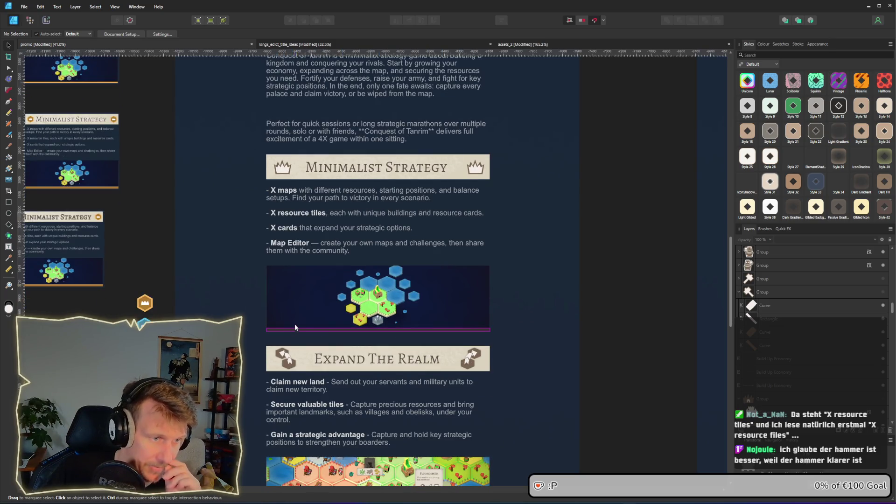
scroll(394, 227, down, 2)
scroll(395, 228, down, 2)
scroll(704, 289, down, 2)
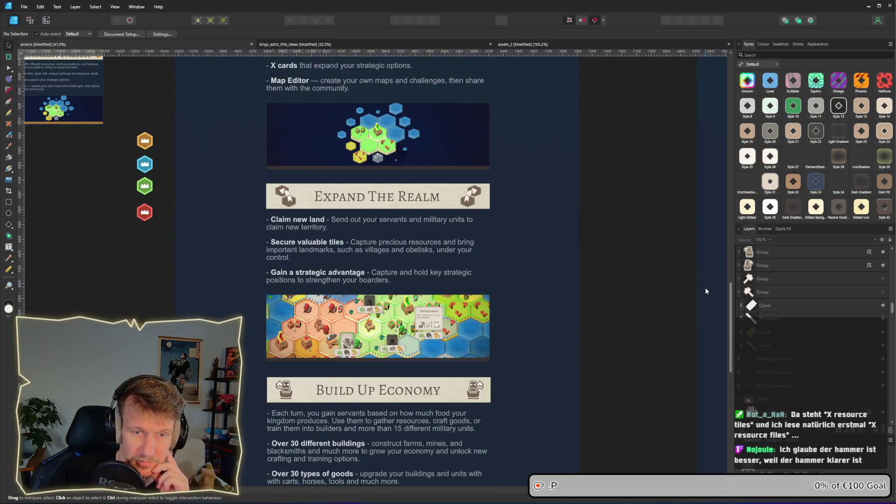
scroll(732, 318, down, 2)
mouse_move(733, 317)
mouse_down()
mouse_move(740, 400)
mouse_move(736, 310)
mouse_up()
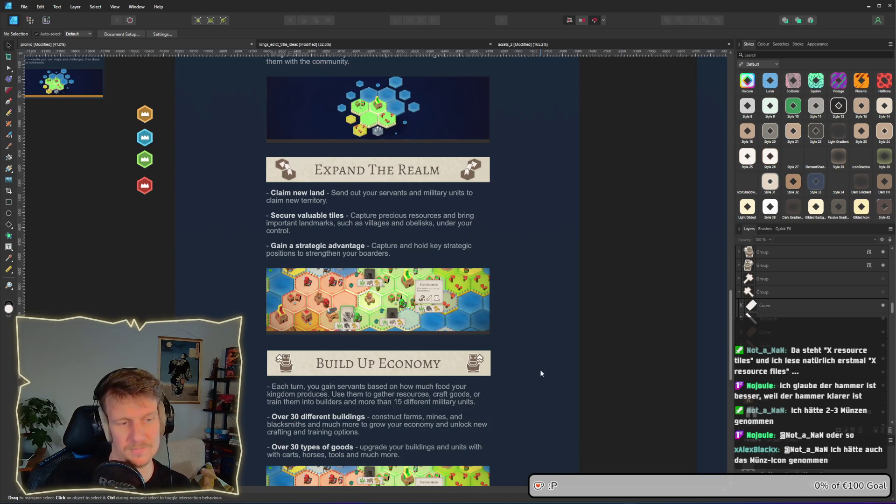
scroll(530, 377, down, 1)
scroll(530, 377, down, 3)
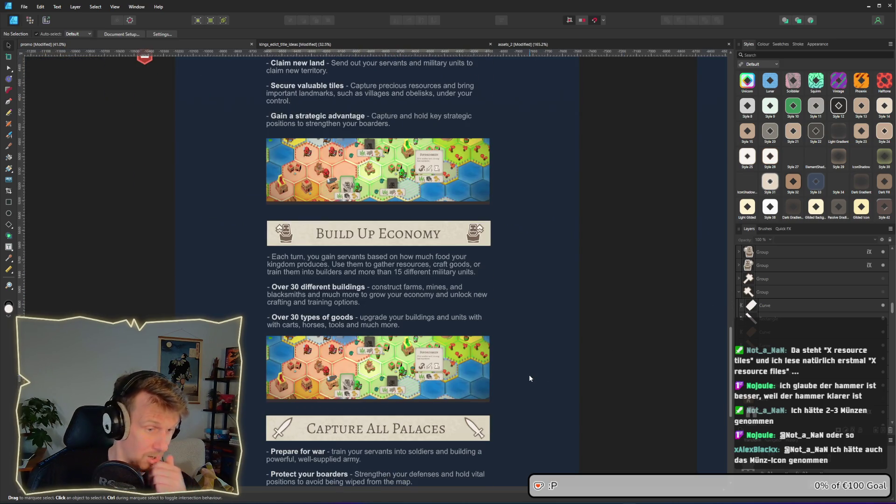
scroll(493, 394, up, 3)
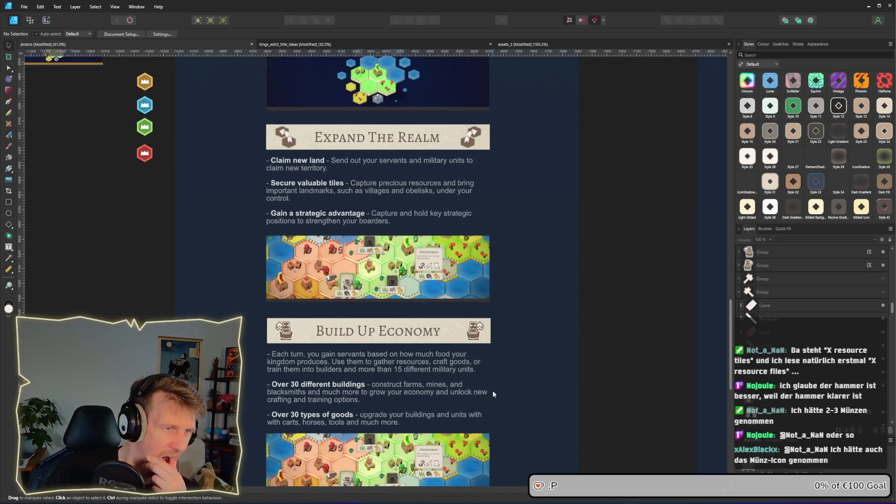
scroll(493, 394, up, 6)
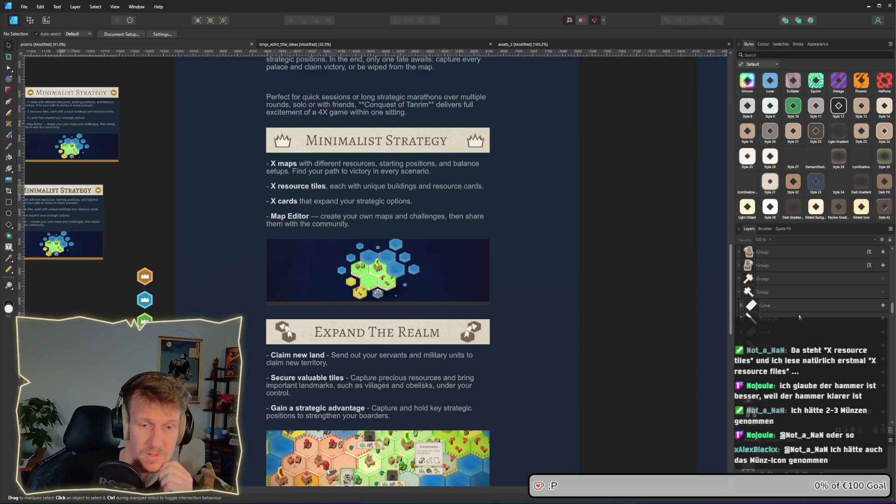
- Hide one of the added banner icon groups and bring the assets_2 icon sheet forward
click(882, 265)
scroll(529, 371, down, 3)
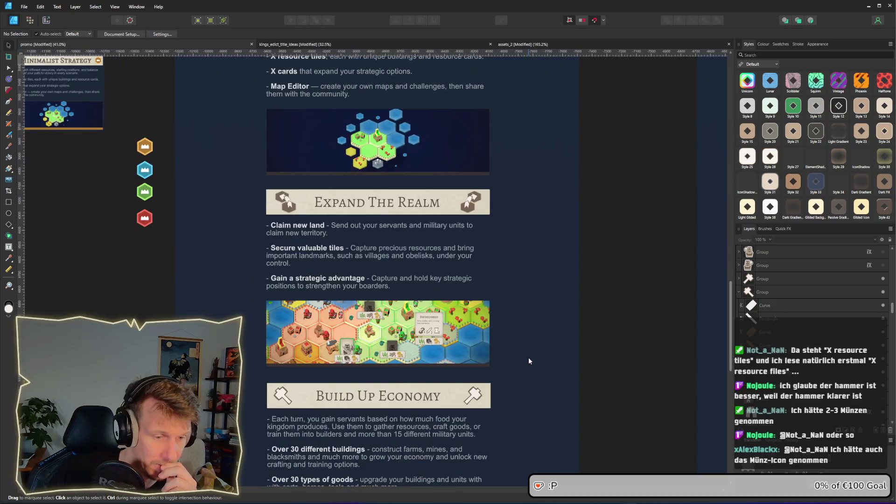
scroll(343, 389, down, 2)
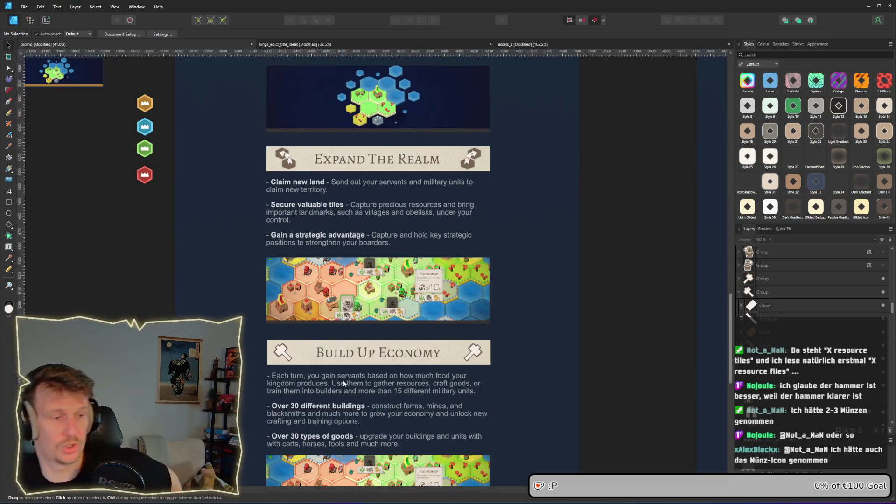
scroll(343, 389, down, 2)
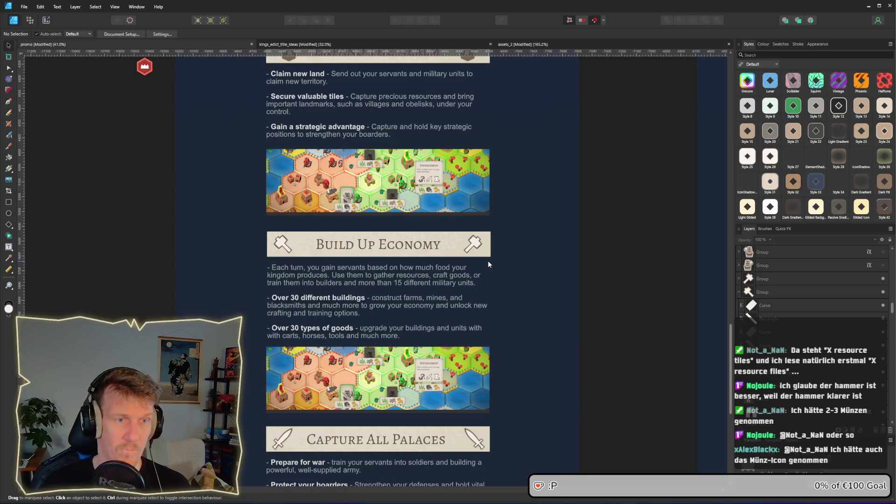
key(alt+Tab)
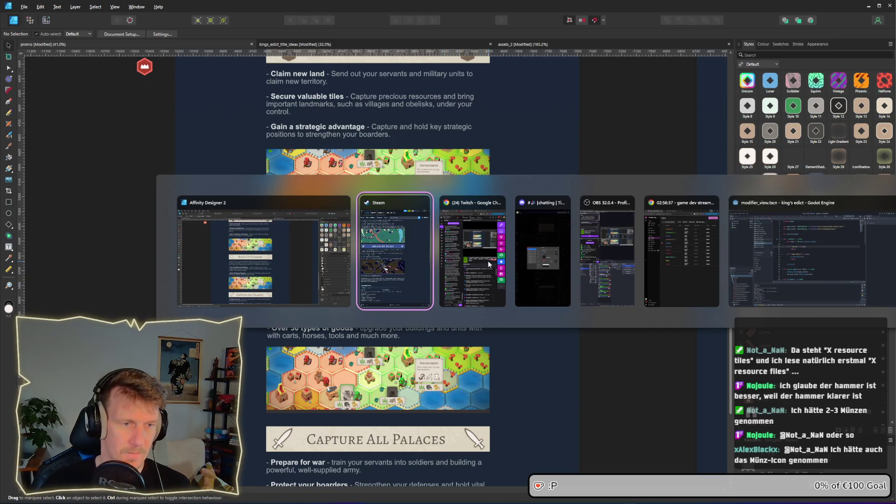
click(337, 256)
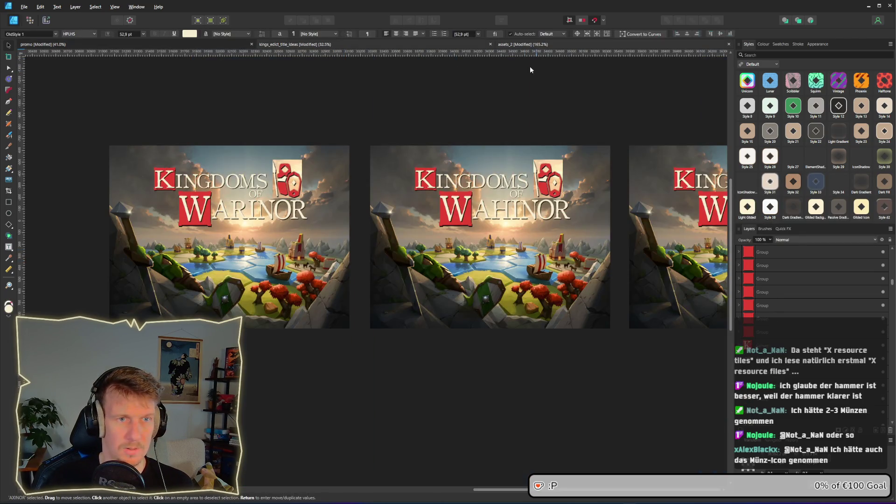
click(524, 45)
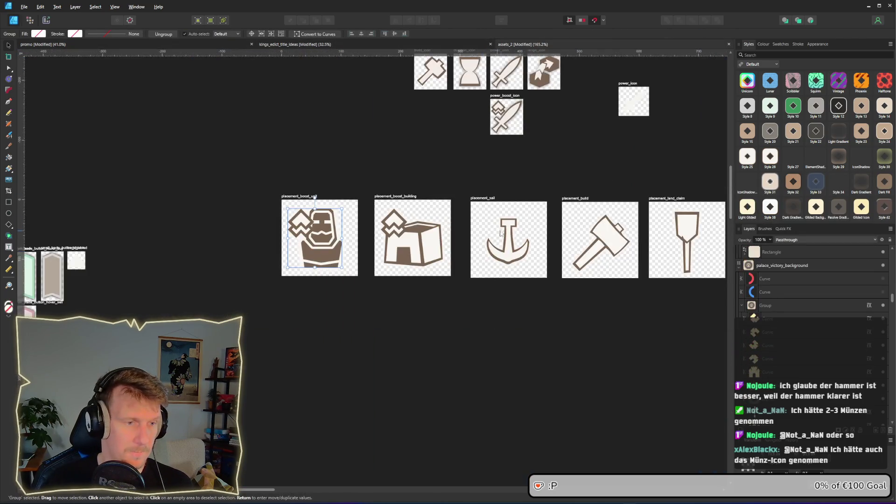
- Copy the coins_icon from the assets_2 sheet
scroll(404, 287, up, 5)
ctrl+scroll(404, 287, down, 1)
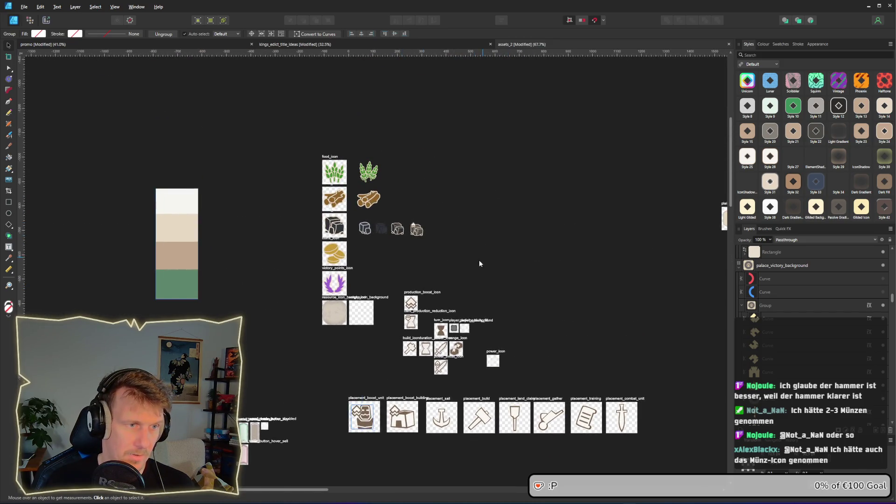
ctrl+scroll(478, 260, down, 4)
ctrl+scroll(429, 266, up, 4)
ctrl+scroll(428, 266, up, 5)
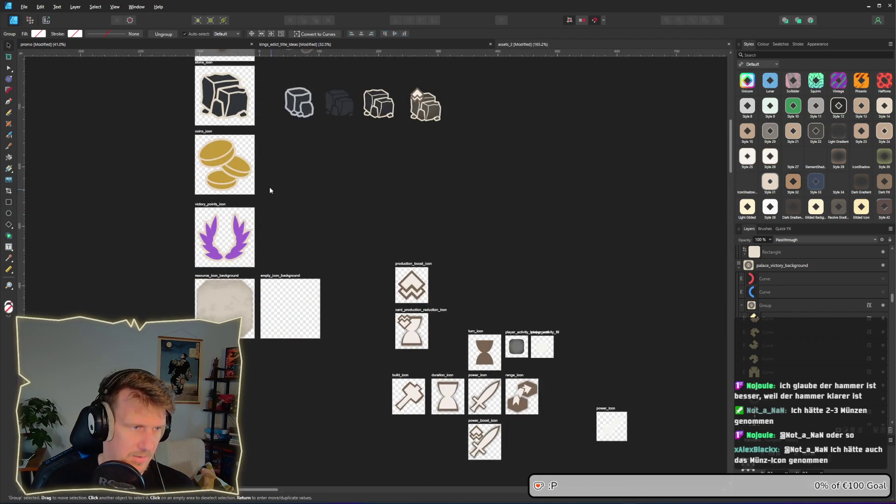
click(240, 161)
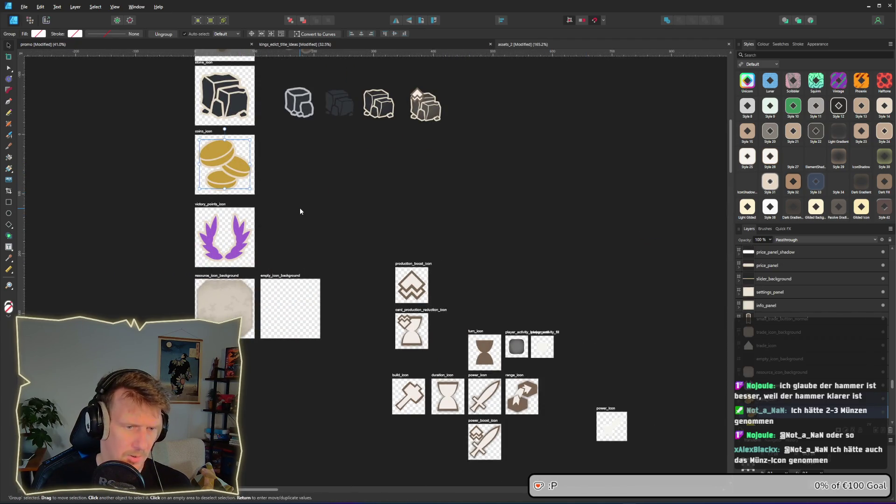
key(alt+Tab)
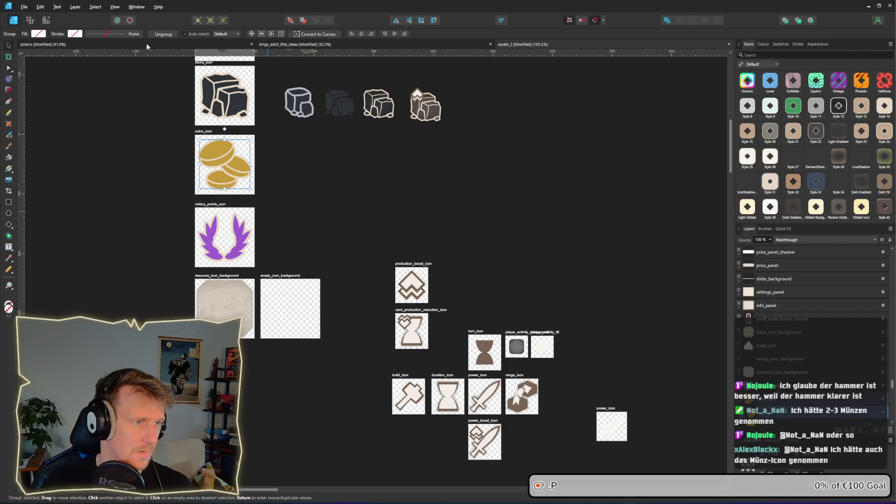
- Paste the coins over the right-hand hammer on the Build Up Economy banner and hide the hammer
click(146, 44)
click(285, 246)
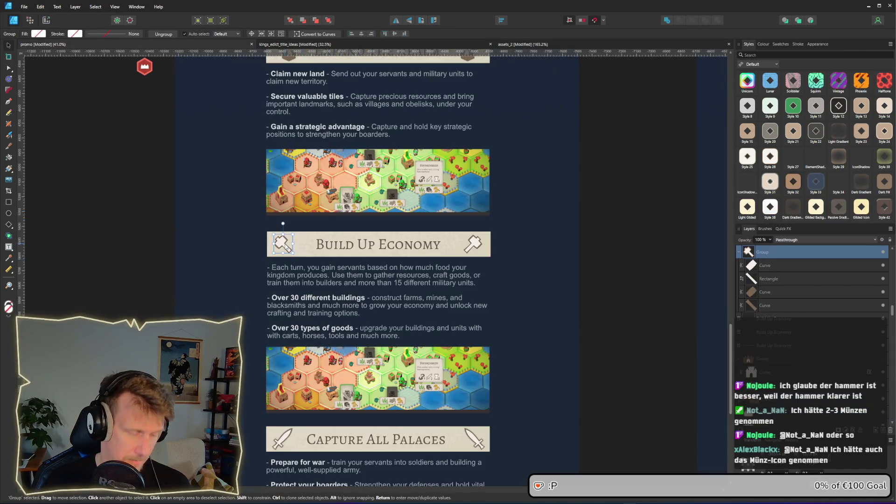
key(ctrl+v)
mouse_move(372, 267)
mouse_down()
mouse_move(285, 246)
mouse_move(470, 244)
mouse_move(482, 230)
mouse_move(472, 246)
mouse_up()
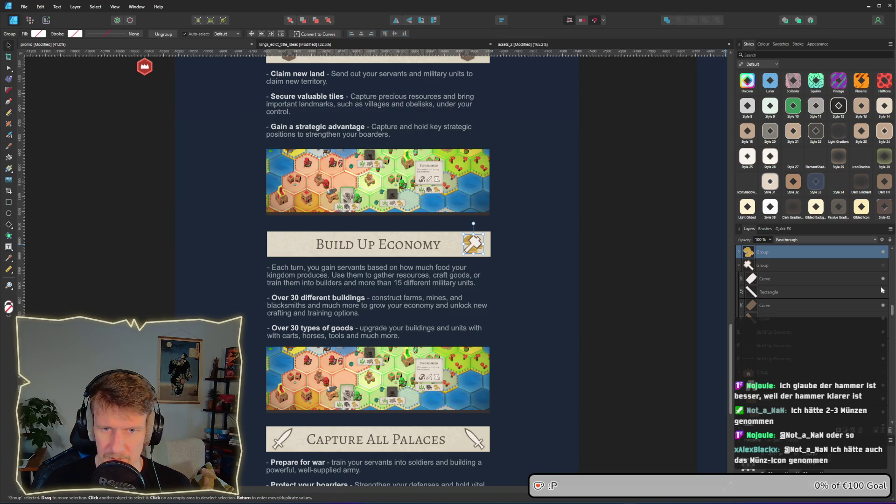
scroll(868, 312, up, 3)
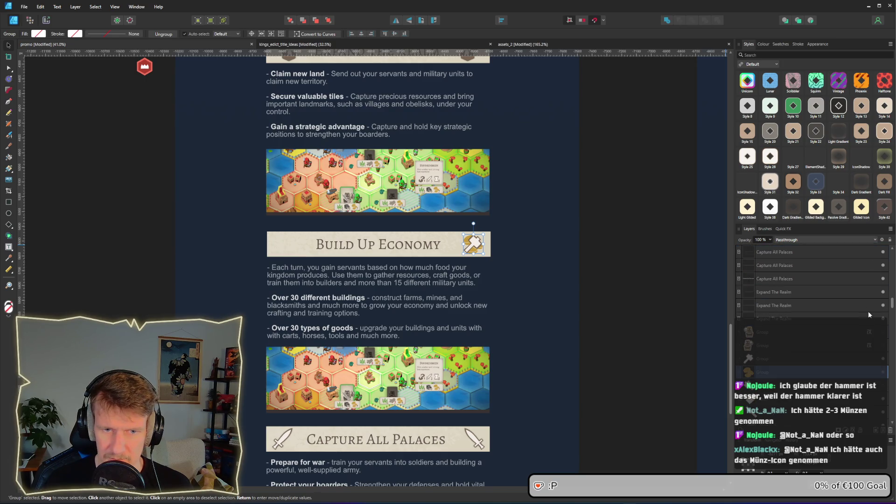
click(881, 366)
- Place a horizontally mirrored copy of the coins at the banner's left end
scroll(473, 242, up, 4)
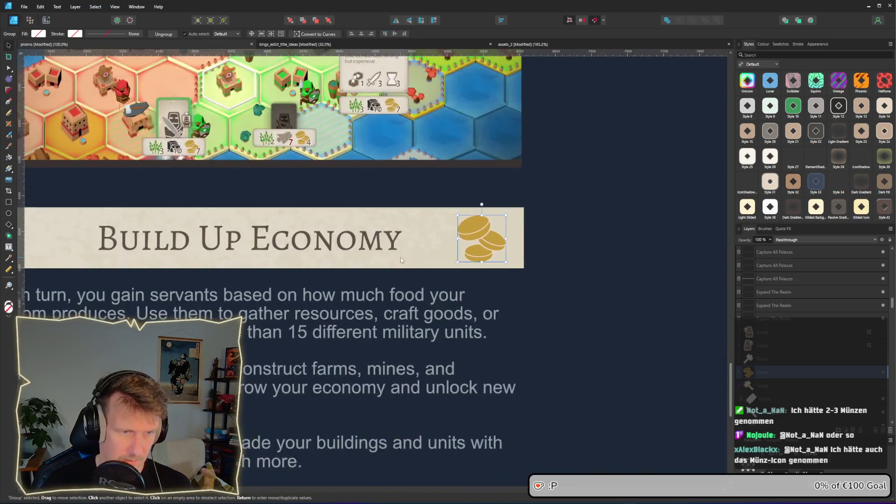
scroll(400, 260, left, 3)
drag(637, 242, 172, 242)
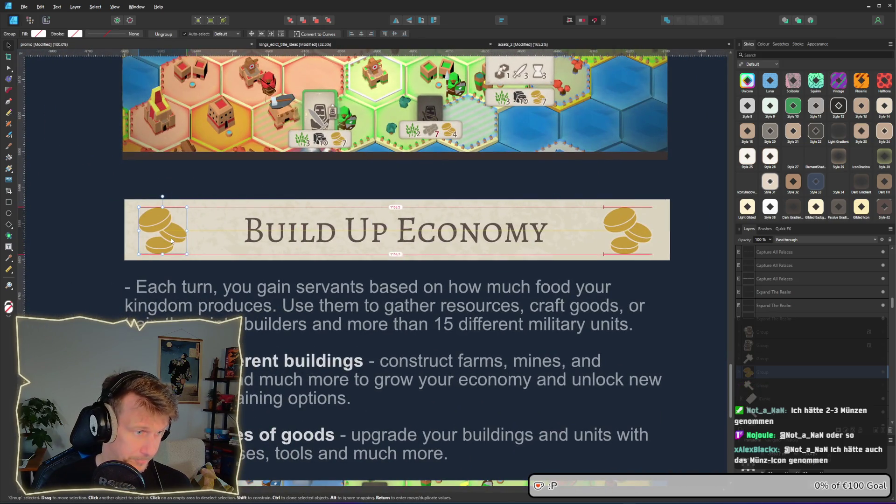
click(395, 21)
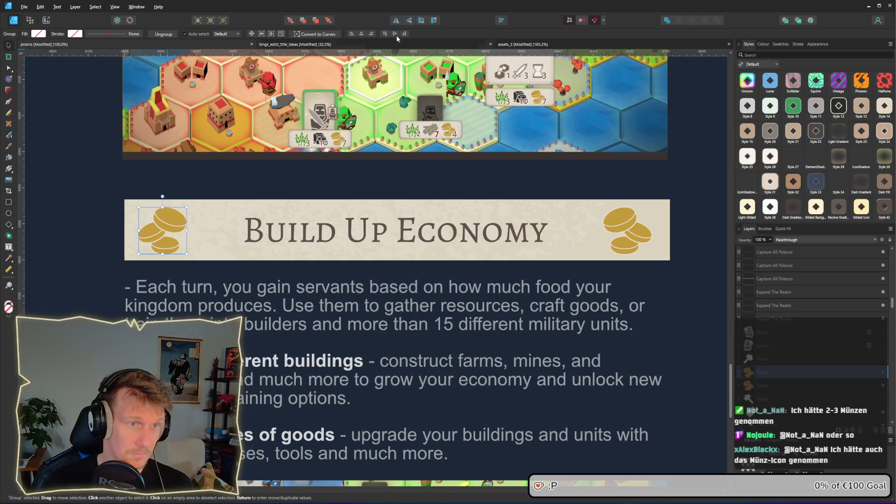
click(712, 177)
scroll(690, 192, down, 4)
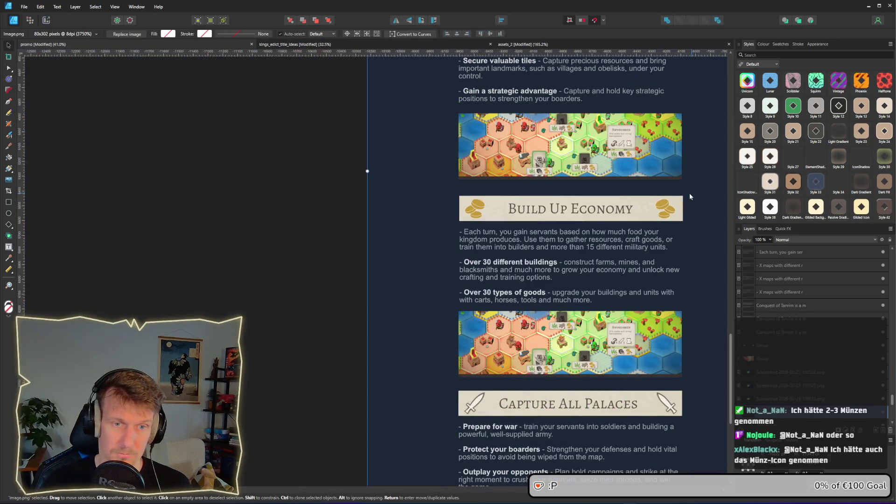
scroll(550, 195, right, 3)
scroll(550, 195, down, 2)
scroll(550, 195, up, 3)
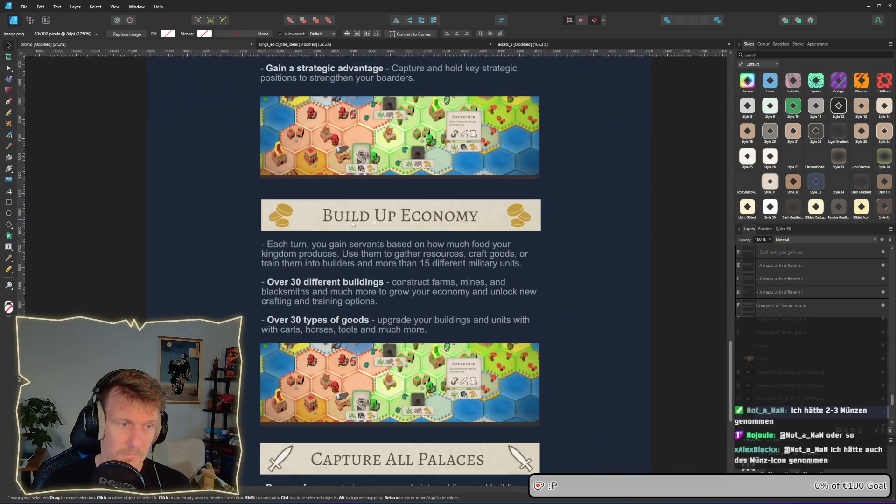
click(282, 221)
click(523, 217)
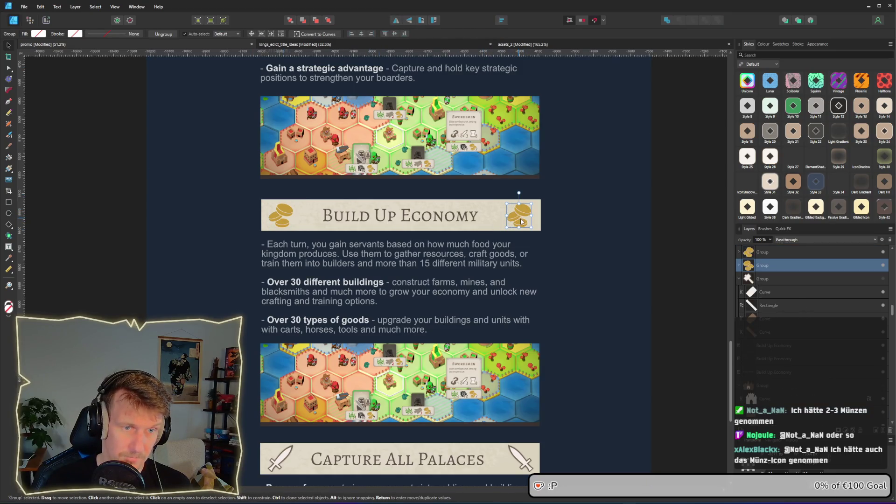
click(283, 203)
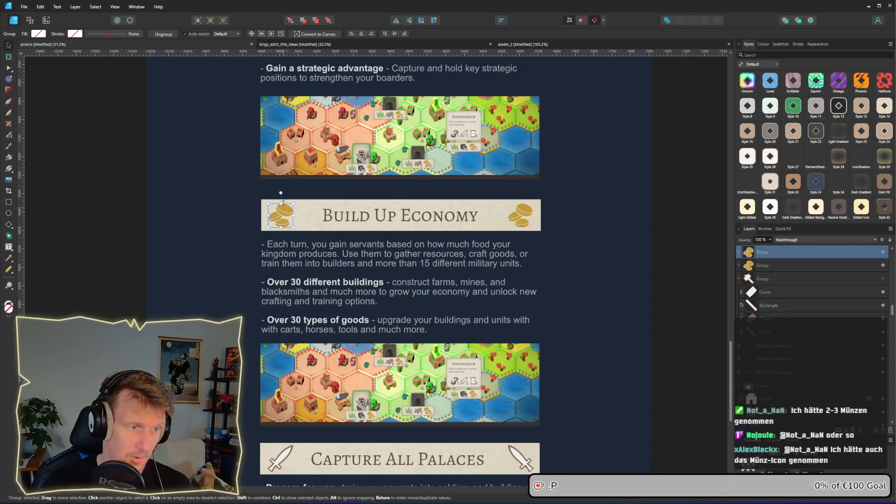
click(593, 207)
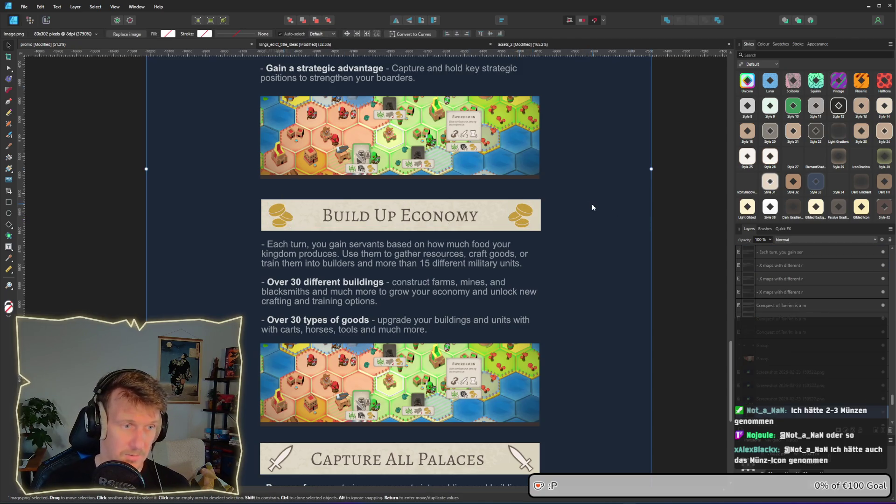
ctrl+scroll(591, 203, down, 4)
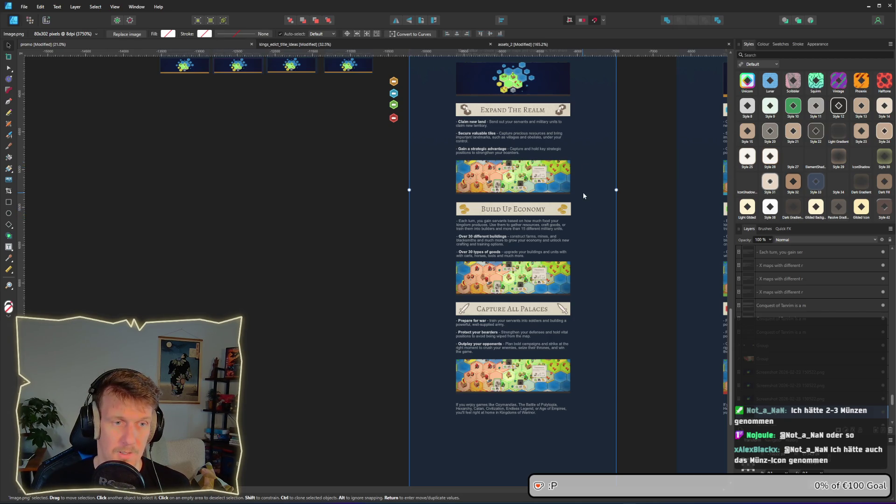
ctrl+scroll(573, 222, up, 3)
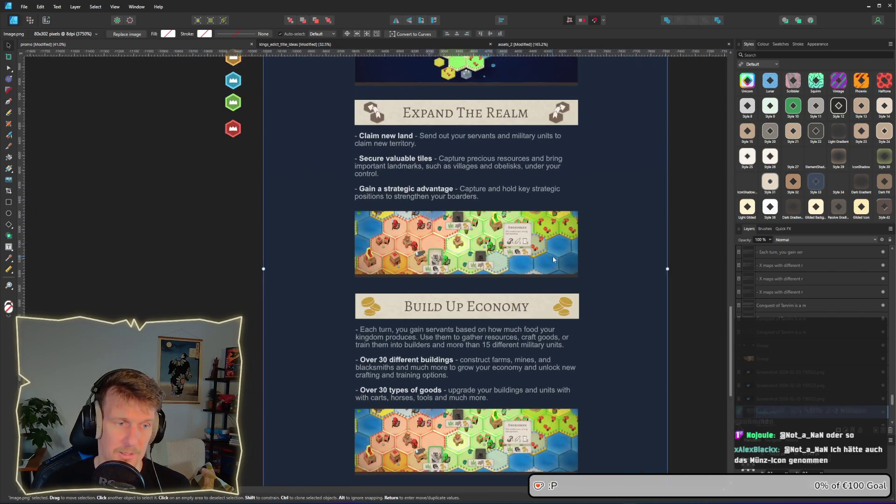
scroll(552, 256, up, 2)
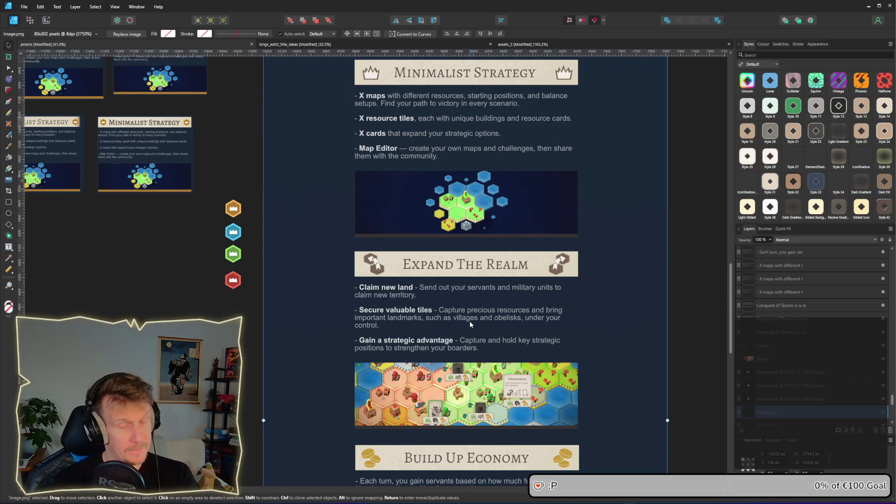
scroll(477, 325, up, 1)
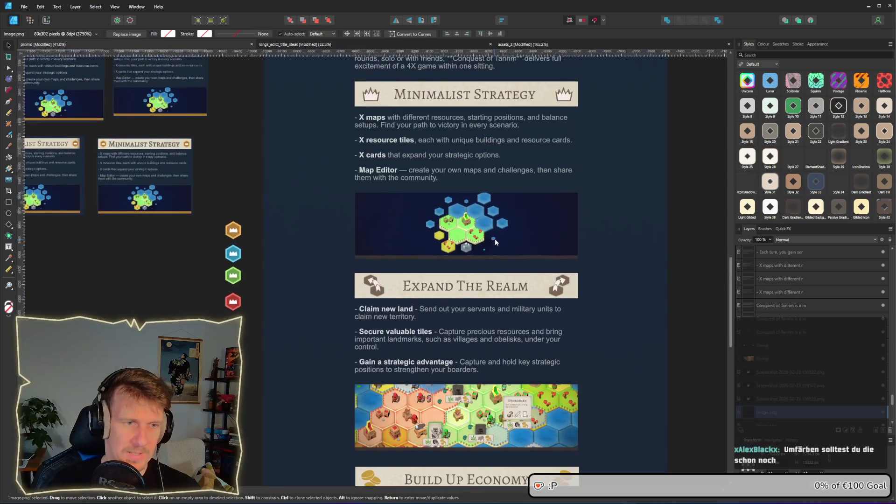
scroll(495, 241, up, 2)
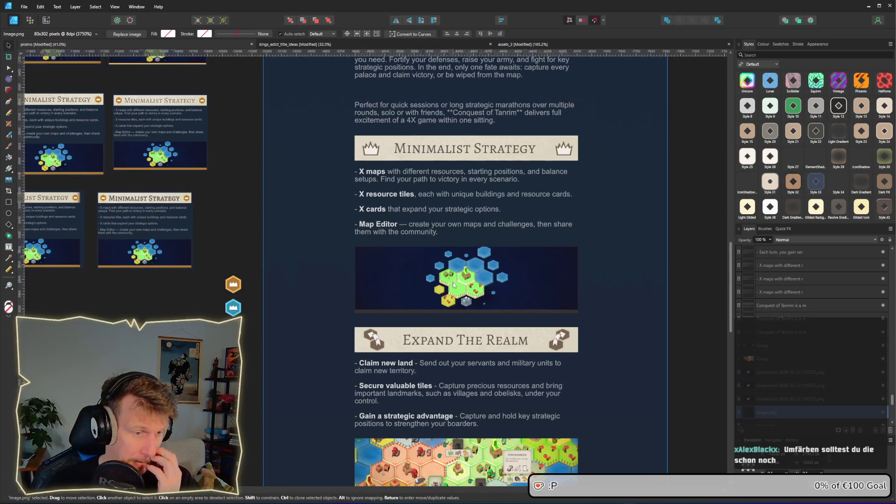
scroll(453, 284, down, 10)
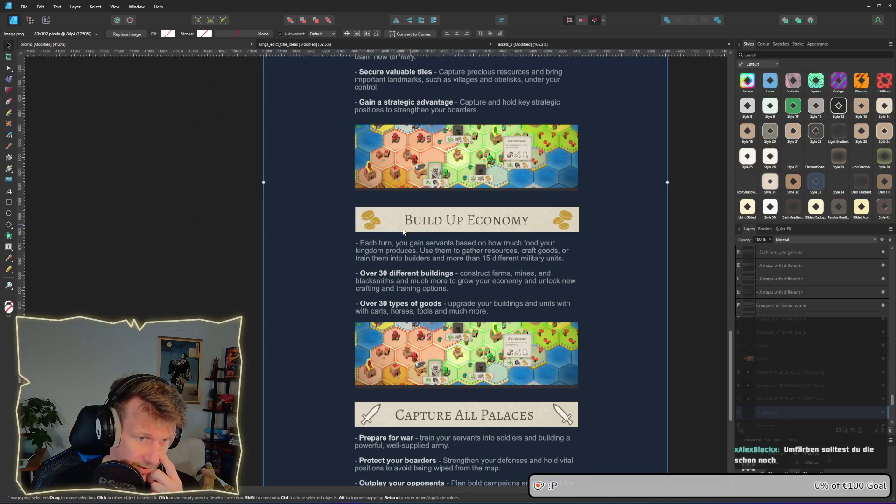
- Fill each coin of the left stack with the dark brown sampled from the title text
click(374, 219)
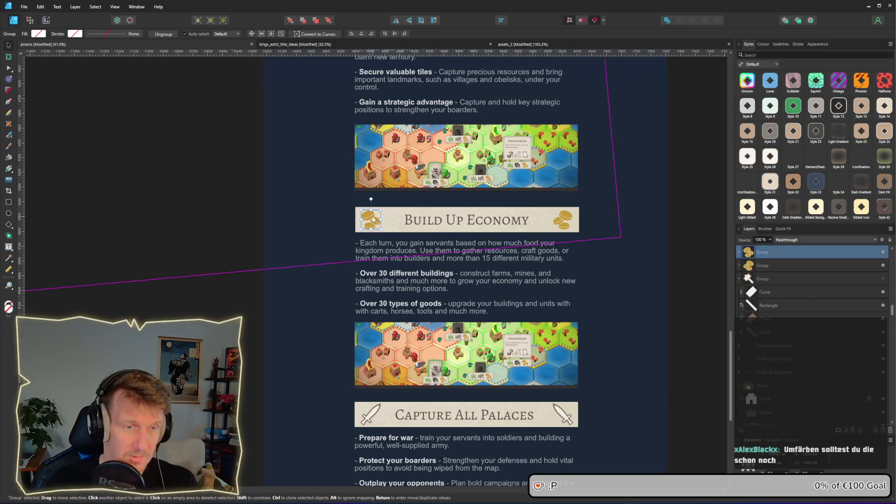
double_click(373, 219)
scroll(373, 219, up, 2)
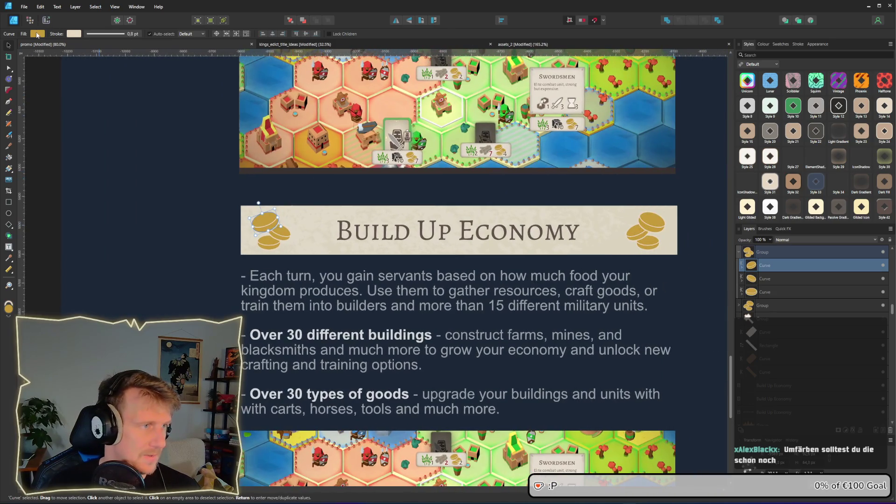
click(37, 33)
drag(100, 49, 340, 233)
click(283, 237)
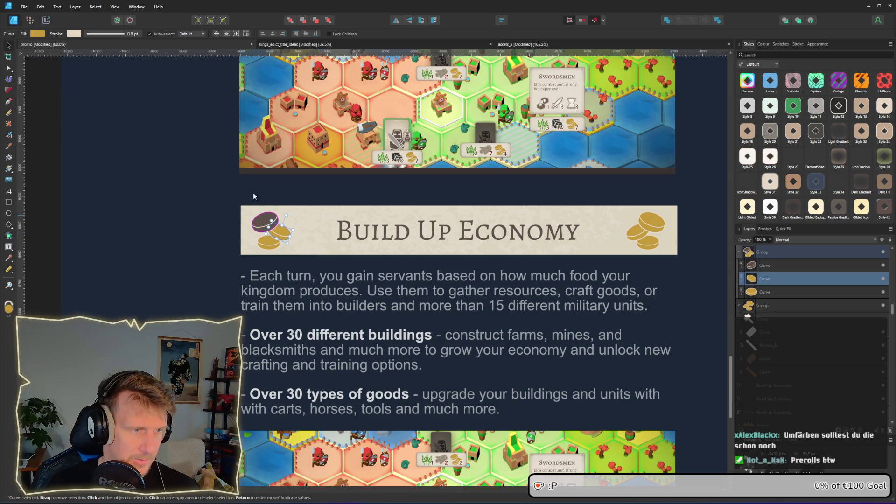
click(38, 34)
click(107, 48)
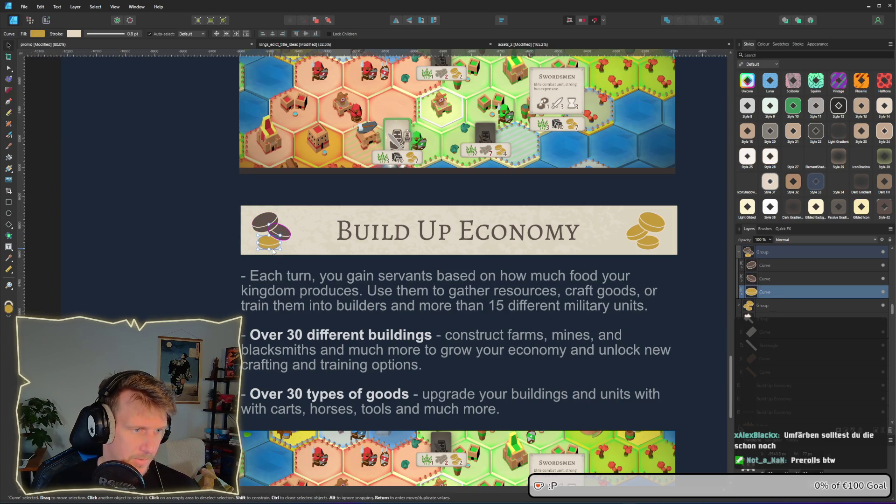
click(270, 241)
click(37, 34)
click(107, 47)
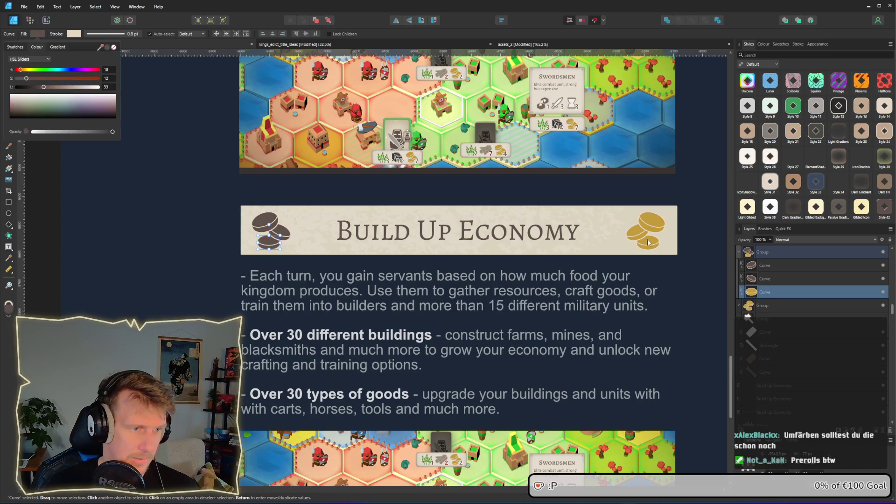
- Put a horizontally mirrored copy of the dark coin stack at the banner's right end
click(653, 229)
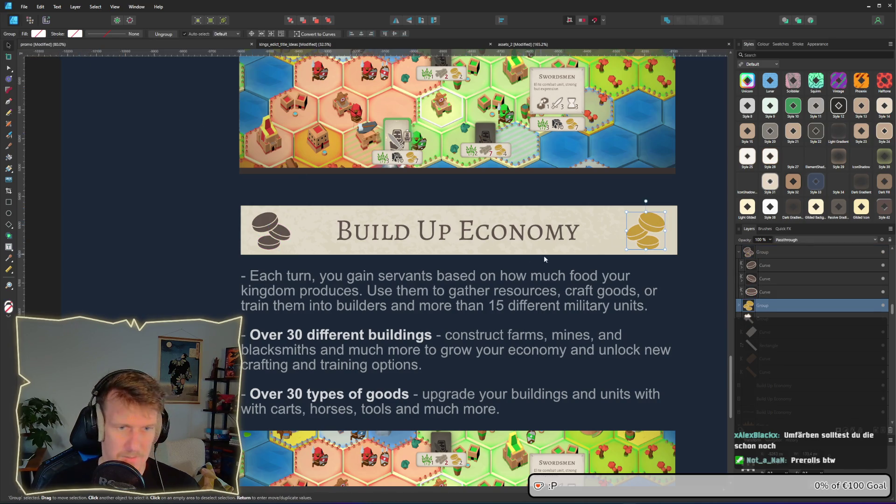
click(275, 235)
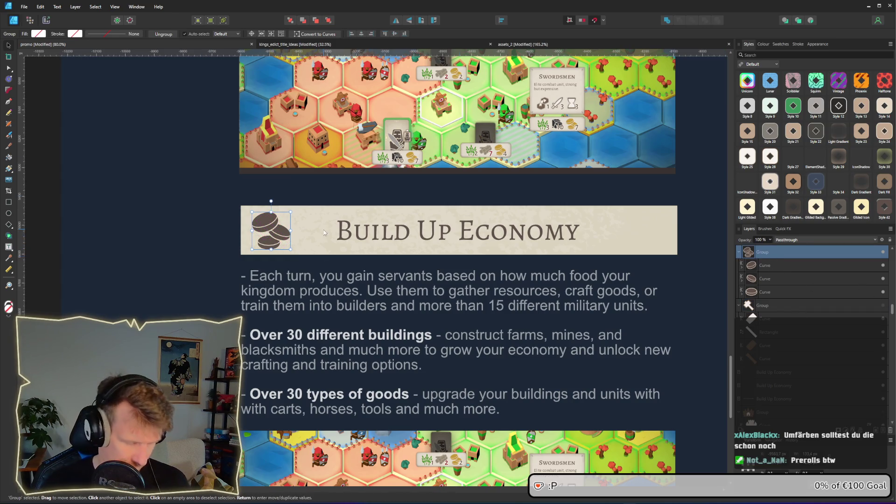
mouse_move(275, 237)
mouse_down()
mouse_move(660, 241)
mouse_move(648, 240)
mouse_up()
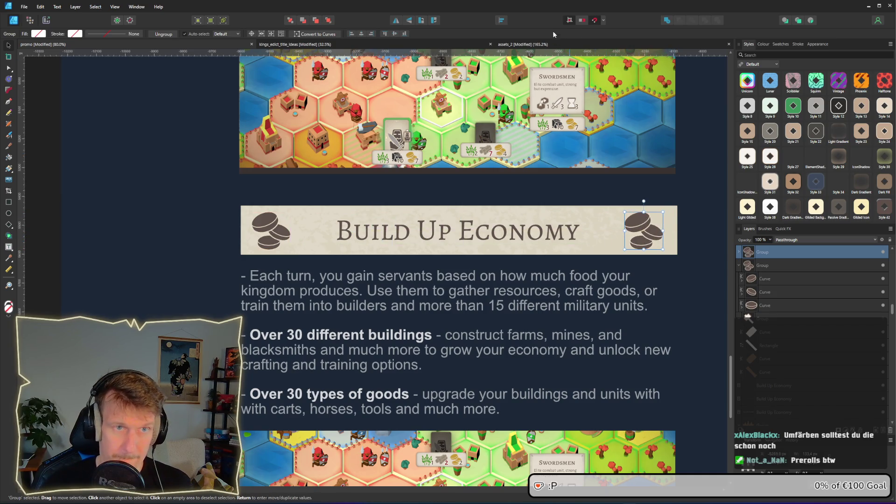
click(395, 21)
click(690, 284)
scroll(689, 284, down, 3)
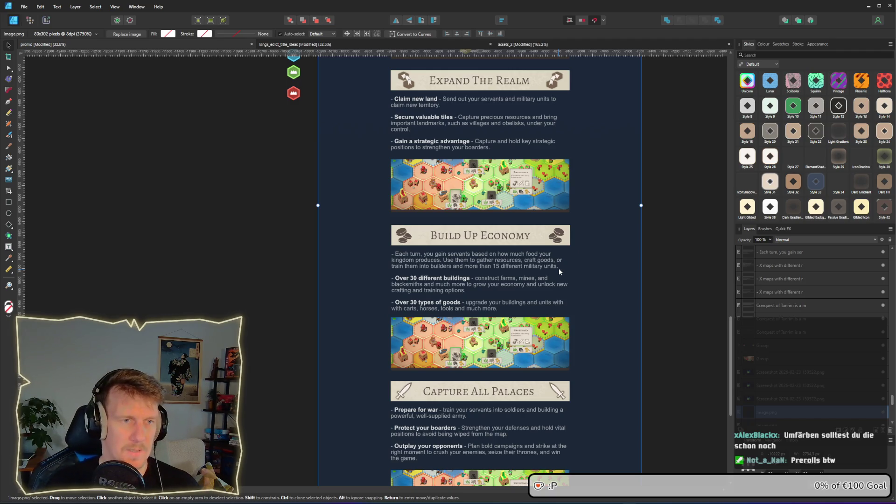
- Fill both coin stacks with the brown sampled from the Expand The Realm icon
ctrl+scroll(512, 241, up, 1)
scroll(516, 214, up, 2)
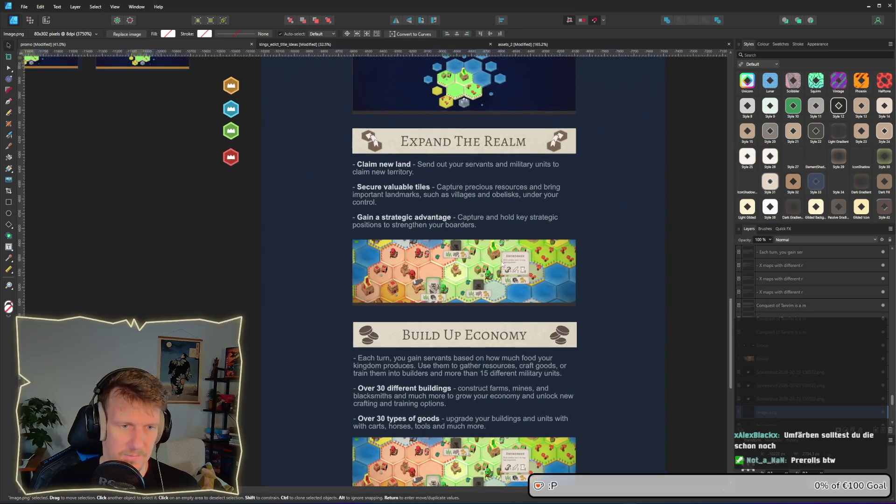
click(559, 334)
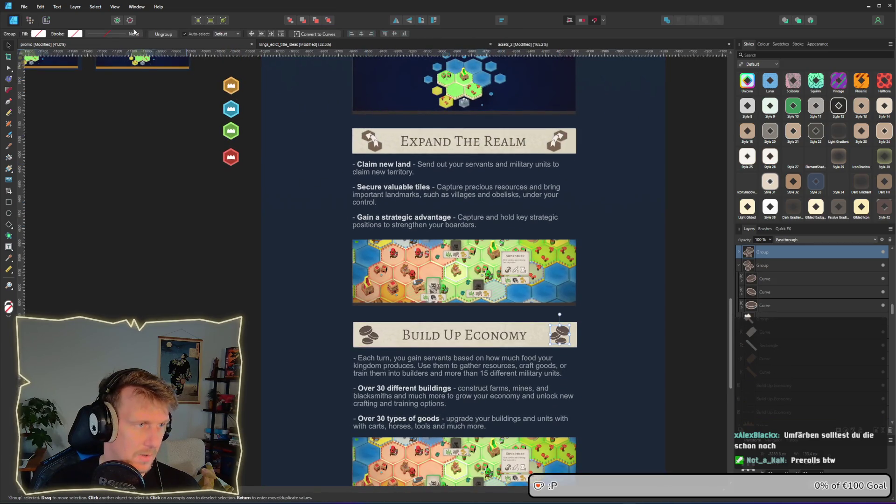
shift+click(372, 334)
click(8, 70)
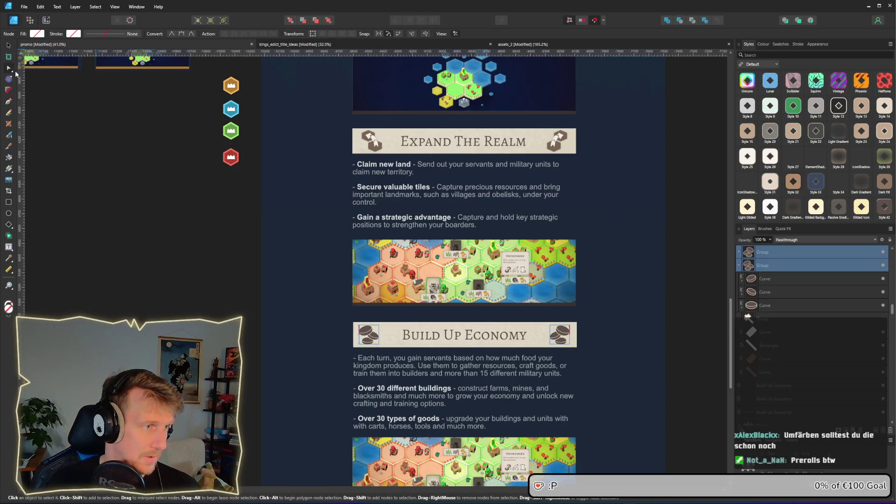
click(41, 34)
mouse_move(100, 47)
mouse_down()
mouse_move(357, 152)
mouse_move(369, 146)
mouse_up()
click(292, 272)
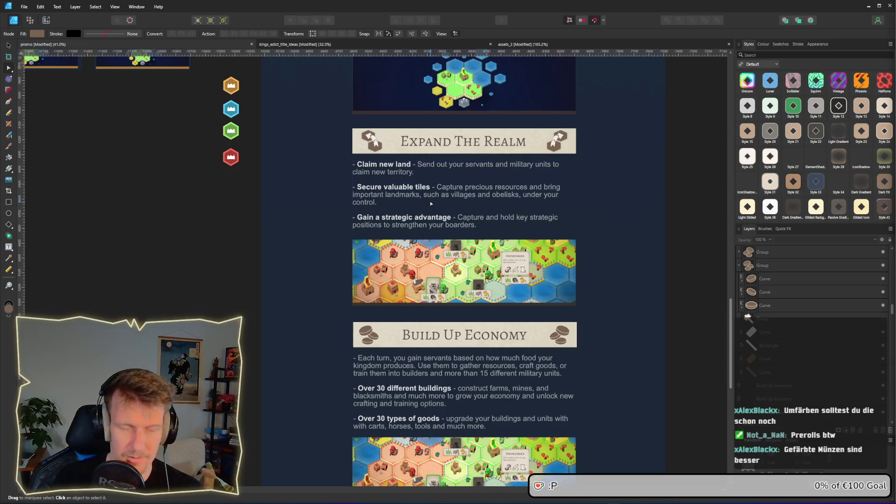
- Scroll and pan across the layout to review the map artboards and Expand The Realm section
scroll(465, 247, down, 2)
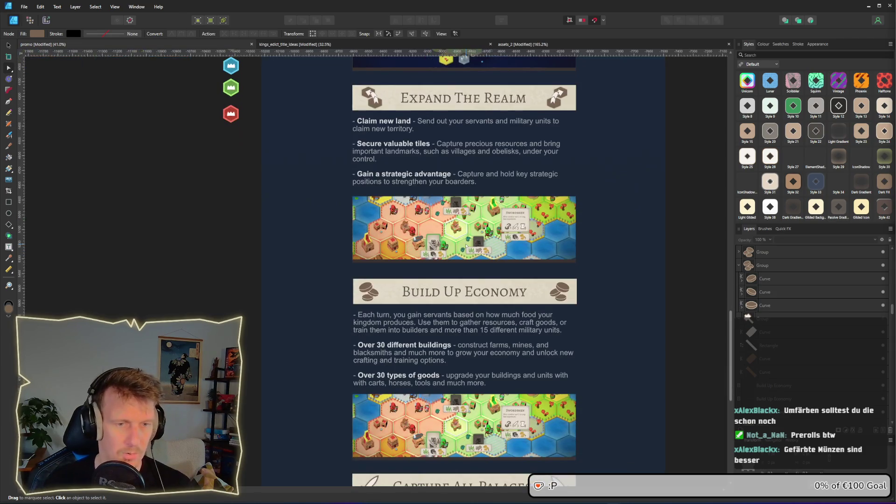
scroll(485, 288, up, 3)
scroll(486, 288, down, 2)
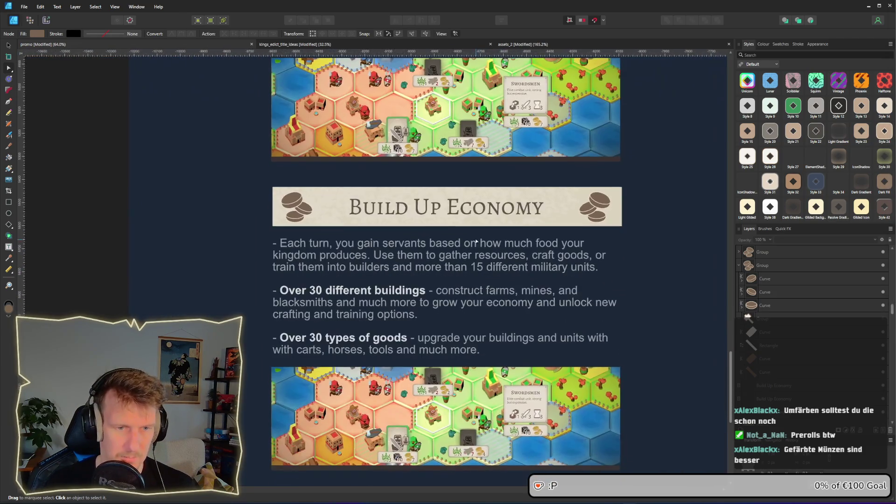
scroll(468, 294, down, 4)
scroll(468, 294, down, 3)
scroll(494, 301, up, 7)
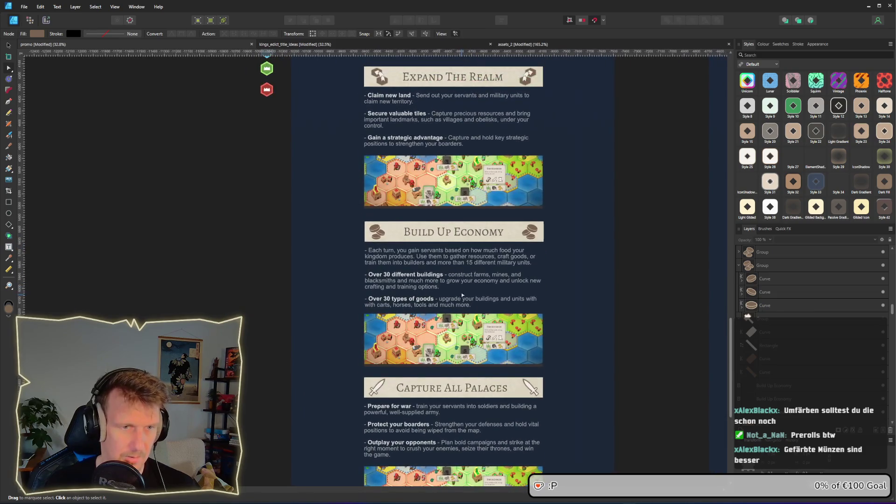
scroll(473, 312, up, 5)
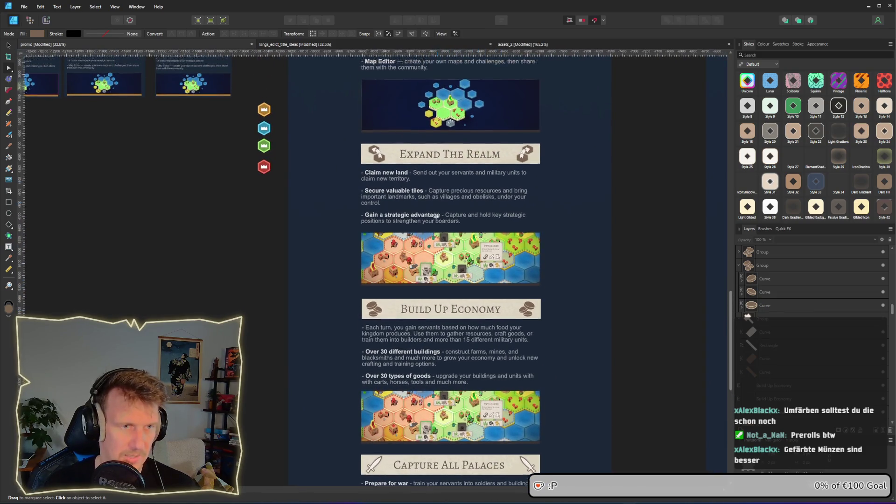
scroll(432, 208, up, 3)
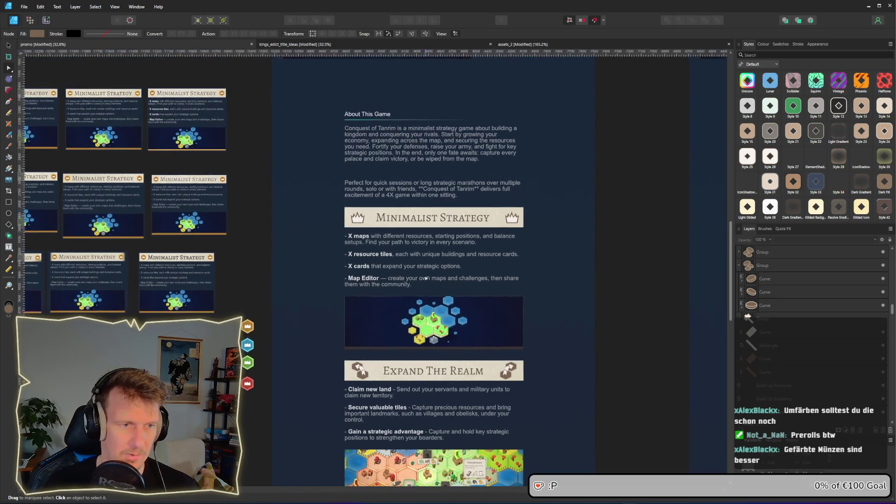
scroll(553, 323, down, 5)
drag(553, 324, 418, 220)
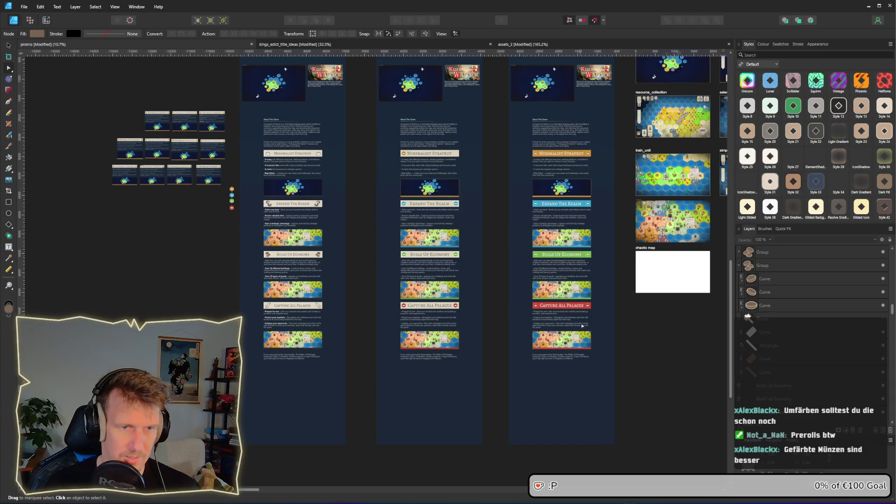
scroll(597, 263, right, 2)
scroll(597, 263, up, 1)
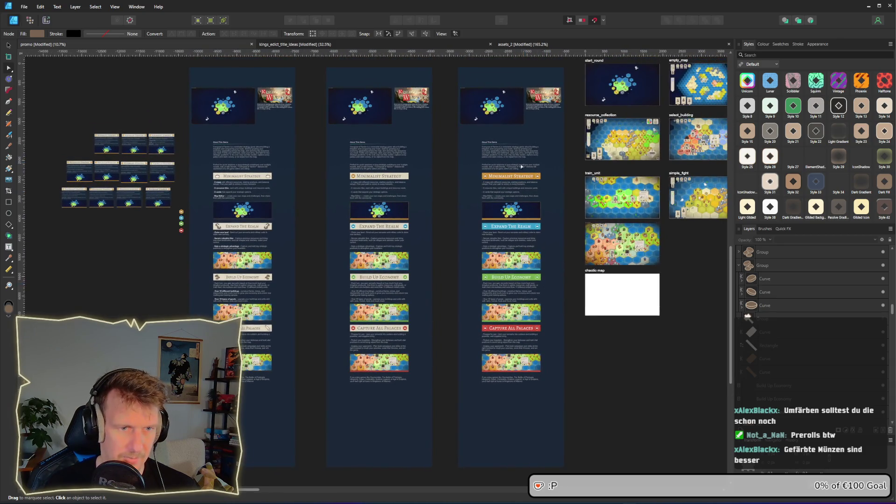
scroll(521, 166, up, 4)
scroll(433, 224, down, 3)
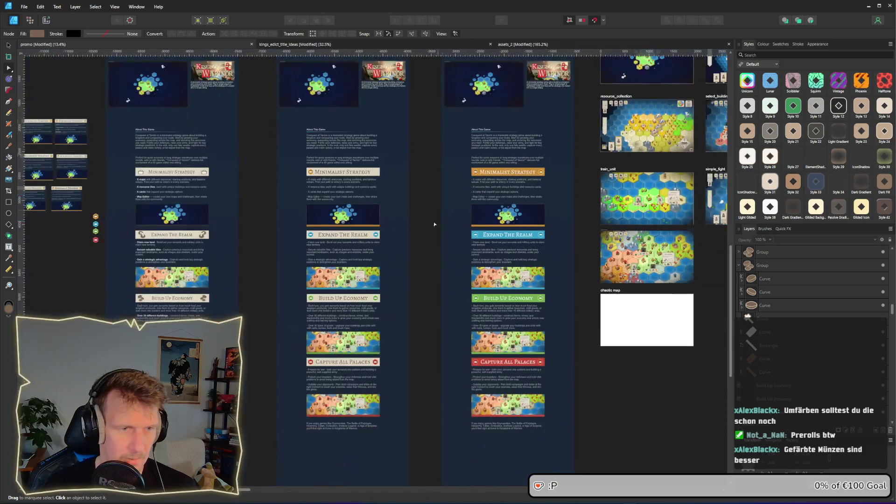
scroll(400, 220, up, 5)
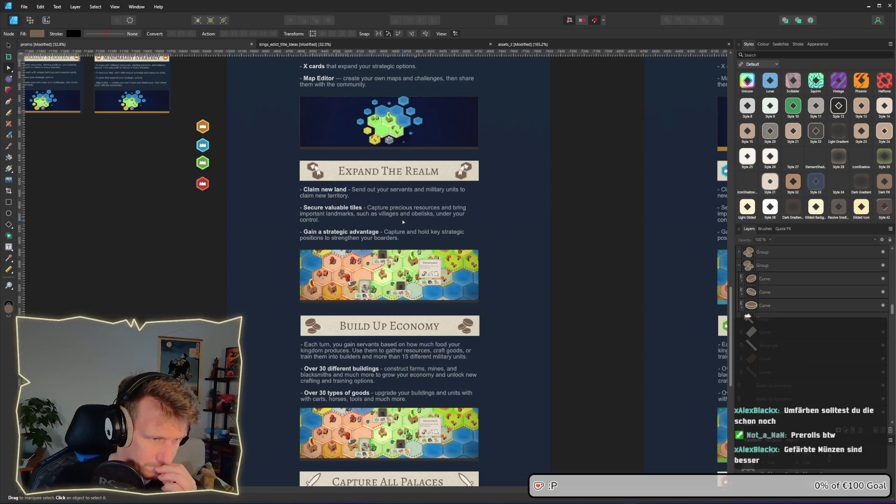
scroll(404, 222, up, 4)
scroll(404, 222, down, 5)
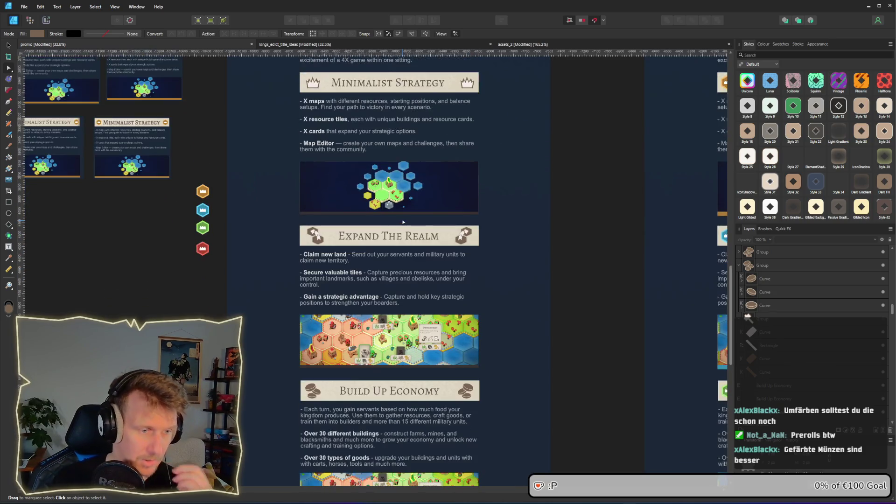
scroll(403, 223, down, 3)
scroll(426, 280, up, 5)
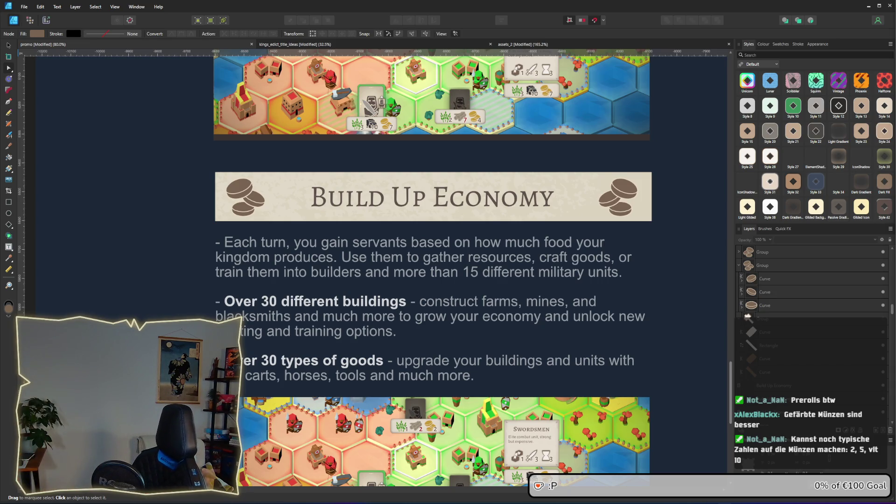
scroll(366, 271, down, 1)
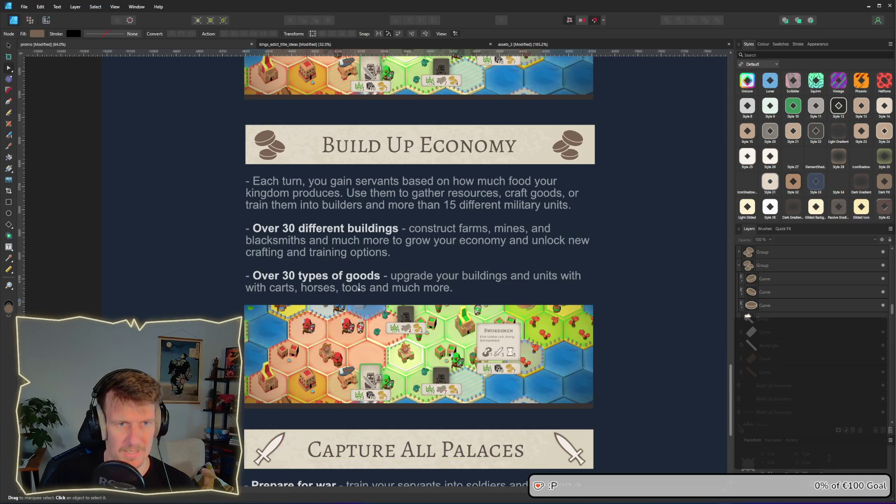
scroll(380, 172, up, 1)
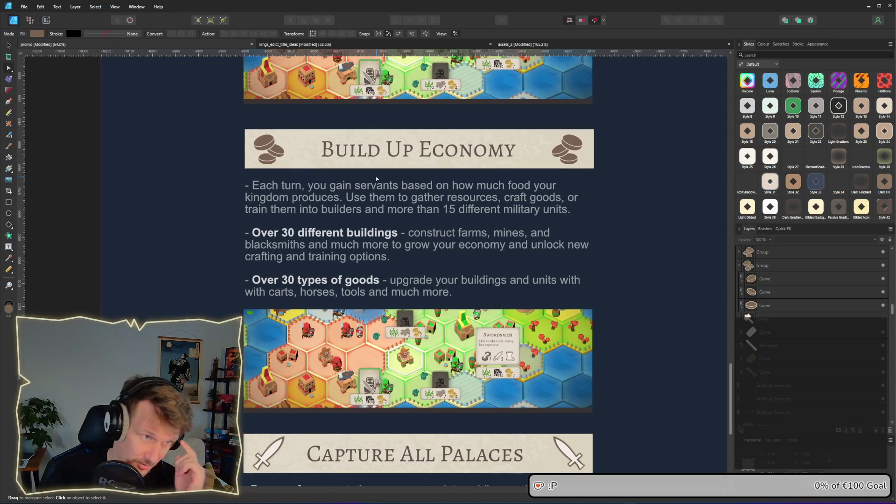
scroll(369, 210, up, 3)
drag(366, 233, 350, 413)
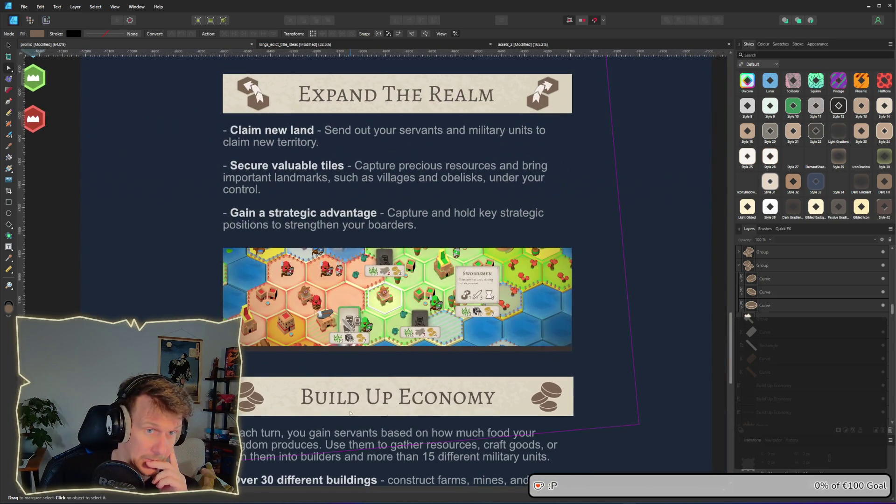
scroll(358, 347, up, 20)
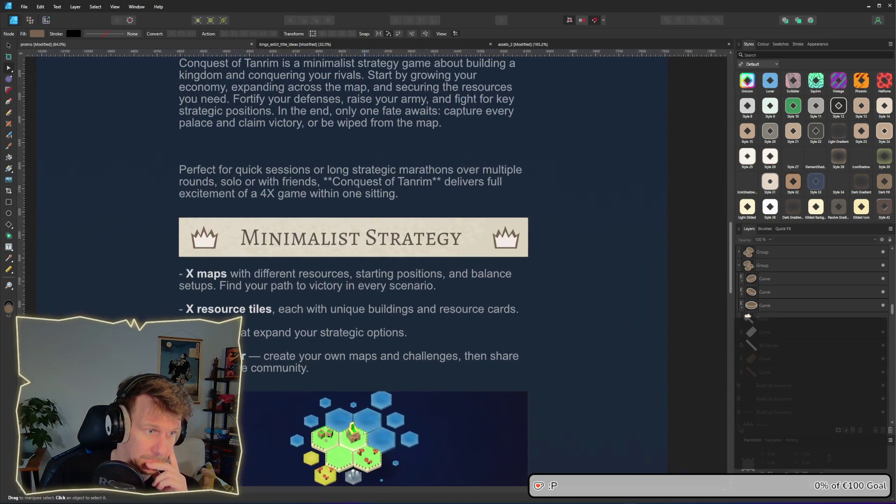
scroll(364, 431, down, 20)
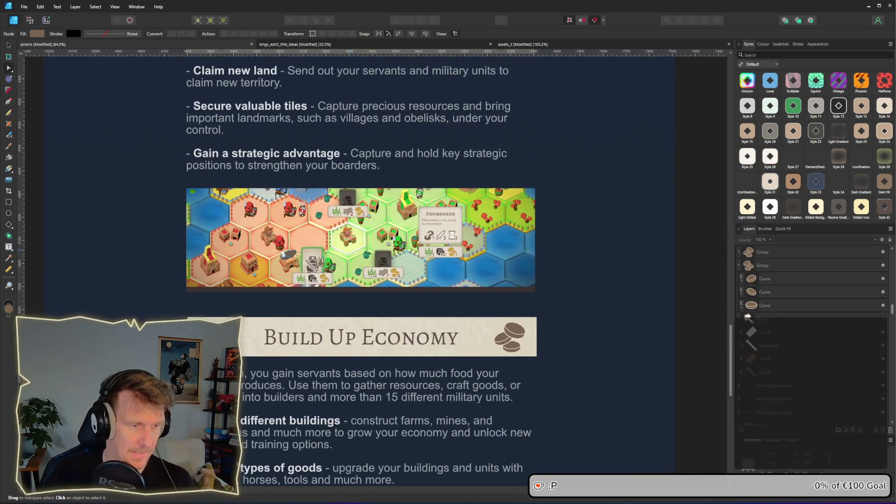
scroll(264, 342, up, 3)
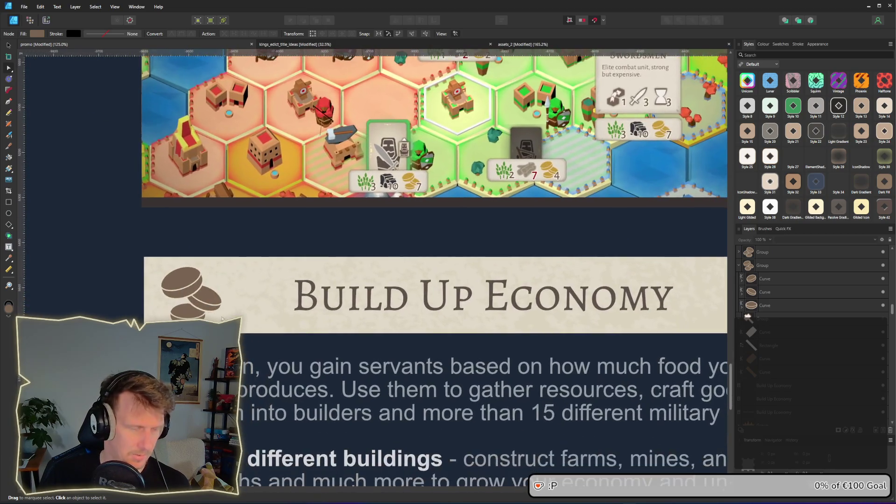
- Fill the left coin group with a light cream colour
click(177, 285)
click(176, 285)
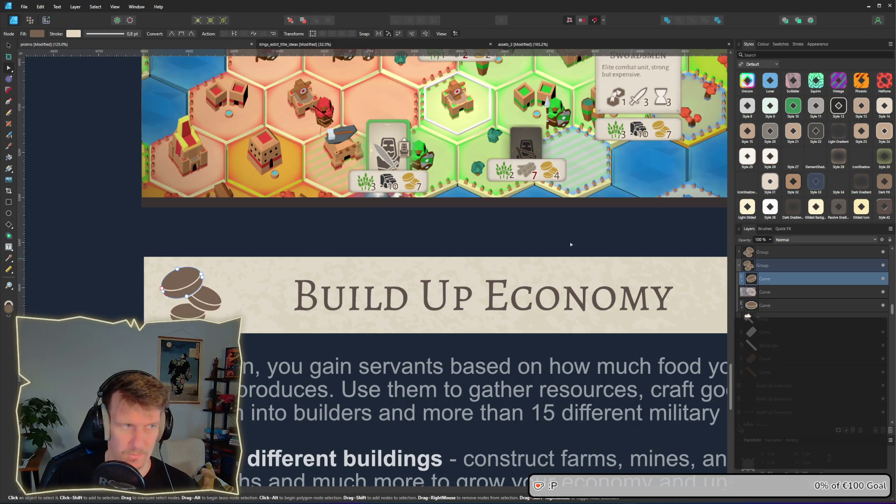
shift+click(215, 303)
shift+click(201, 311)
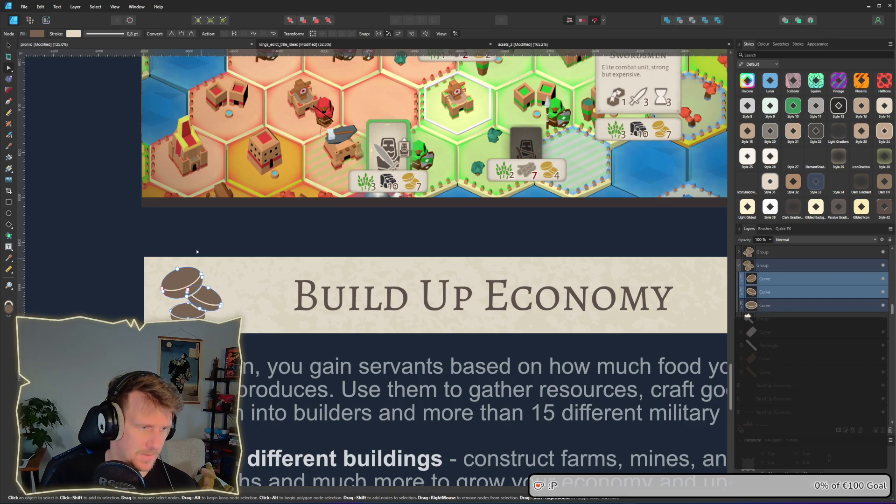
click(768, 266)
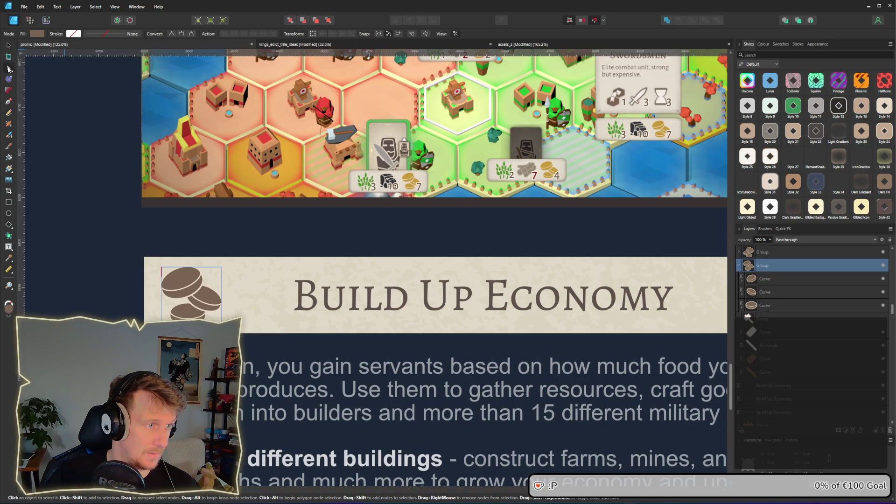
click(40, 34)
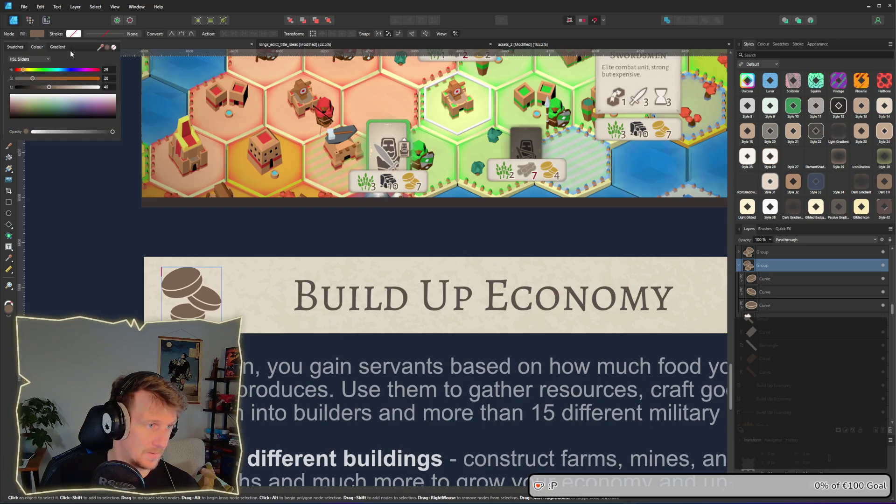
scroll(288, 270, down, 5)
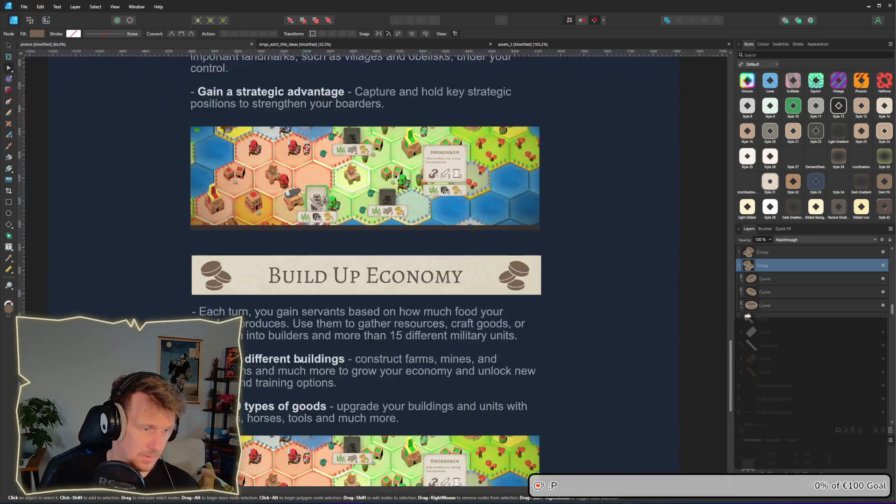
click(35, 33)
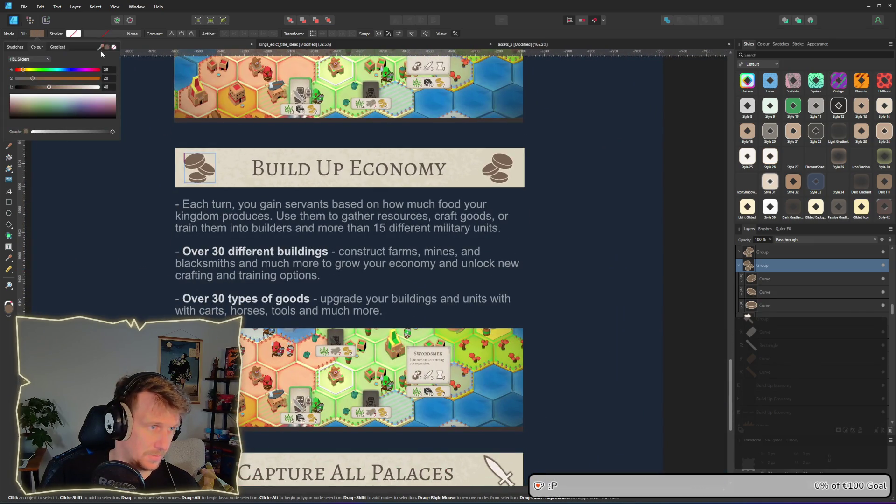
key(ctrl+shift+v)
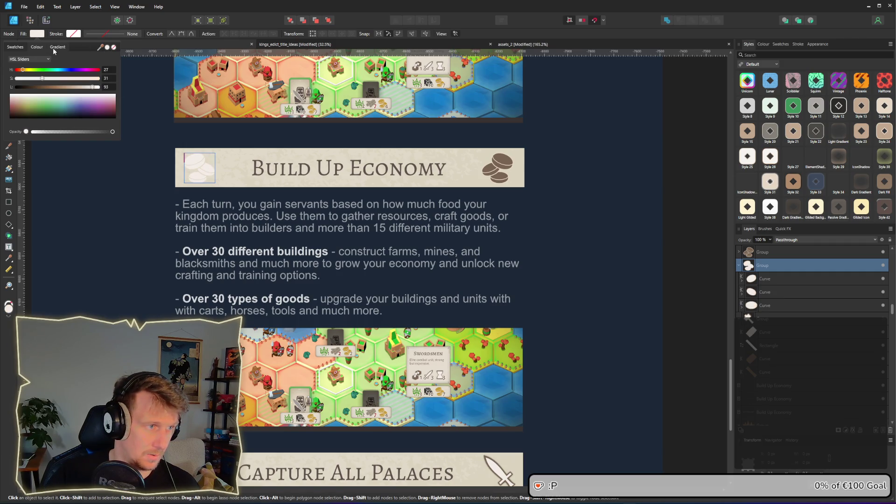
- Give the left coins a thin outline in the brown sampled from the coins
click(78, 35)
click(78, 34)
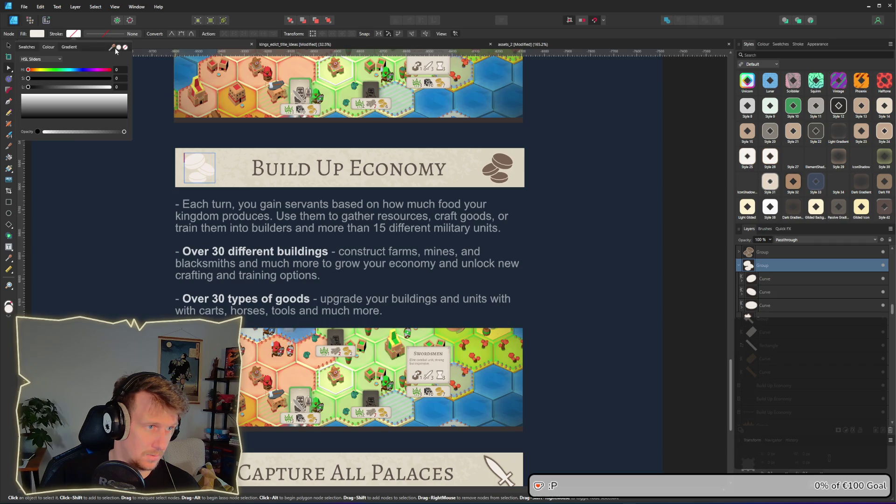
mouse_move(119, 48)
mouse_down()
mouse_move(554, 175)
mouse_move(500, 162)
mouse_up()
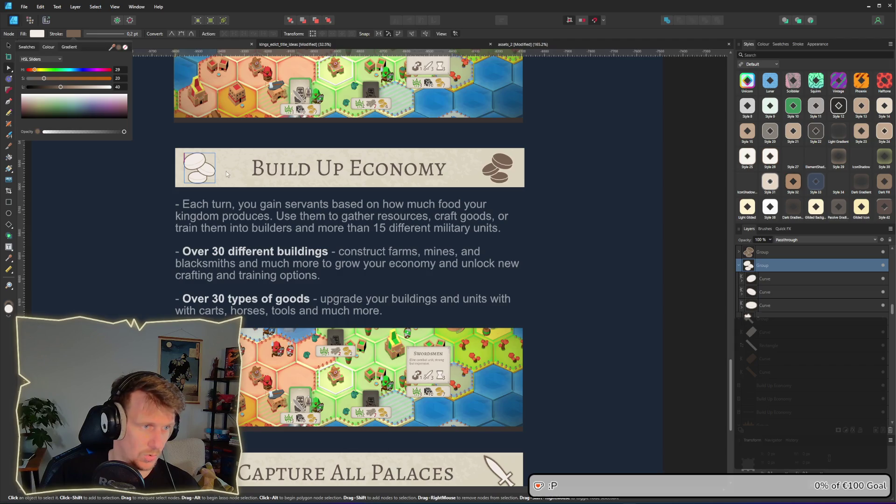
scroll(238, 243, up, 4)
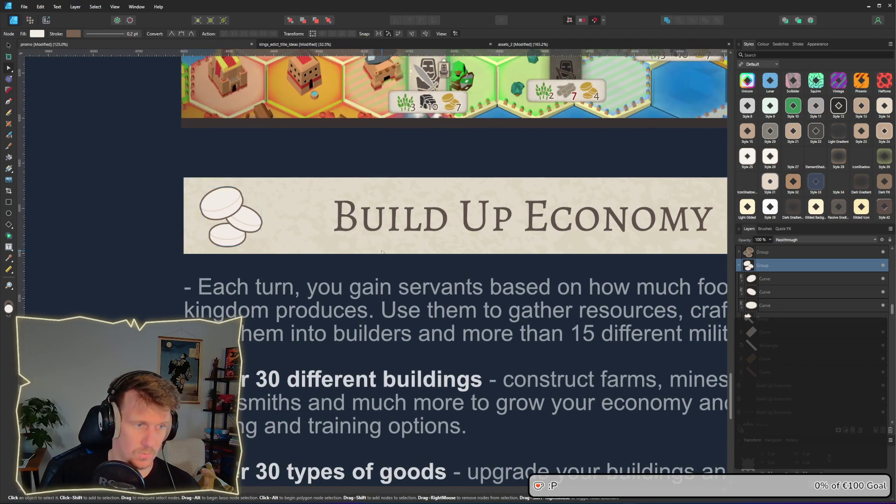
scroll(238, 243, down, 4)
click(501, 274)
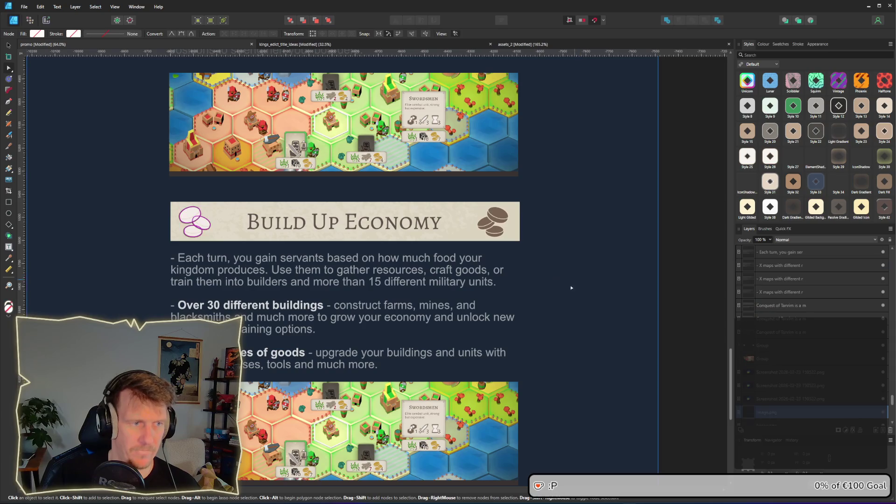
scroll(509, 270, down, 2)
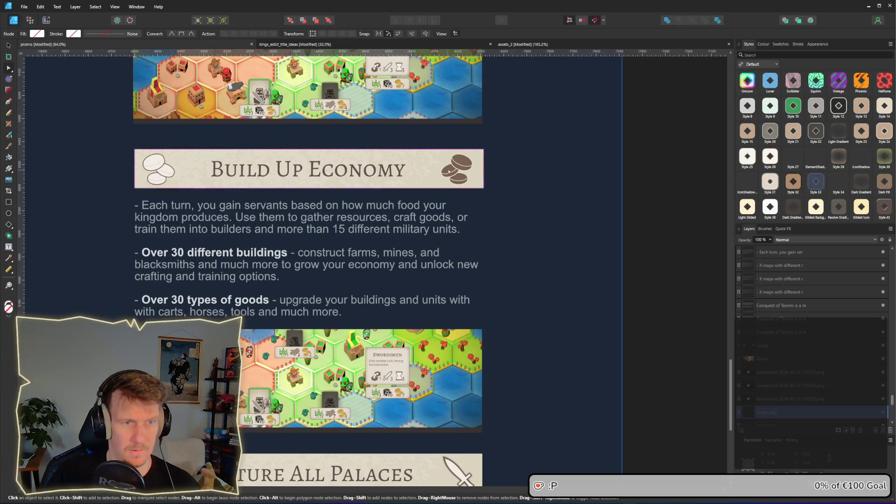
key(ctrl+z)
- Hide the dark right coin group and replace it with a mirrored duplicate of the light coins
key(v)
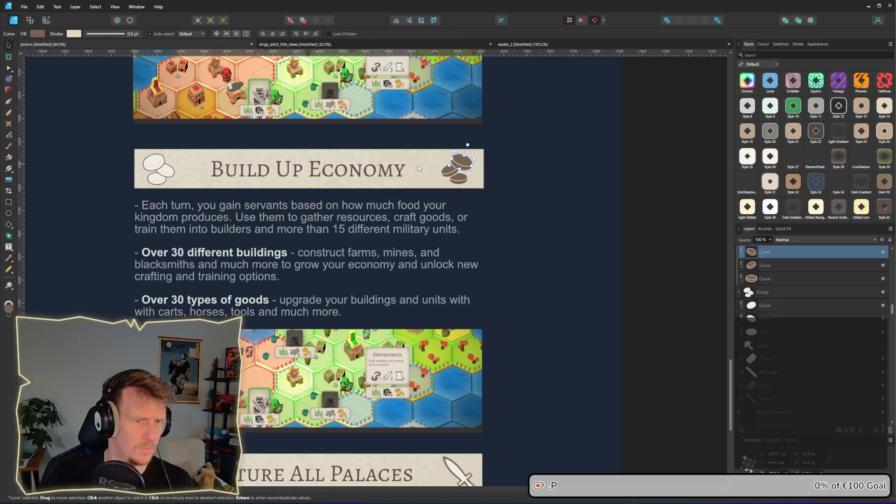
click(475, 182)
click(470, 180)
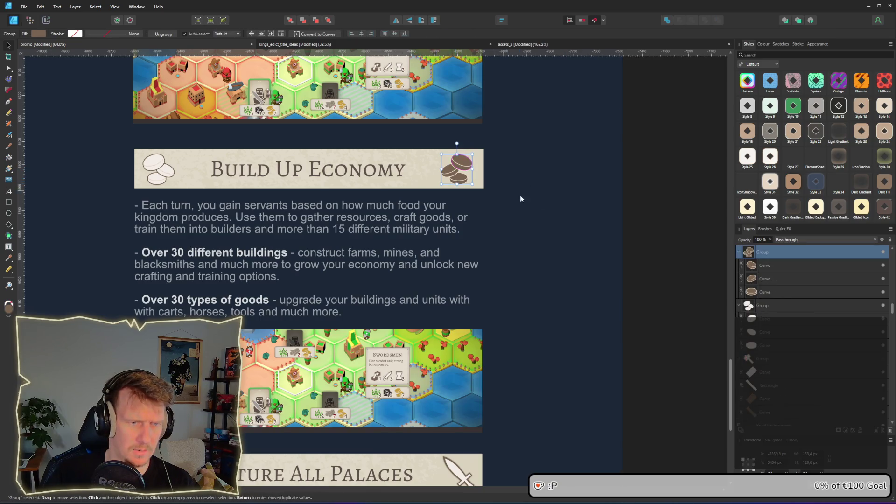
click(883, 252)
click(157, 172)
key(ctrl+j)
drag(373, 169, 457, 168)
click(395, 20)
key(ctrl+1)
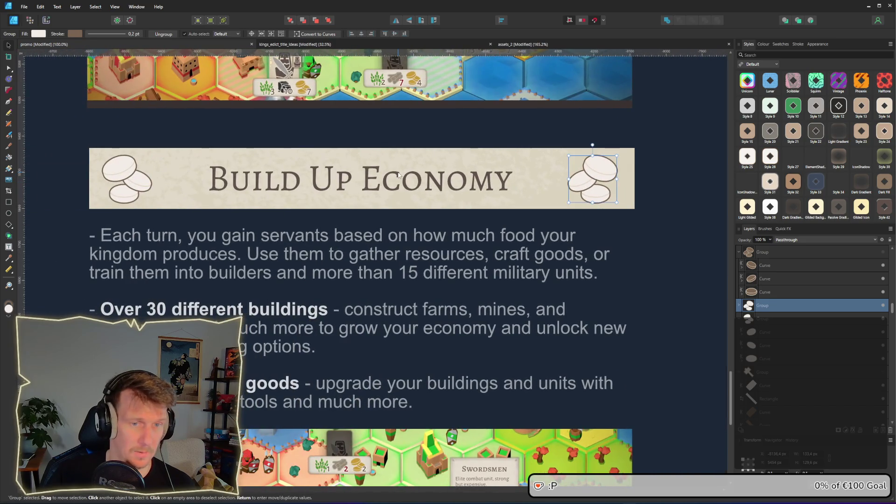
scroll(308, 166, down, 5)
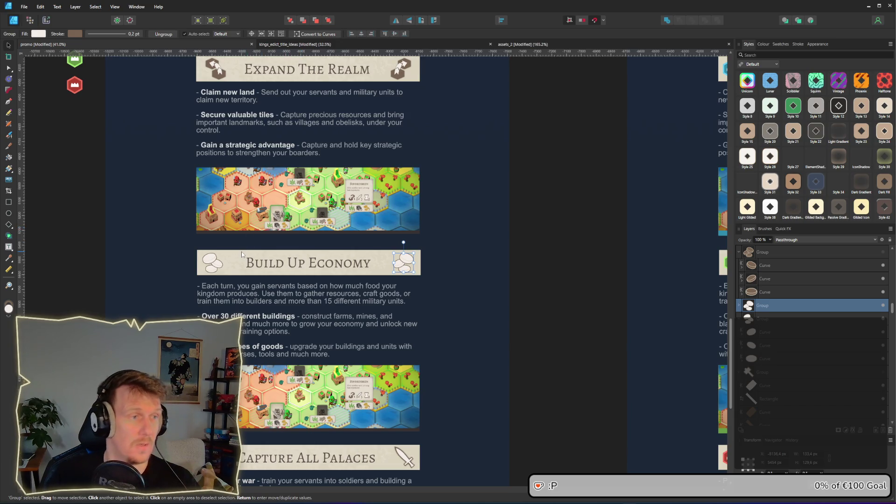
scroll(214, 269, up, 5)
- Thicken the left coin group's outline to 1.3 pt
click(214, 268)
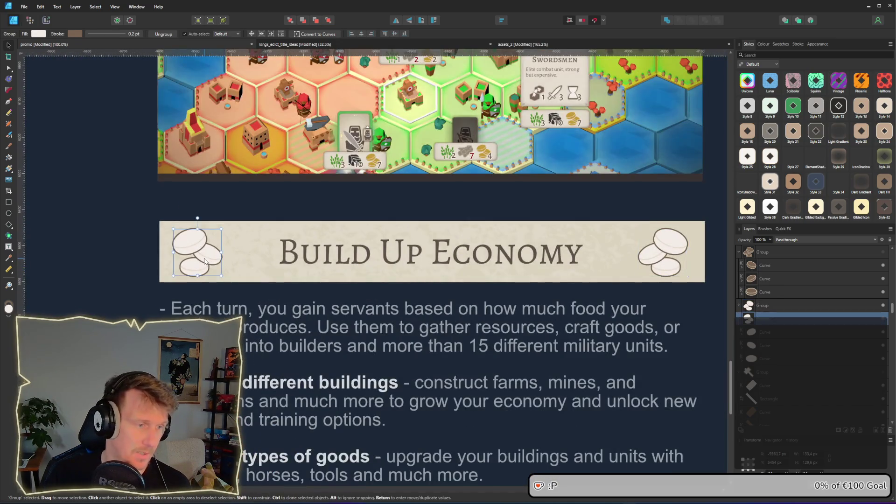
click(104, 33)
drag(86, 60, 96, 62)
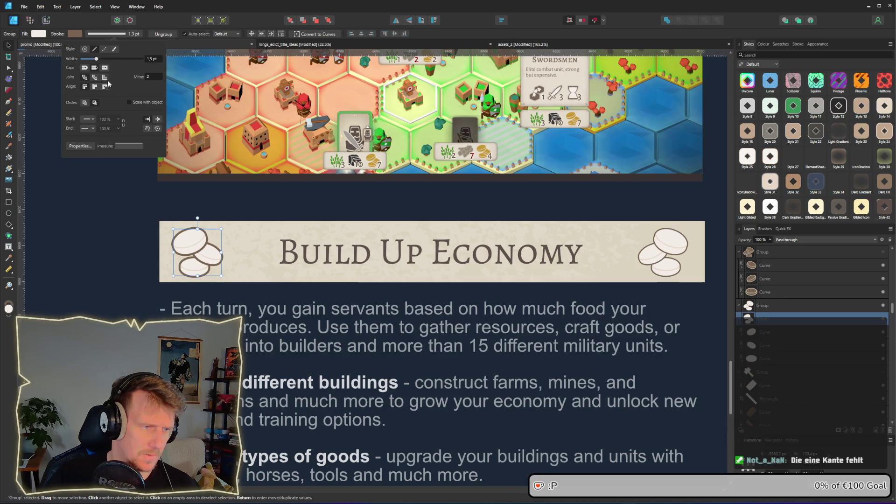
click(116, 224)
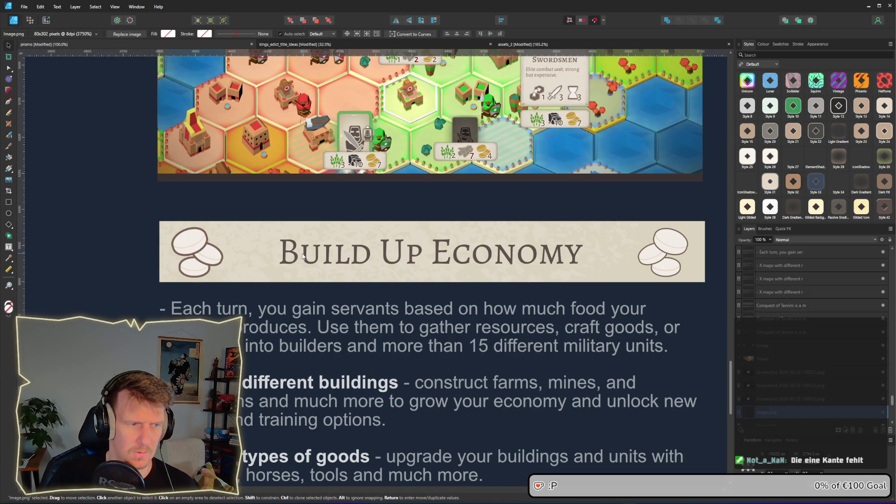
scroll(303, 256, down, 1)
scroll(302, 256, down, 1)
scroll(303, 303, down, 2)
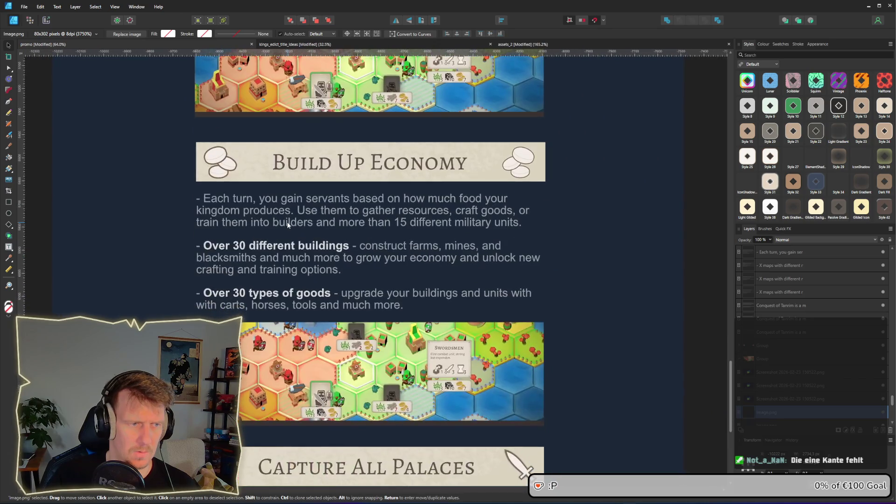
scroll(243, 167, up, 2)
- Select the three inner rim ellipses of the left coins in the Layers panel
double_click(196, 153)
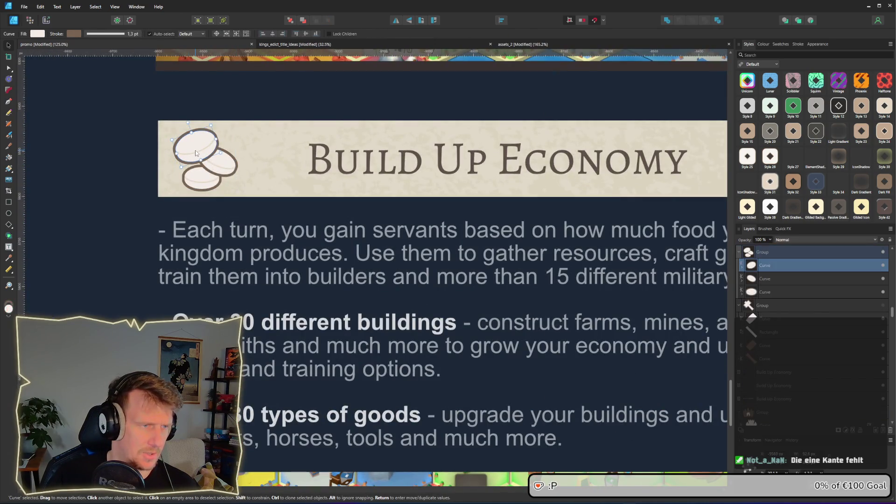
double_click(196, 153)
key(ctrl+v)
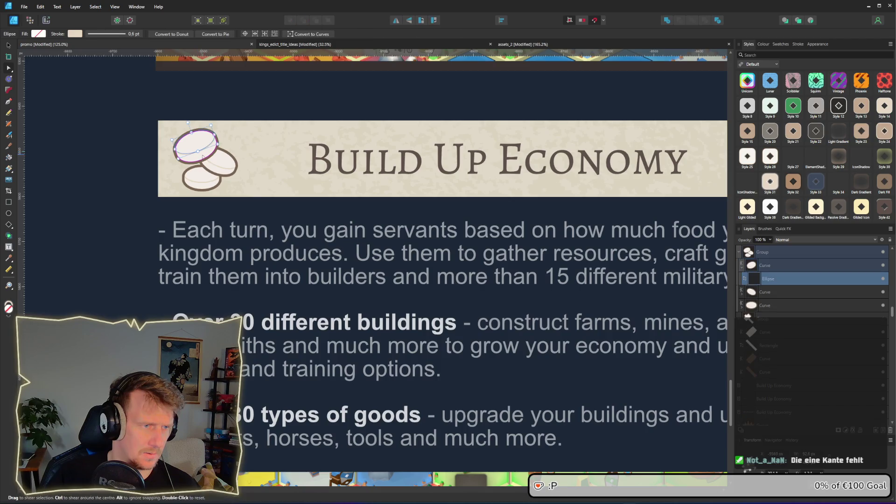
click(752, 293)
click(741, 293)
click(741, 318)
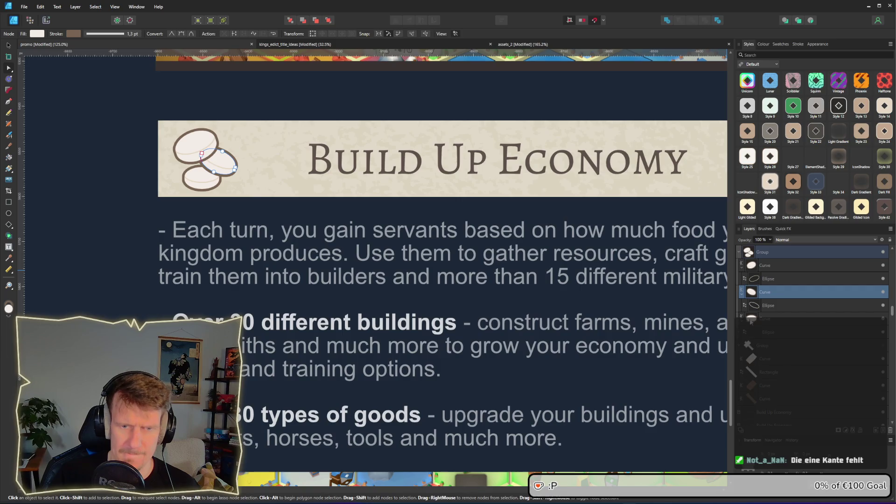
click(761, 330)
ctrl+click(765, 305)
ctrl+click(765, 278)
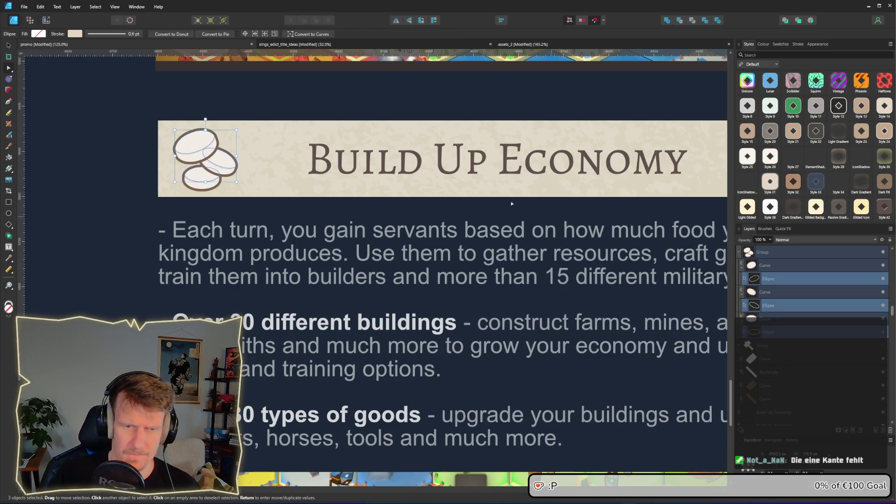
- Give the rim ellipses a thicker outline, about 2 pt, in the coins' sampled brown
click(105, 36)
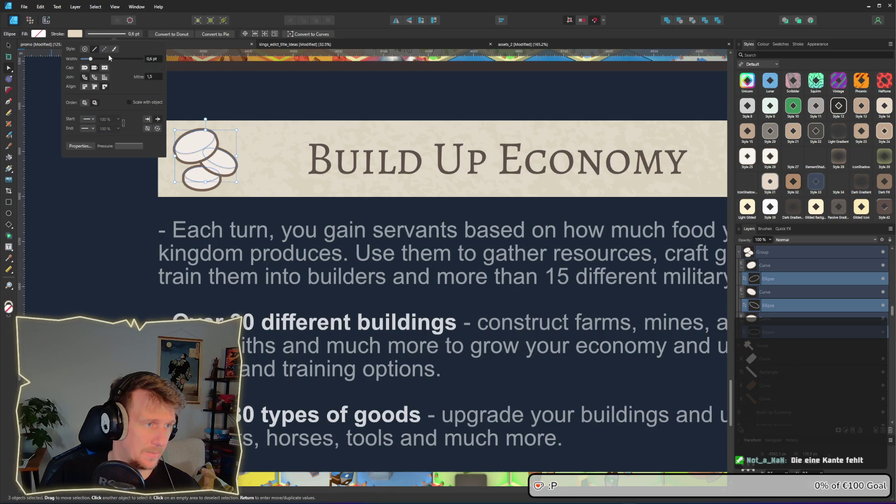
drag(91, 59, 98, 60)
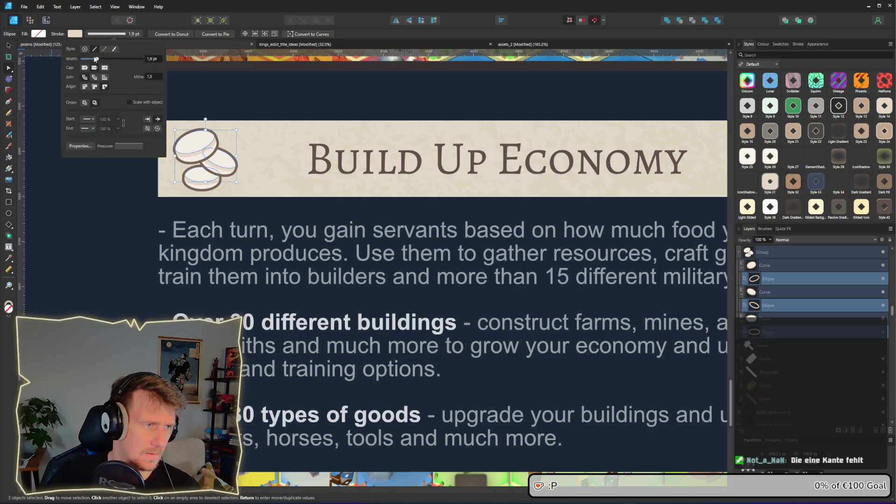
click(74, 34)
mouse_move(113, 48)
mouse_down()
mouse_move(210, 137)
mouse_move(219, 126)
mouse_up()
scroll(224, 115, up, 1)
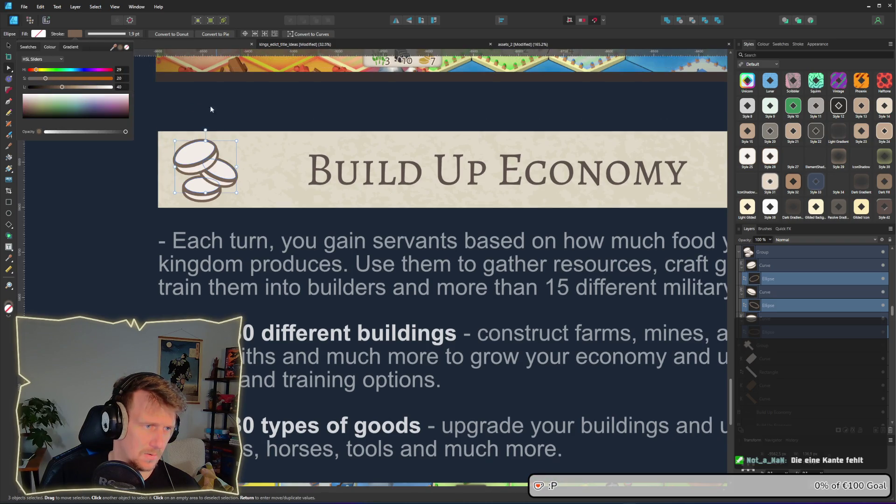
click(115, 35)
drag(95, 59, 97, 61)
click(108, 198)
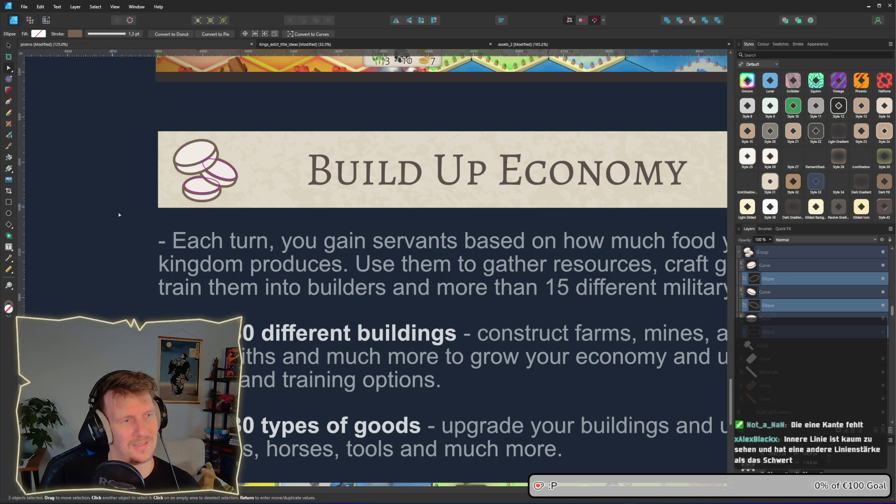
scroll(175, 220, down, 6)
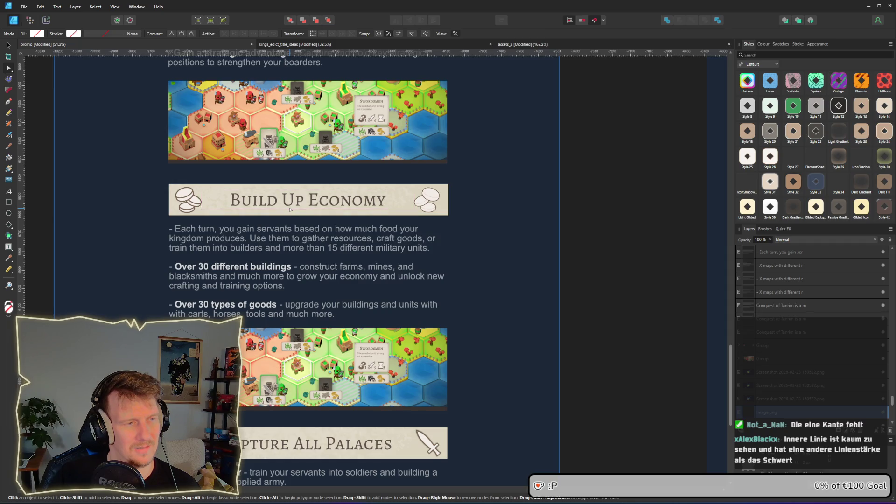
scroll(198, 197, up, 5)
key(v)
click(187, 208)
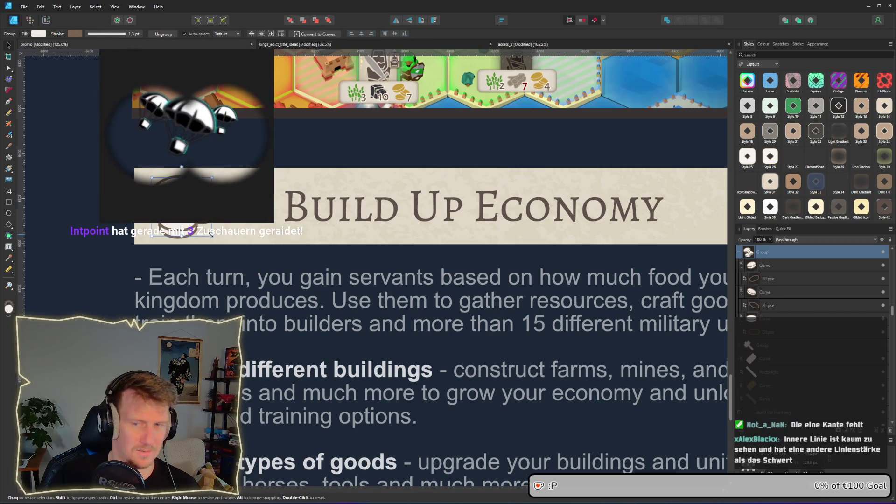
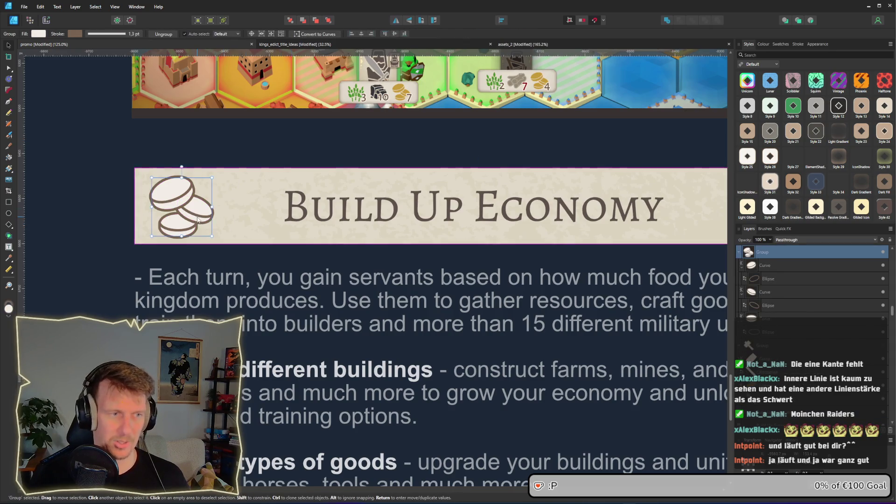
- Shrink the left coin icon, delete the old right-end coin, and duplicate the resized one there
drag(212, 236, 218, 237)
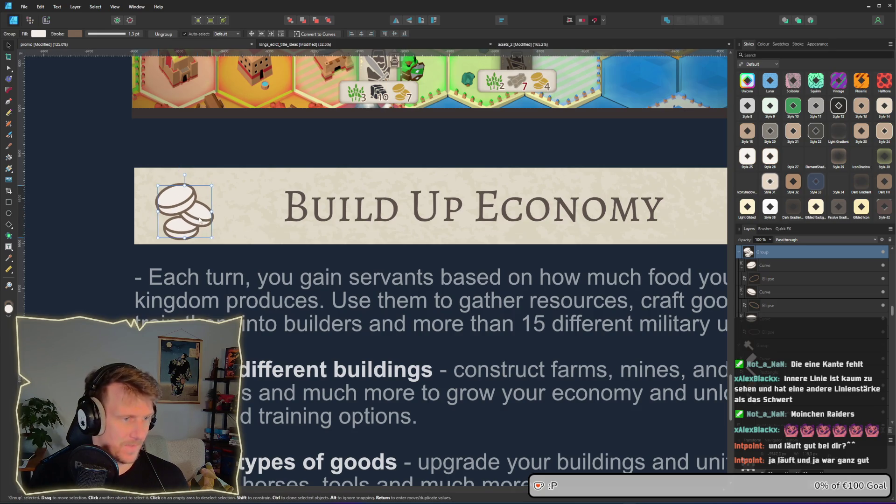
ctrl+scroll(433, 237, down, 5)
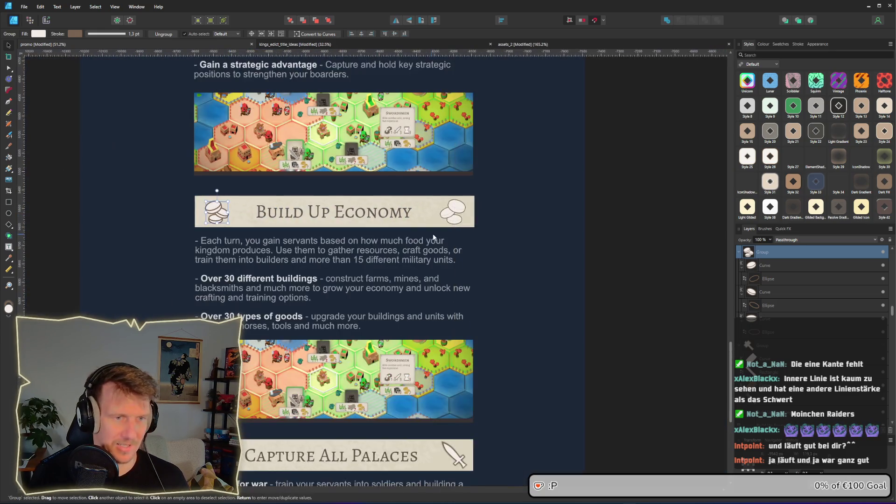
click(465, 224)
key(Delete)
click(225, 220)
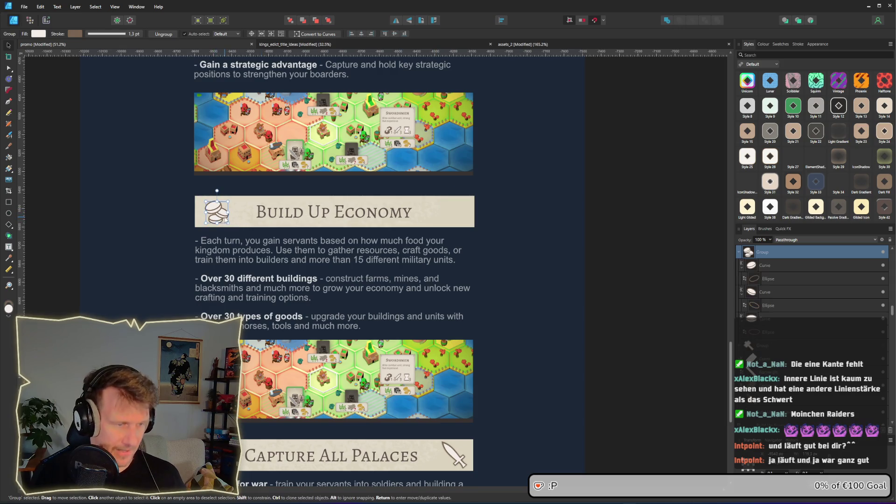
ctrl+drag(225, 219, 458, 218)
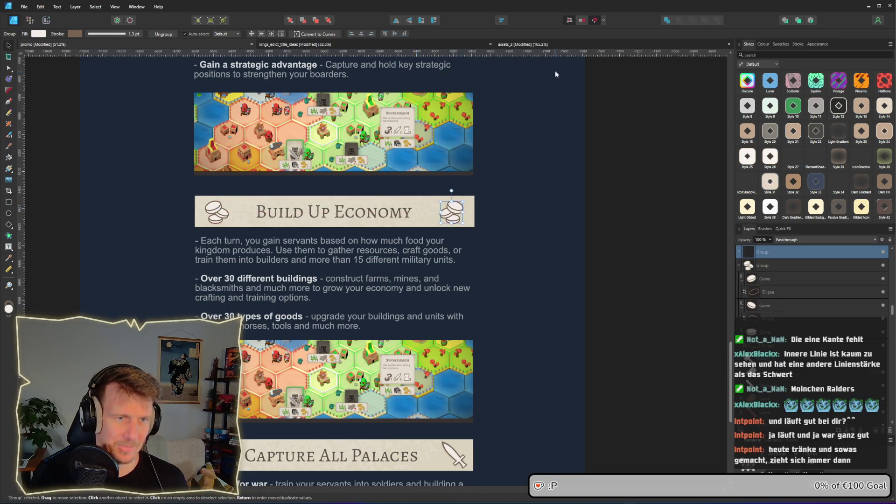
scroll(547, 309, up, 5)
scroll(545, 310, up, 10)
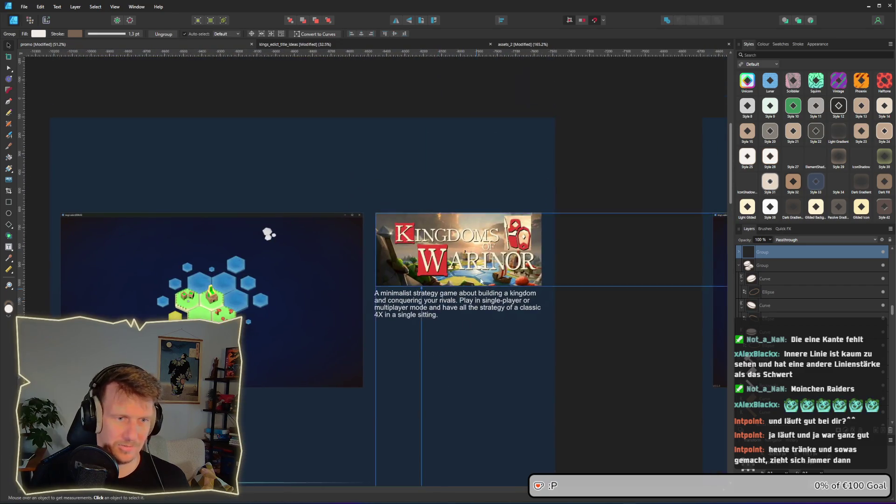
ctrl+scroll(486, 296, up, 3)
ctrl+scroll(461, 309, up, 1)
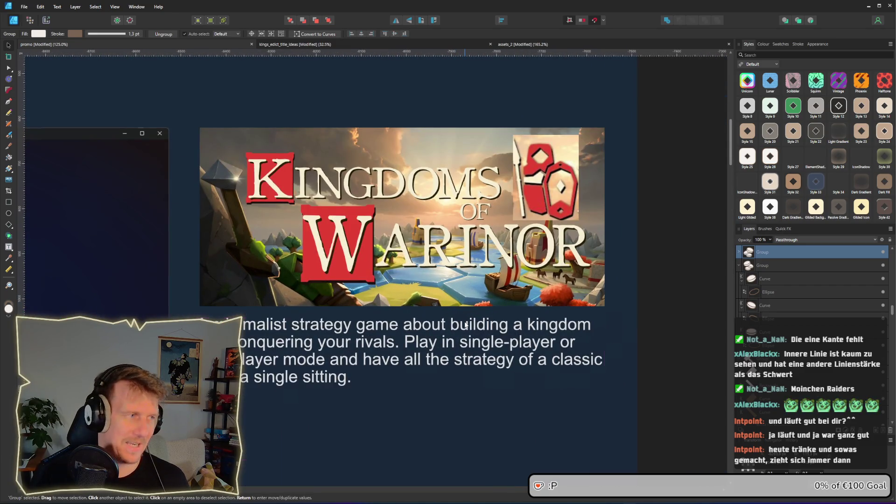
drag(466, 324, 467, 280)
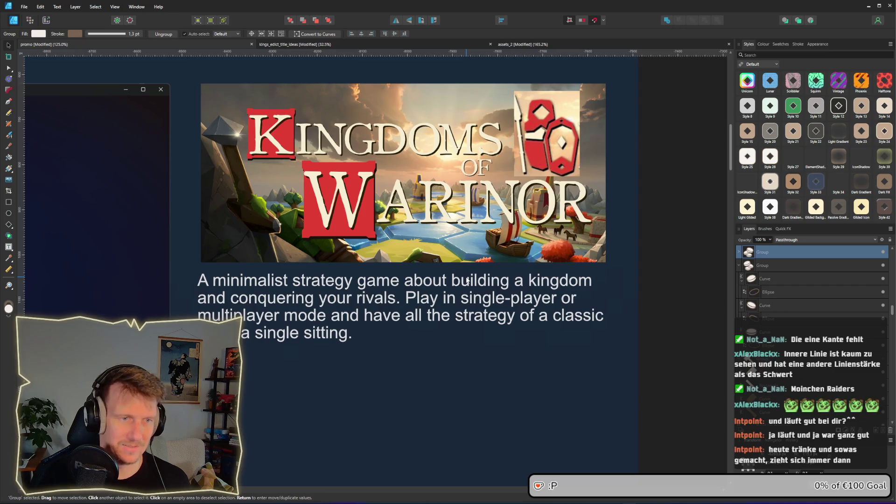
ctrl+scroll(467, 280, down, 5)
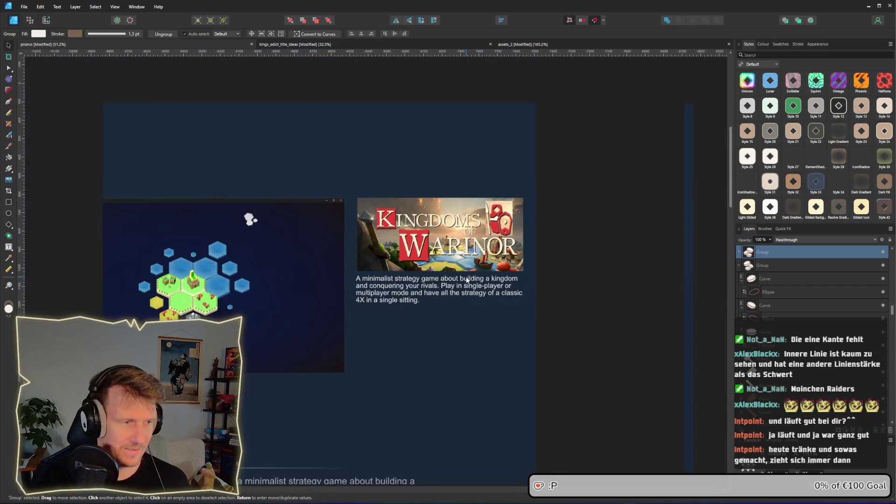
scroll(467, 280, down, 5)
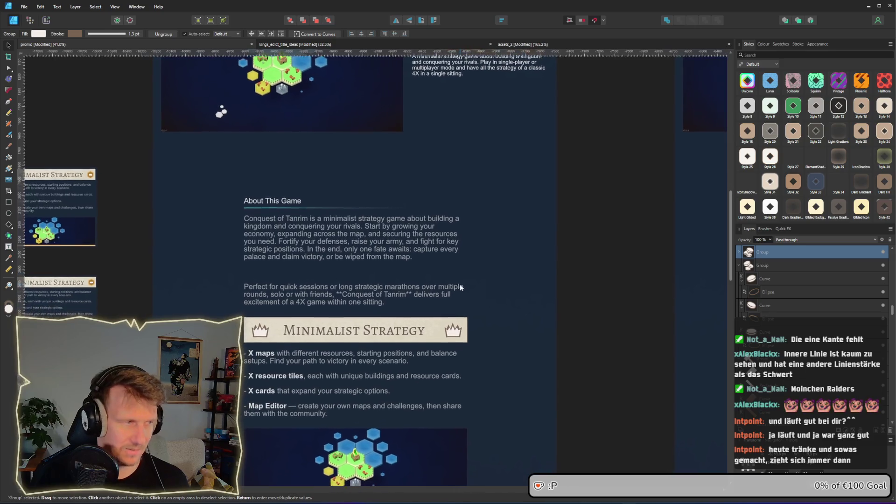
scroll(462, 282, down, 2)
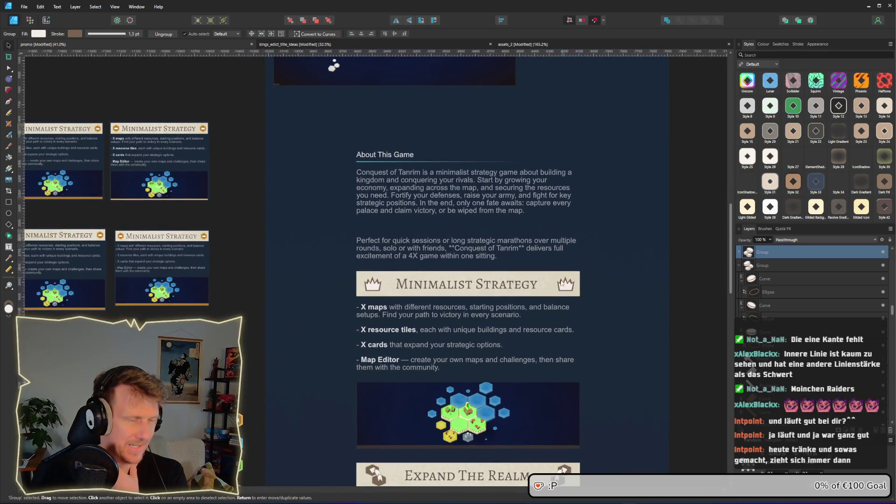
scroll(547, 331, left, 3)
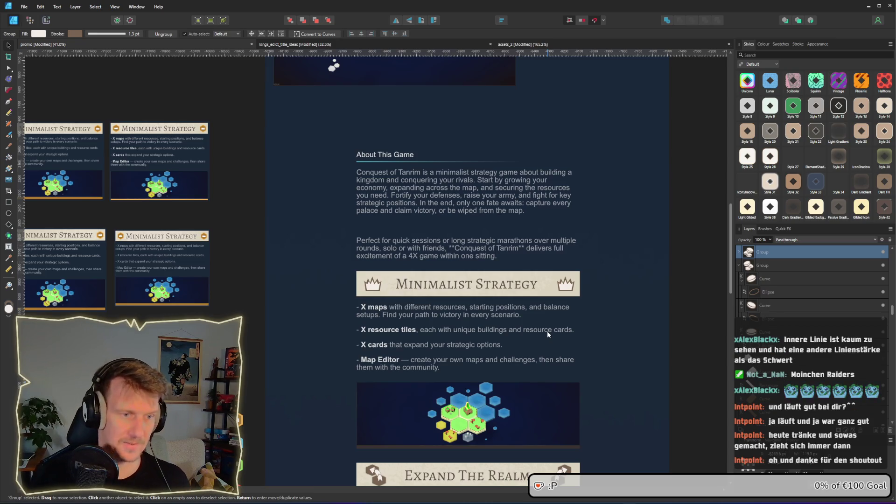
scroll(567, 340, down, 6)
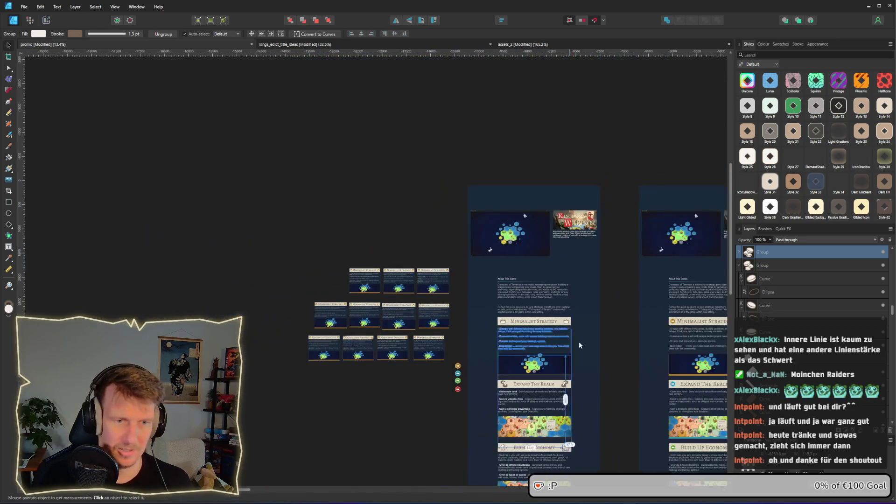
drag(603, 310, 484, 253)
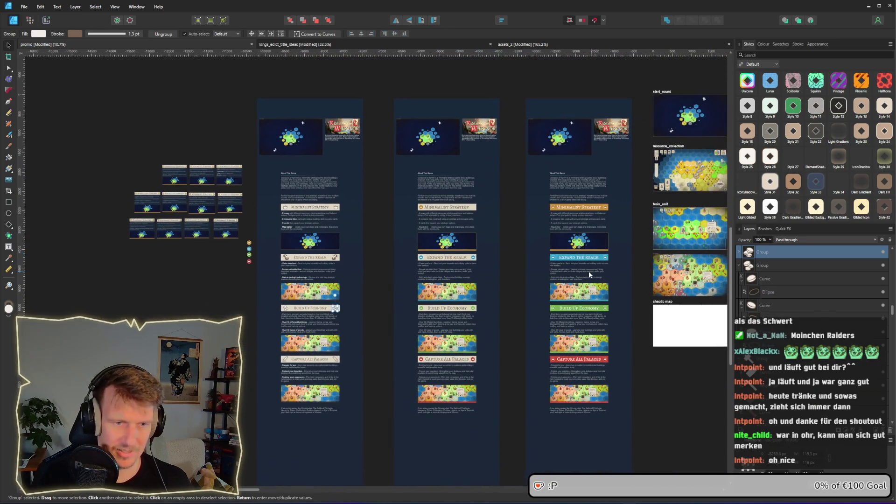
drag(592, 277, 504, 271)
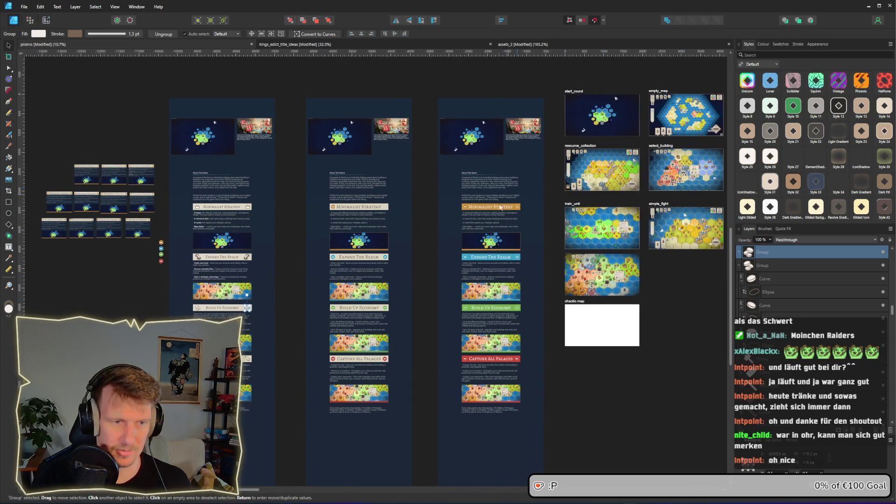
scroll(409, 311, up, 5)
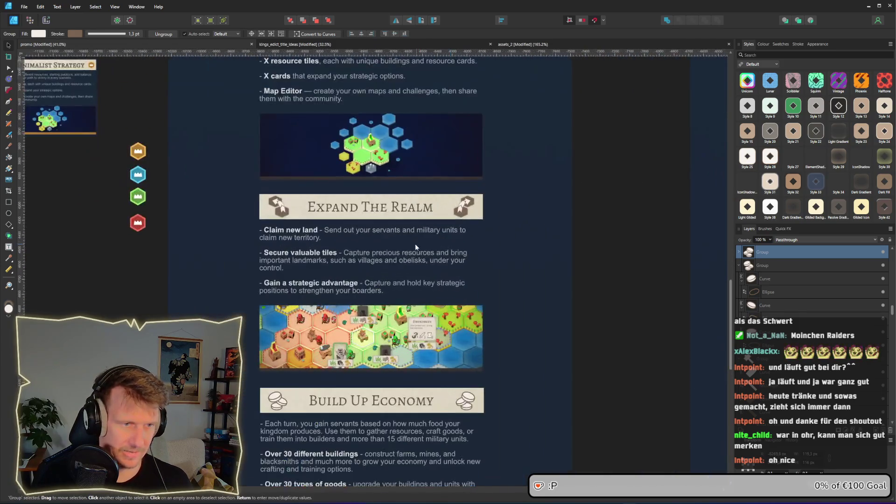
scroll(476, 315, up, 1)
scroll(493, 271, down, 3)
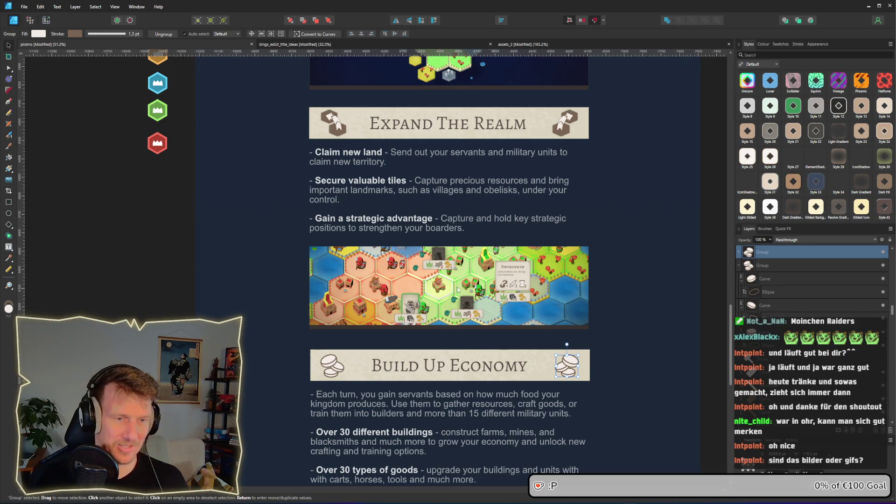
scroll(467, 268, up, 2)
scroll(466, 265, up, 10)
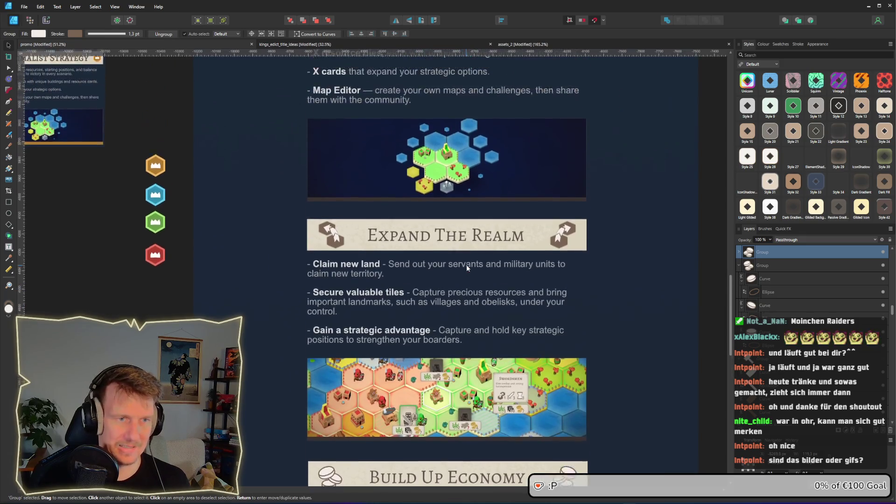
scroll(432, 221, up, 2)
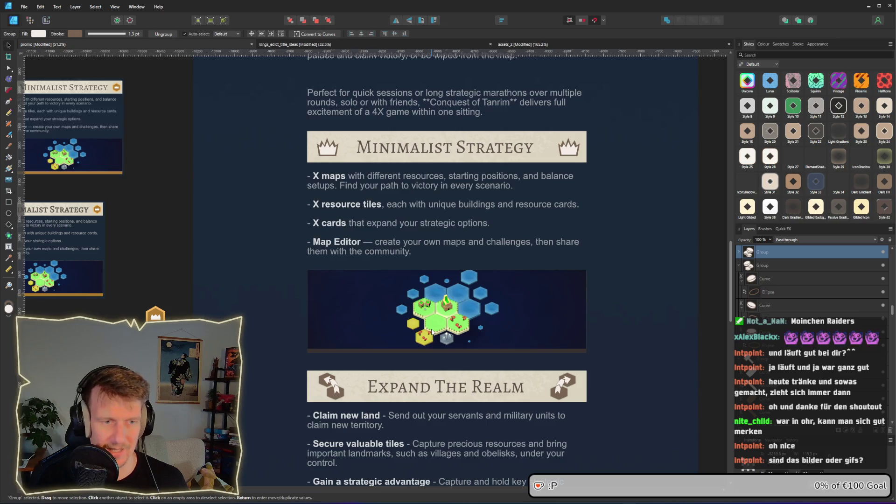
scroll(420, 331, down, 2)
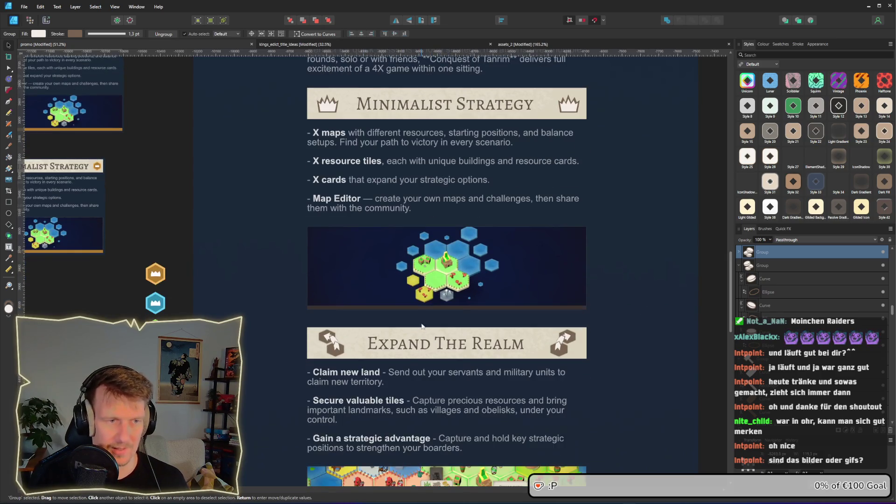
scroll(455, 280, down, 7)
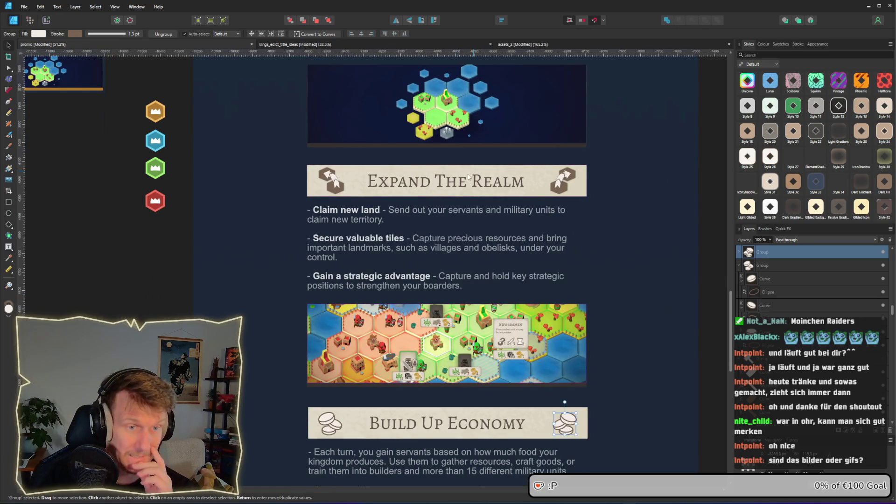
scroll(454, 335, down, 1)
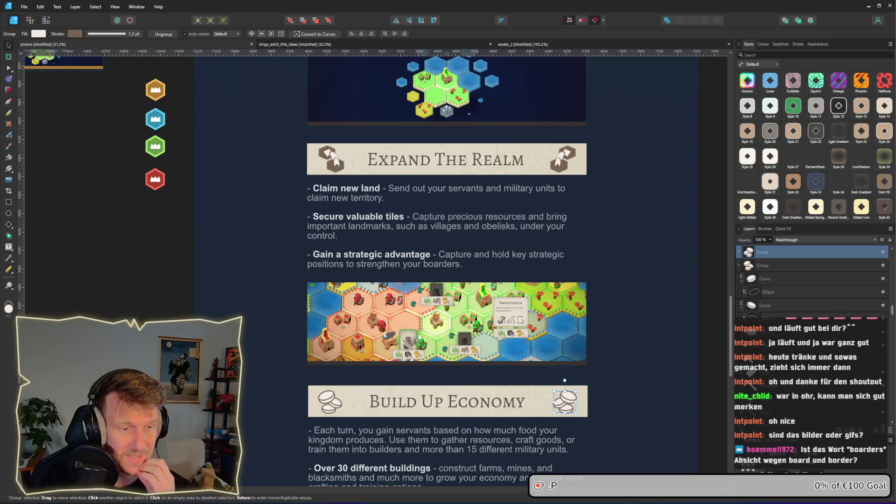
scroll(419, 333, down, 5)
scroll(419, 335, down, 1)
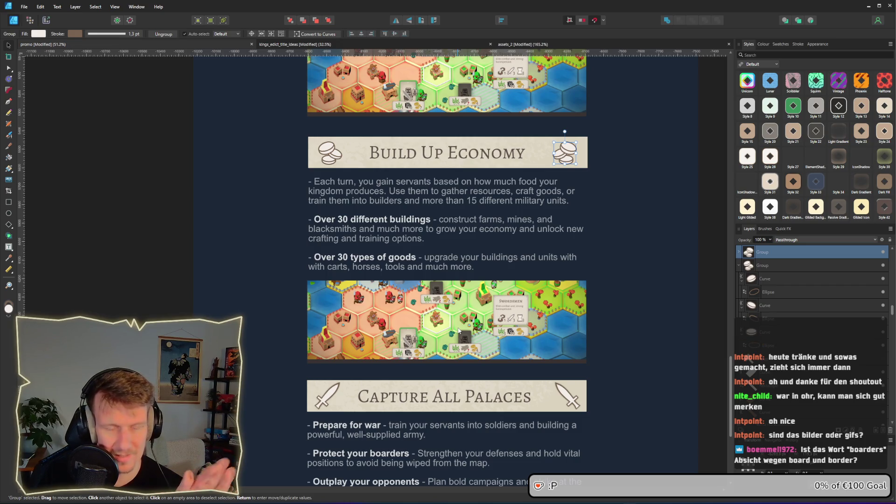
scroll(467, 326, down, 5)
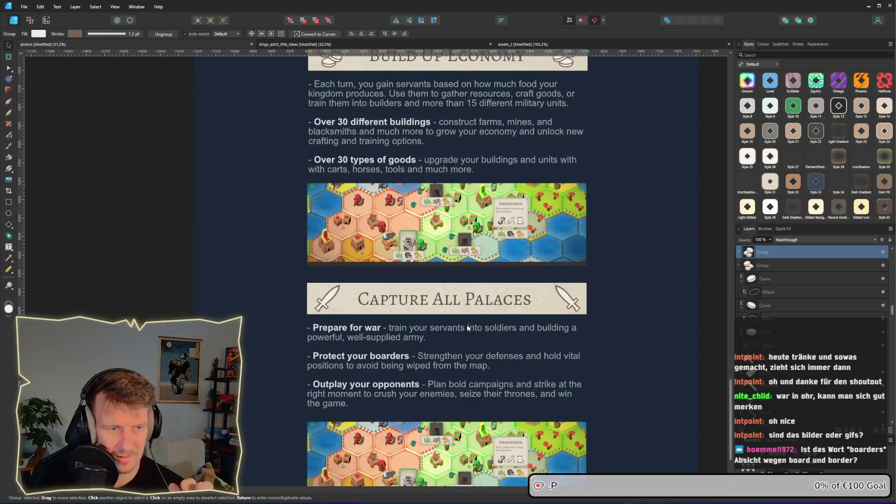
- Scroll the page down to show the Build Up Economy and Capture All Palaces banners
scroll(467, 327, down, 2)
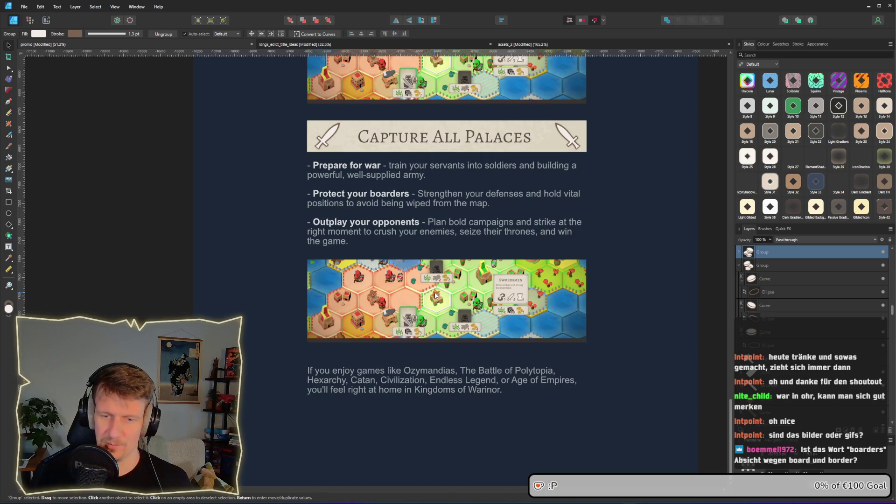
scroll(425, 242, up, 3)
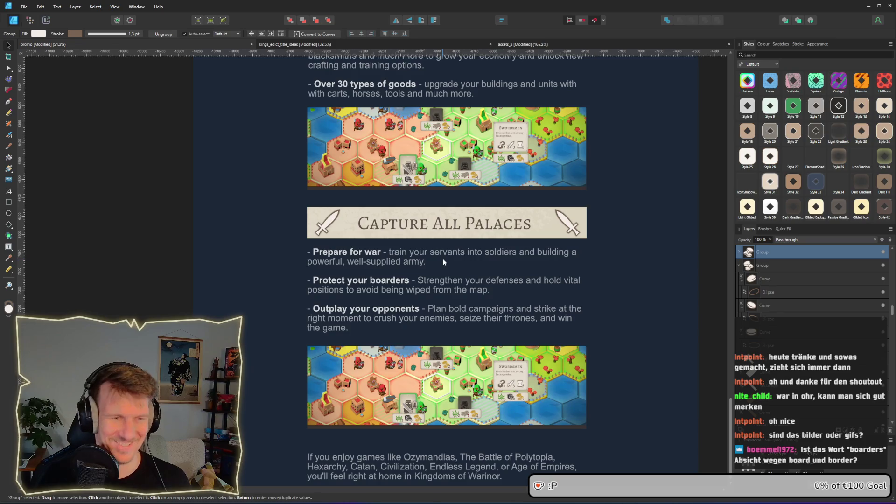
scroll(445, 263, up, 5)
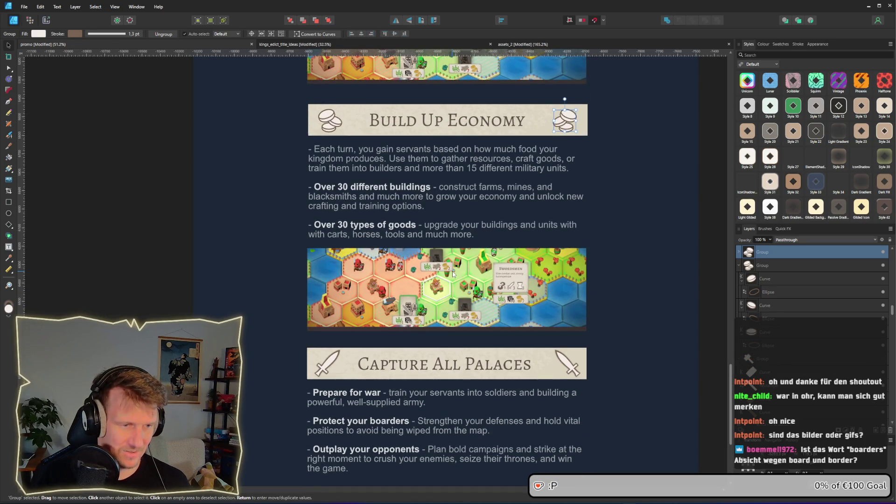
scroll(452, 271, up, 8)
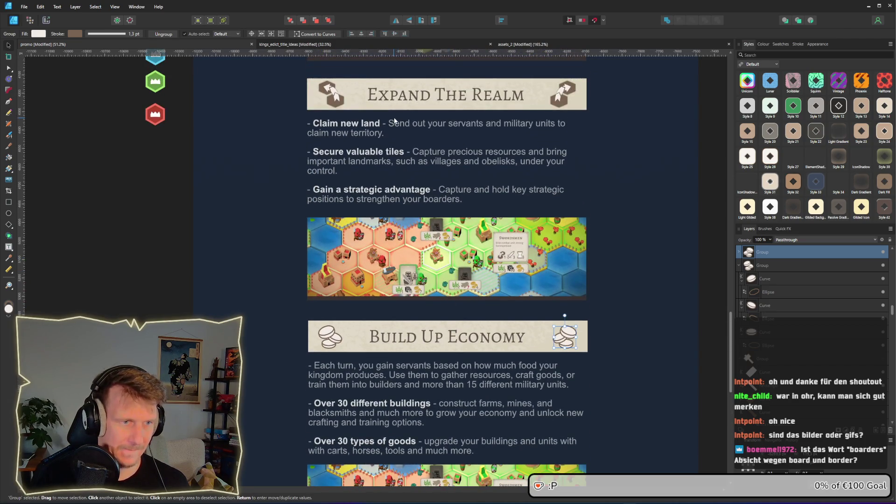
scroll(452, 170, up, 8)
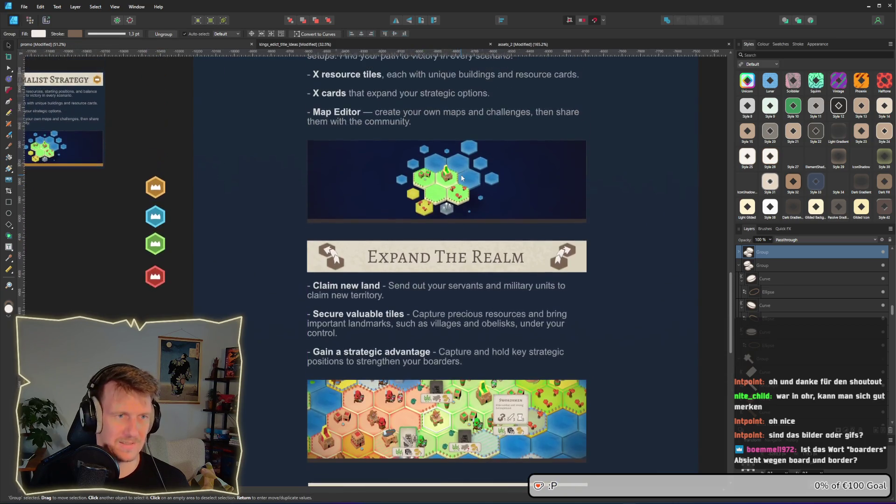
scroll(467, 206, up, 2)
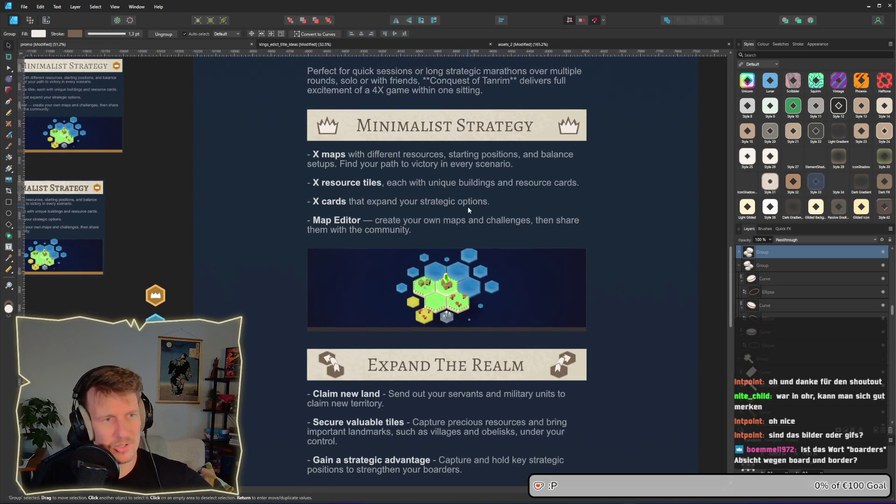
scroll(467, 207, down, 4)
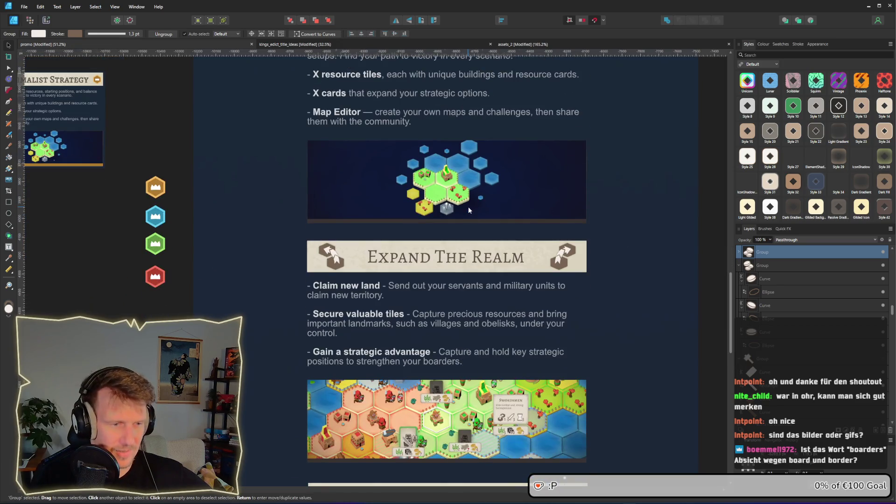
drag(732, 287, 733, 299)
click(588, 285)
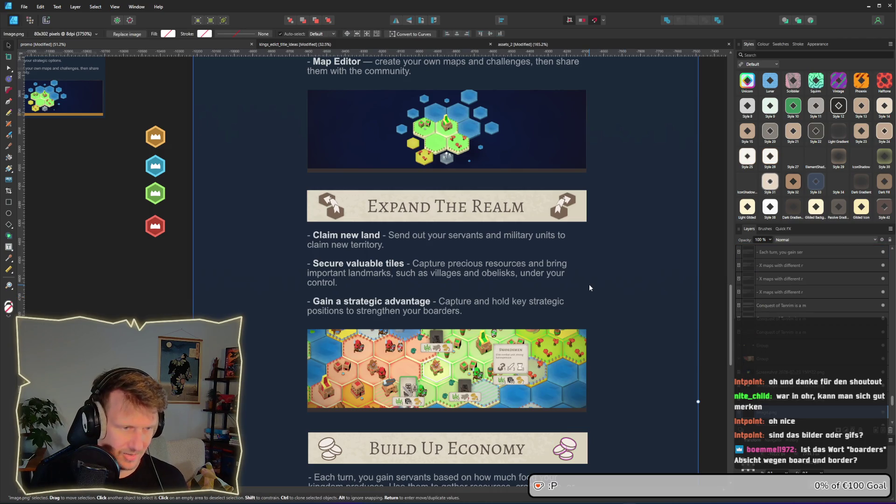
scroll(589, 287, down, 2)
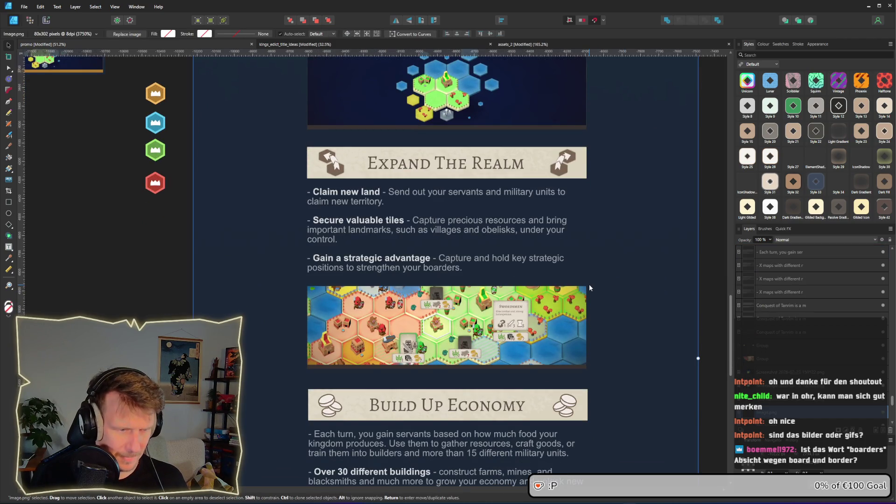
scroll(589, 287, down, 11)
scroll(588, 287, down, 4)
- Correct 'boarders' to 'borders' in the Capture All Palaces bullet and return to the Move Tool
double_click(387, 360)
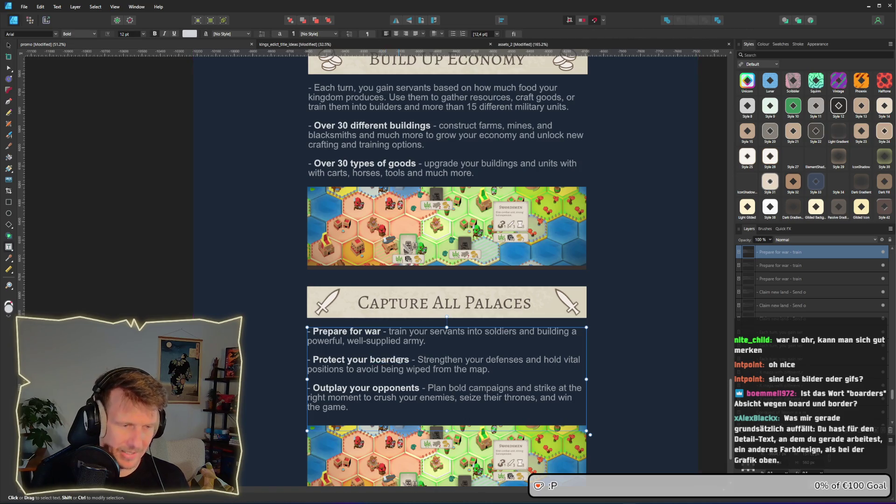
key(BackSpace)
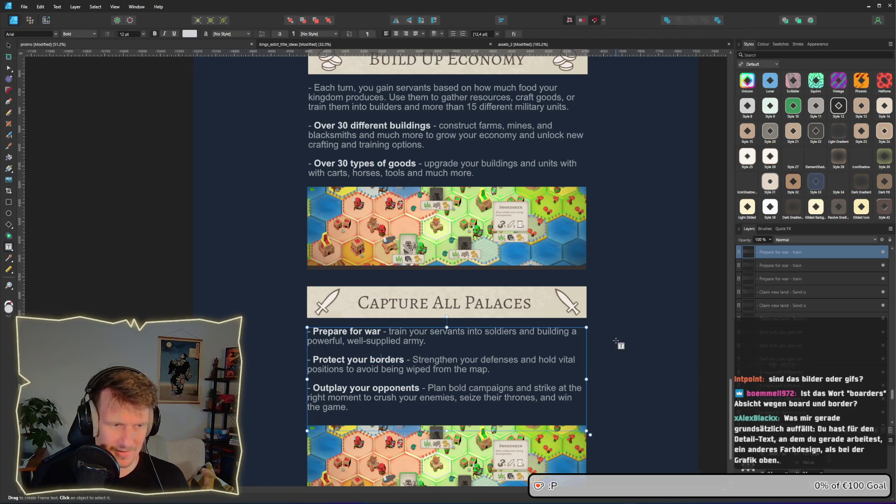
click(119, 108)
key(v)
click(102, 87)
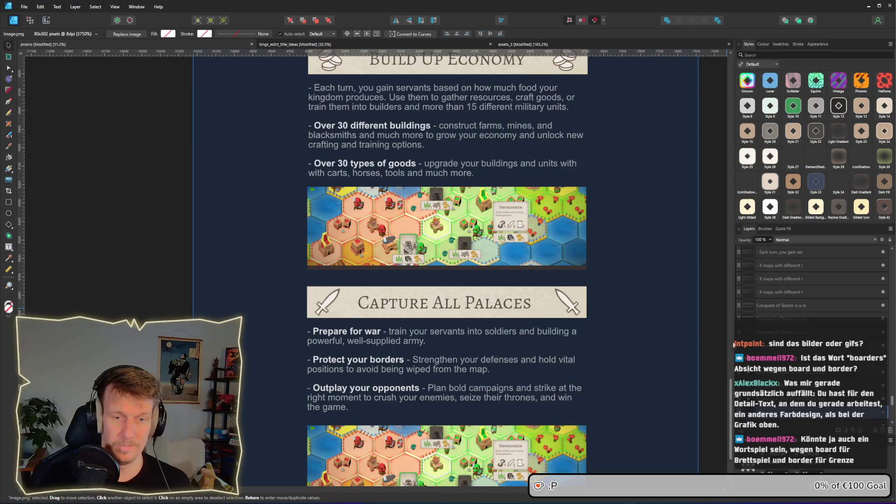
scroll(716, 217, up, 15)
scroll(542, 252, down, 2)
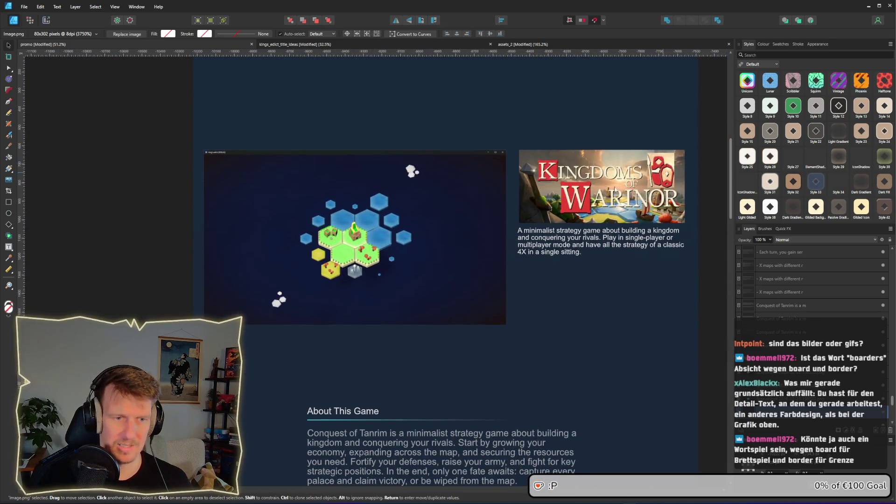
scroll(544, 274, down, 2)
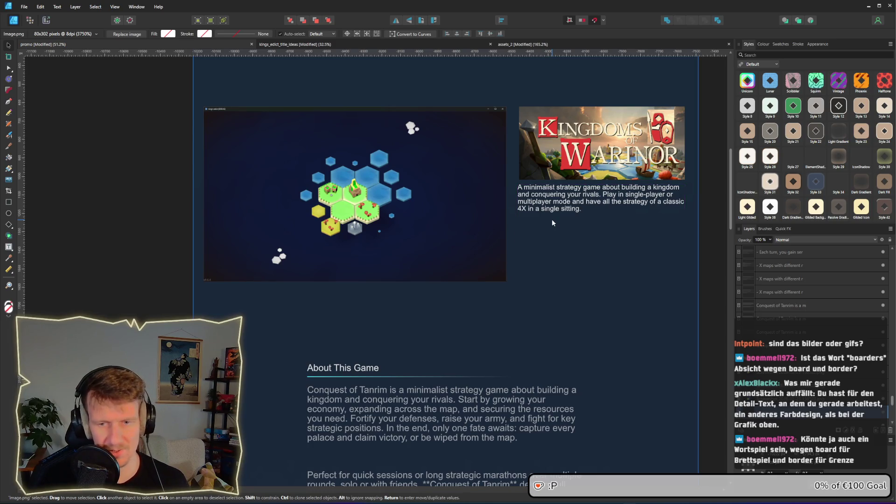
scroll(731, 203, down, 2)
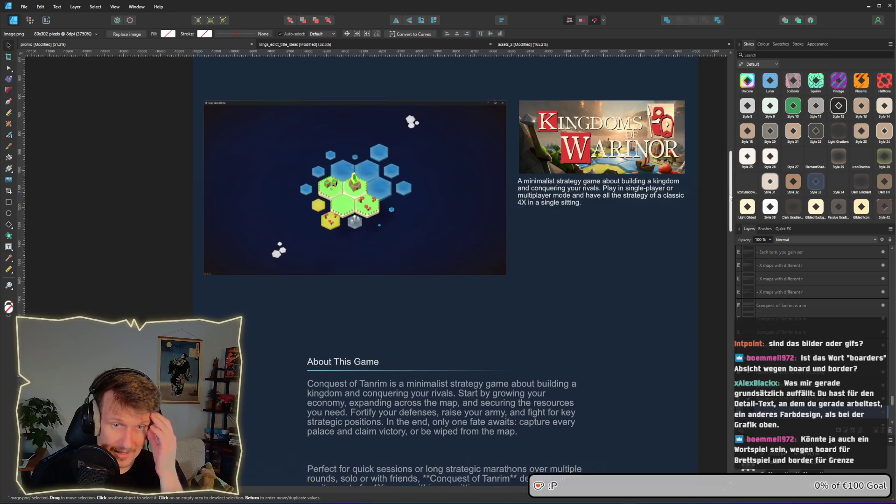
drag(731, 204, 730, 264)
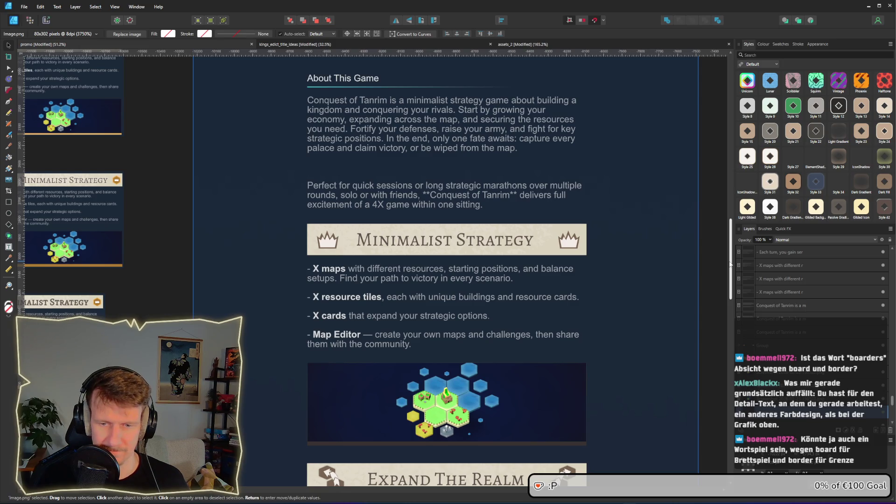
drag(730, 265, 732, 325)
scroll(393, 264, down, 5)
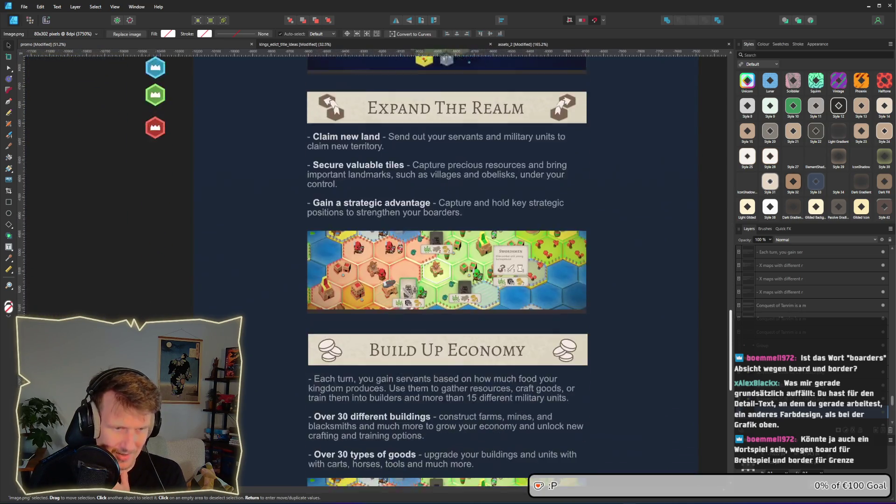
scroll(394, 265, up, 1)
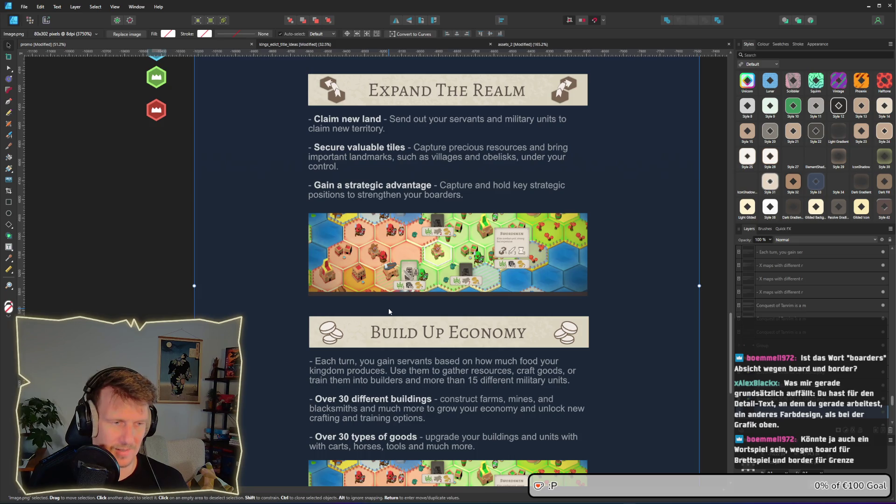
scroll(328, 236, down, 2)
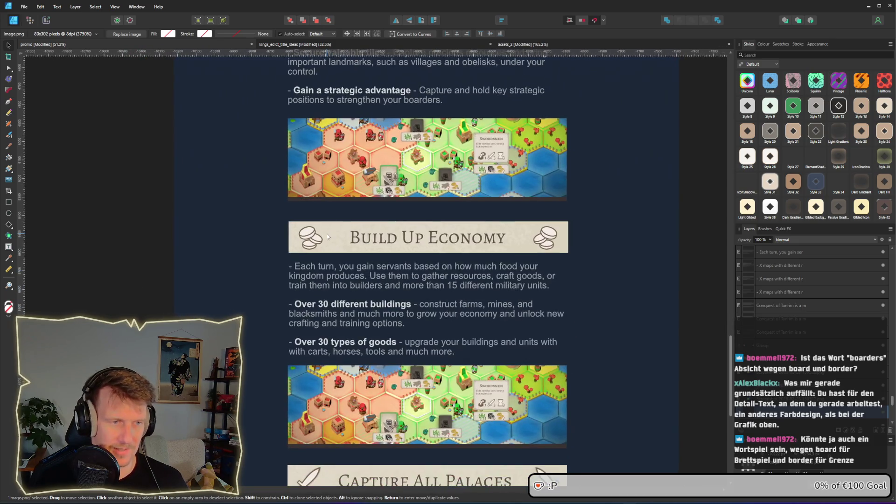
scroll(327, 209, down, 2)
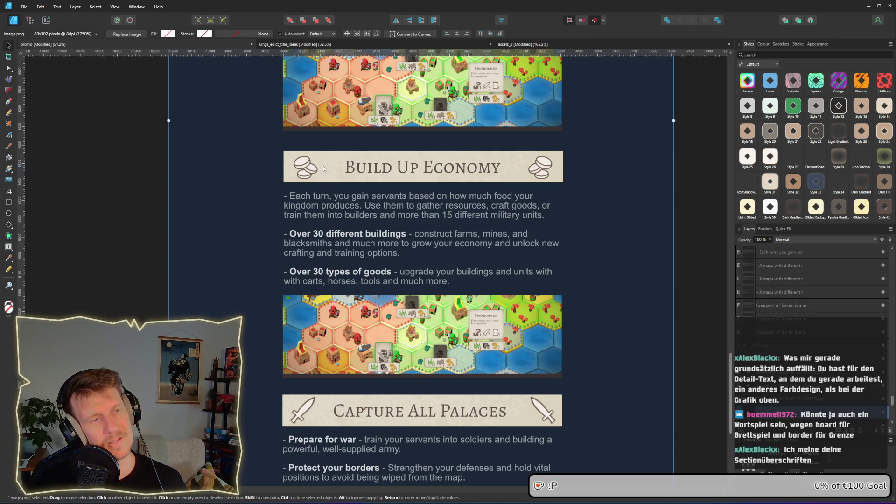
scroll(312, 284, down, 2)
scroll(312, 283, up, 3)
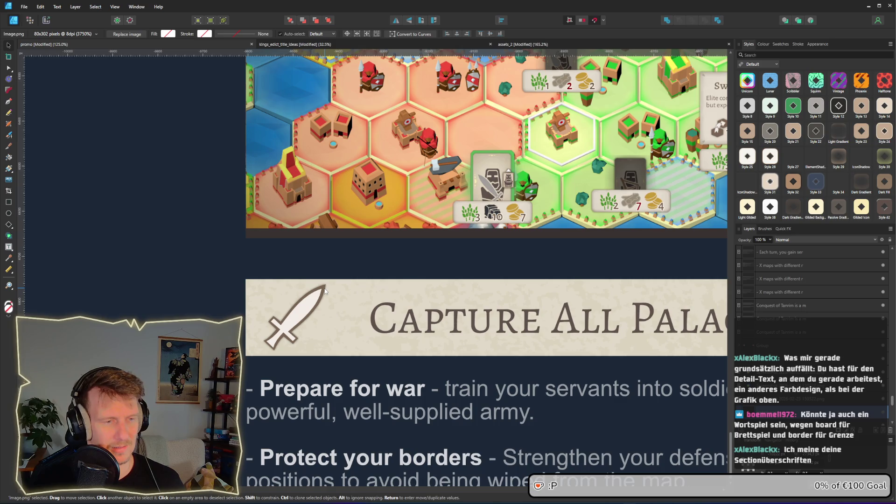
scroll(341, 303, up, 10)
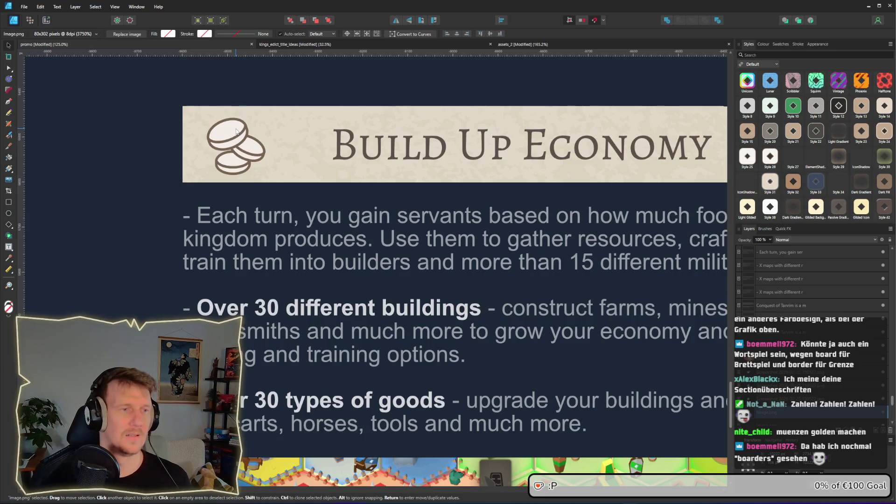
scroll(236, 131, down, 3)
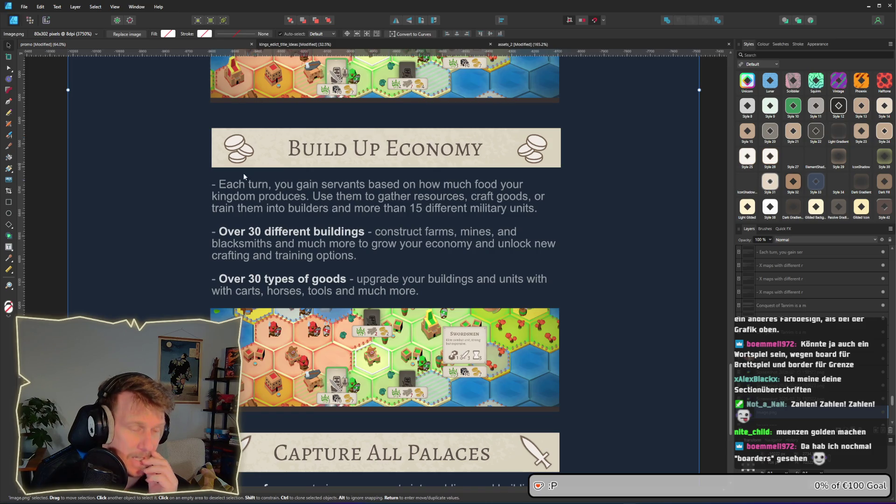
scroll(247, 448, down, 3)
ctrl+scroll(212, 276, up, 4)
scroll(212, 276, up, 5)
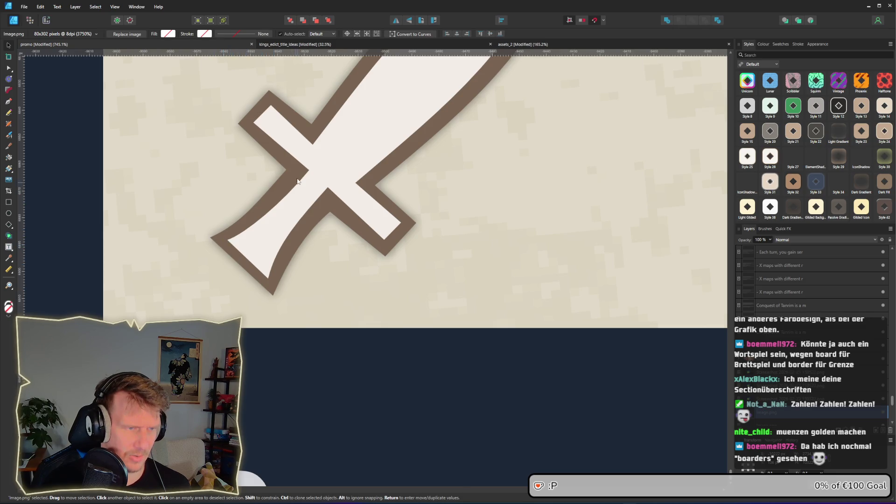
drag(331, 172, 277, 233)
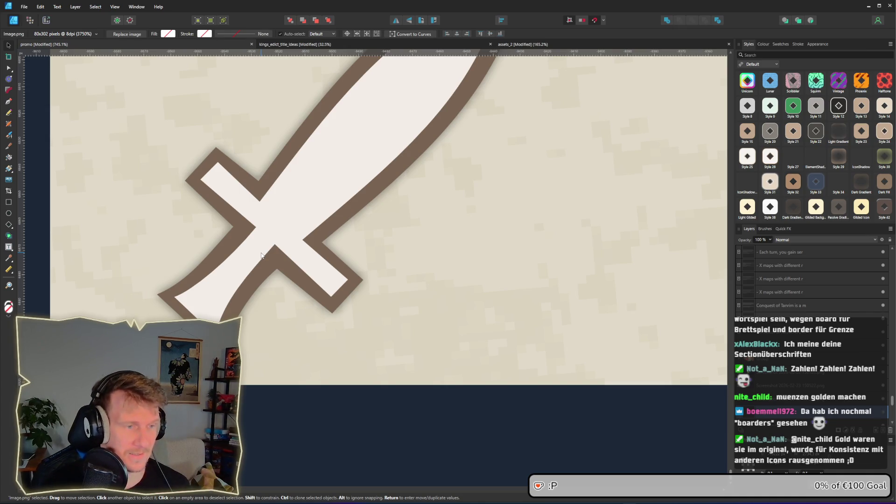
scroll(285, 212, down, 2)
scroll(286, 213, down, 5)
scroll(257, 397, up, 5)
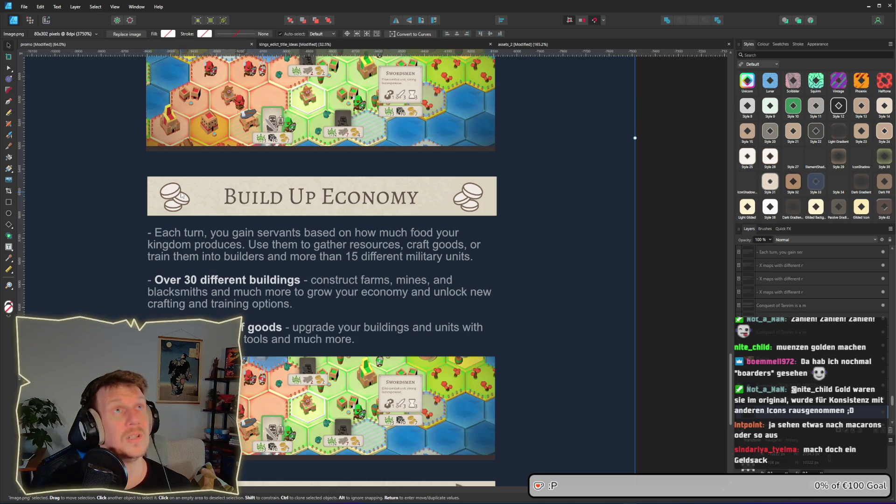
scroll(180, 194, up, 5)
drag(163, 205, 226, 209)
- Add a text '1' at 6 pt and move it onto the top coin's face
click(225, 209)
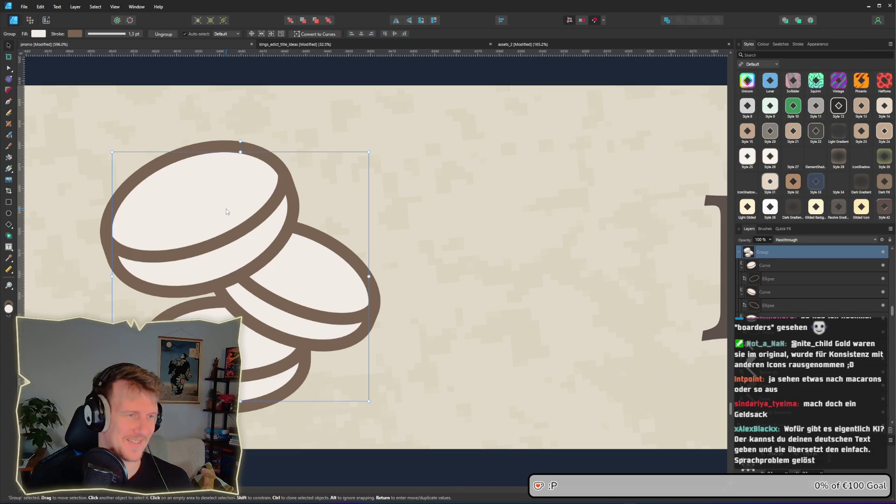
scroll(226, 211, down, 6)
scroll(252, 235, down, 2)
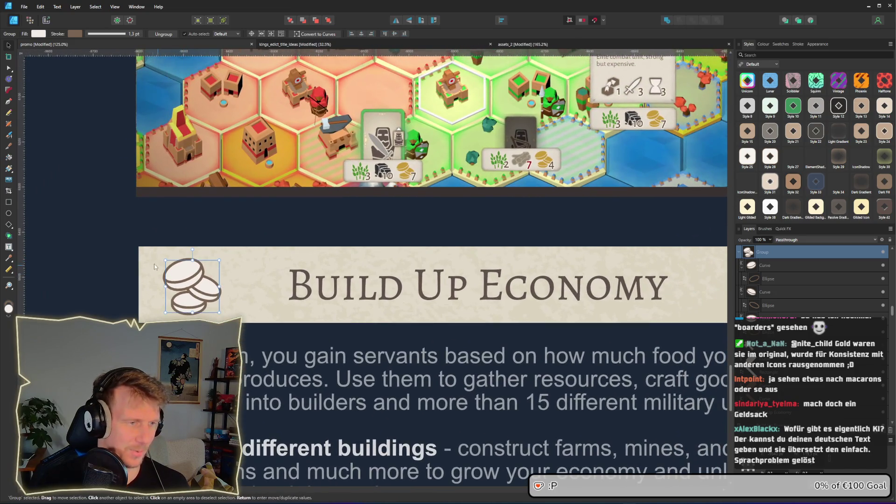
click(9, 247)
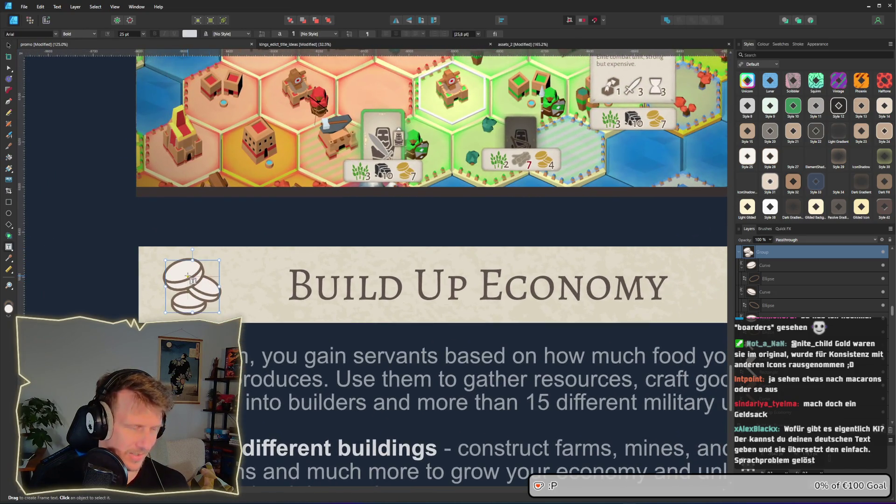
drag(176, 266, 189, 279)
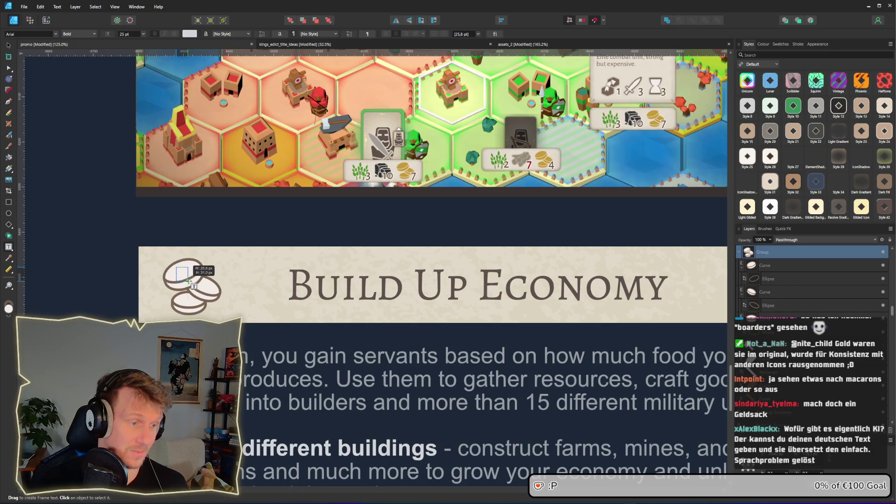
text(1)
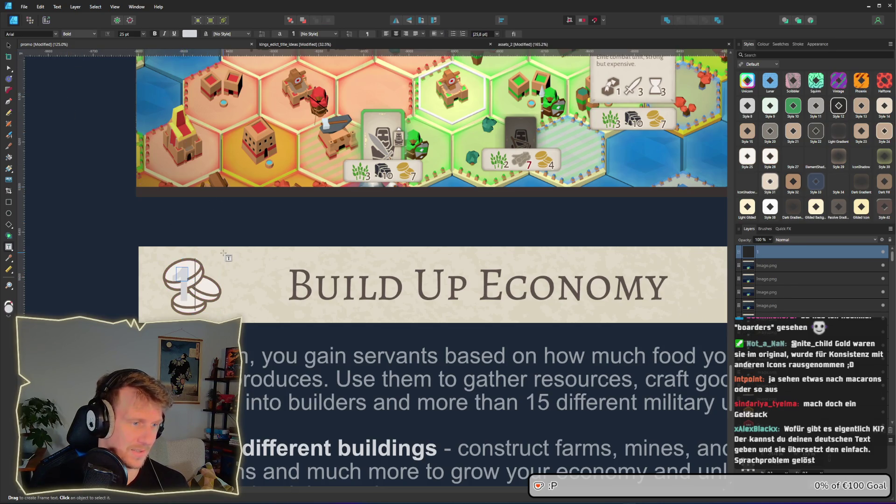
click(9, 46)
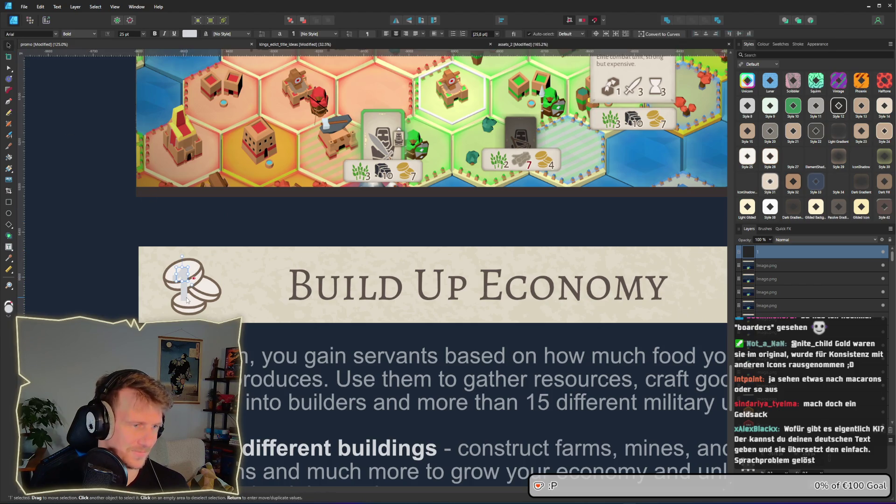
drag(187, 300, 190, 300)
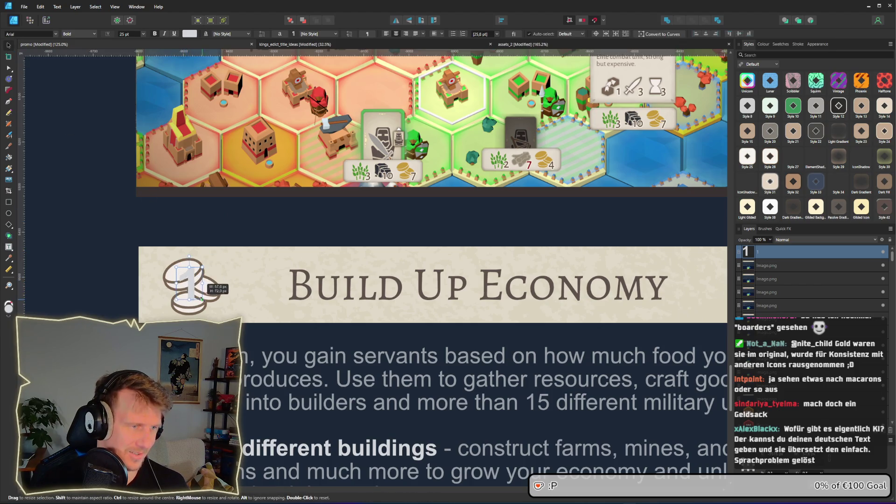
click(142, 34)
click(126, 45)
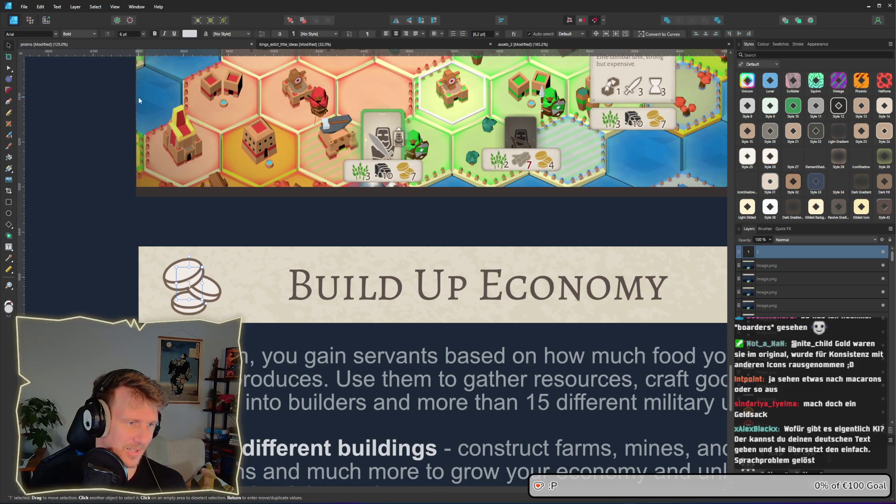
drag(198, 287, 177, 284)
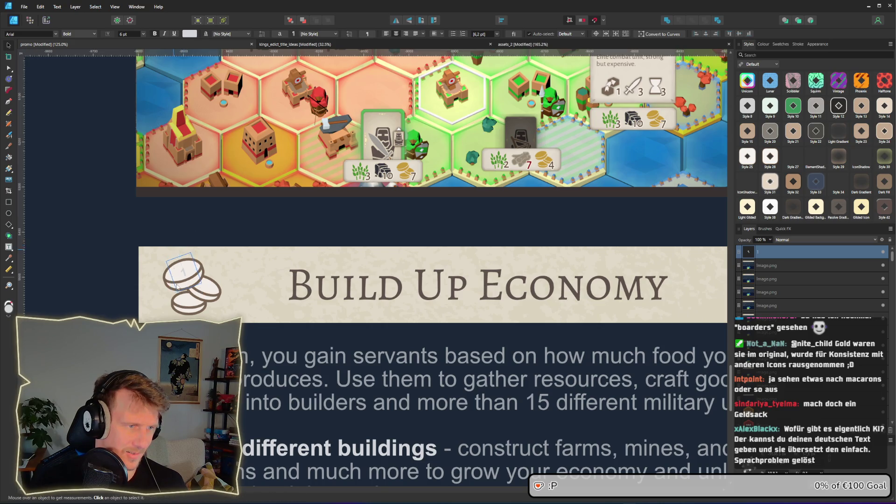
- Tilt the '1' to match the coin and set it in Alegreya SC at 11 pt
scroll(177, 284, up, 5)
click(191, 236)
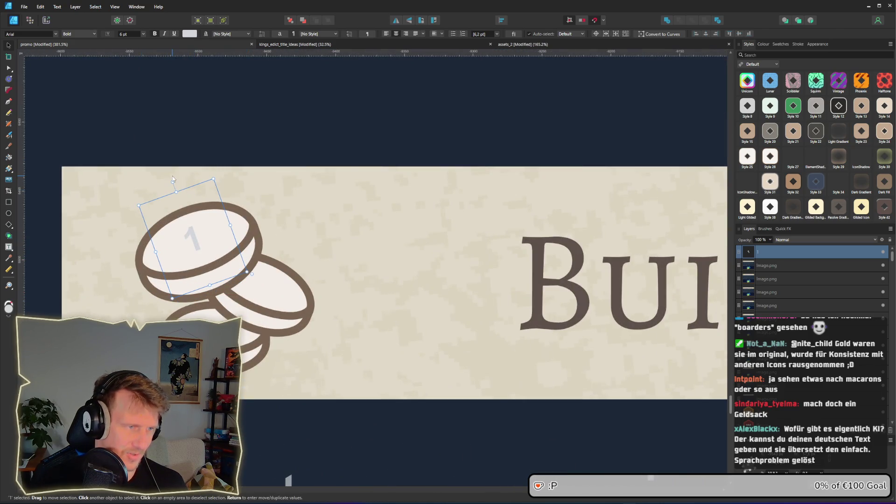
drag(172, 175, 167, 181)
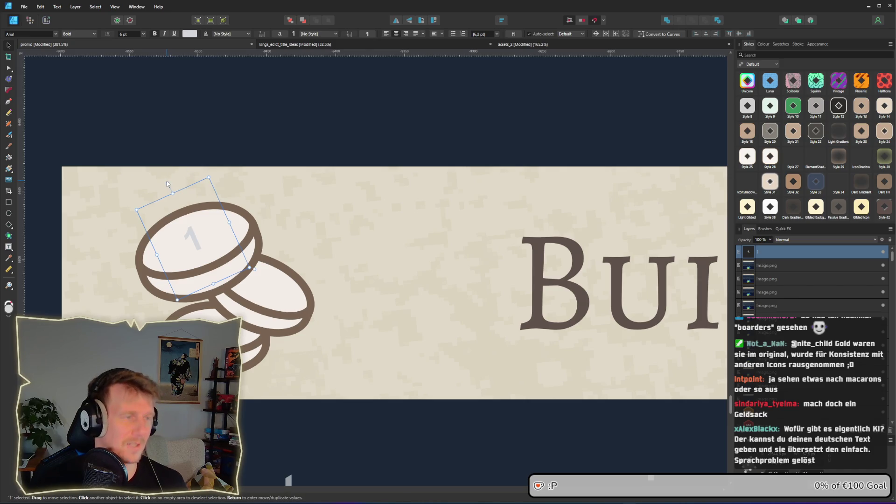
click(56, 35)
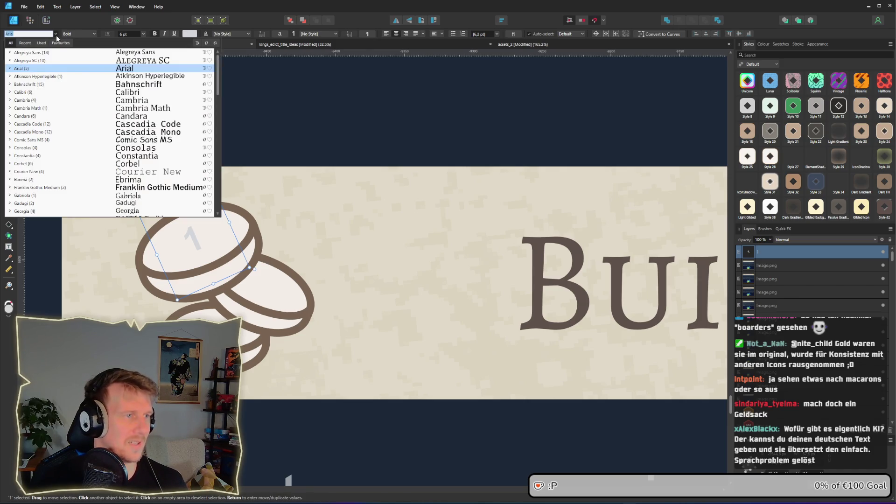
click(55, 61)
double_click(193, 240)
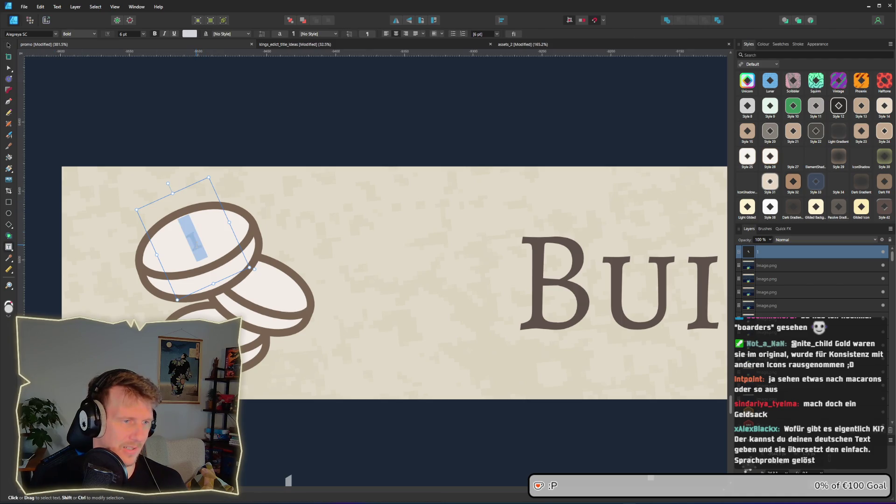
click(139, 35)
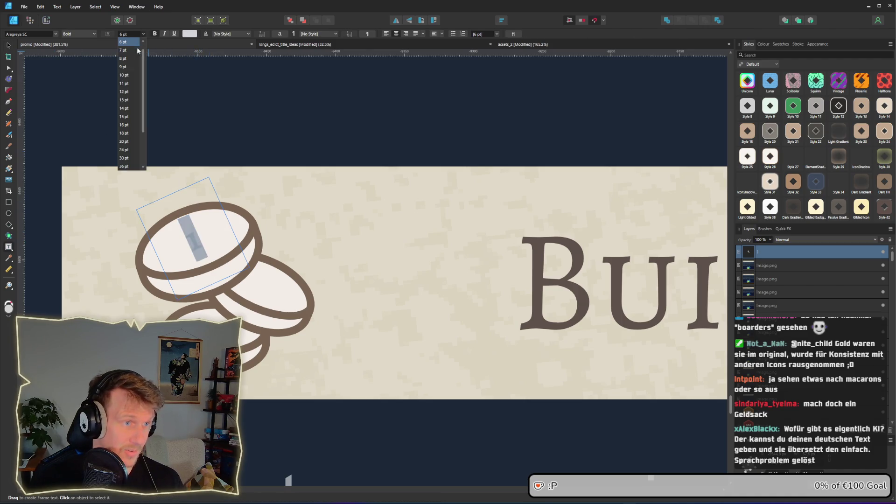
click(133, 83)
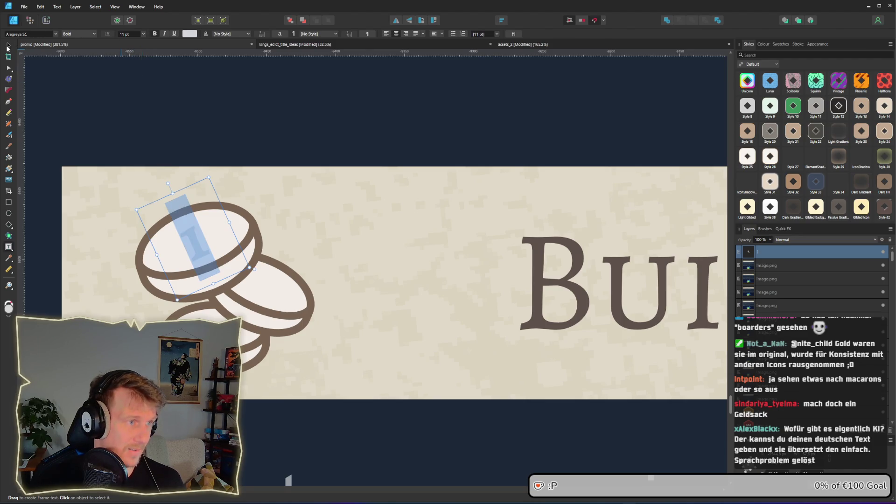
key(Escape)
click(190, 254)
click(191, 254)
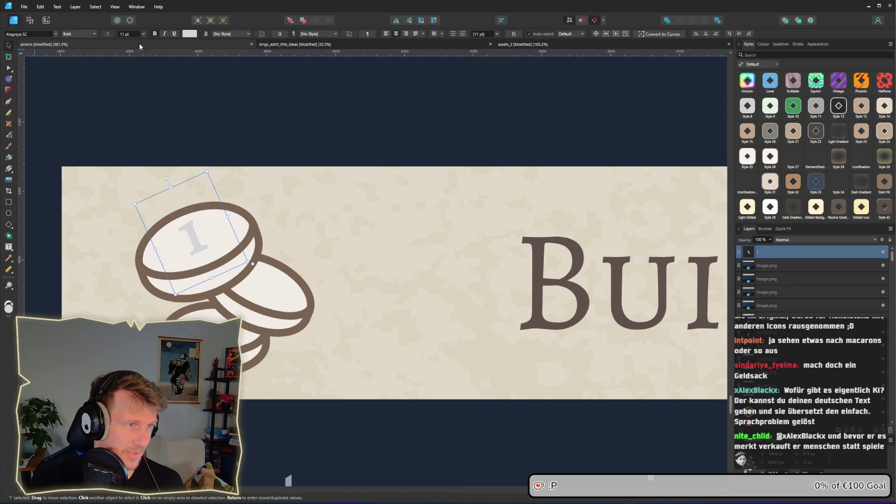
- Color the '1' with the sampled coin-outline brown and set it to 18 pt
click(190, 34)
drag(227, 47, 243, 213)
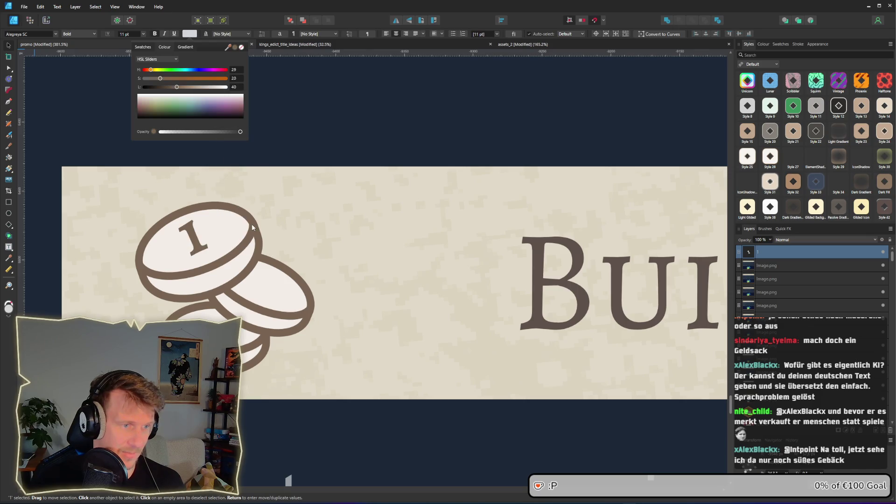
click(138, 34)
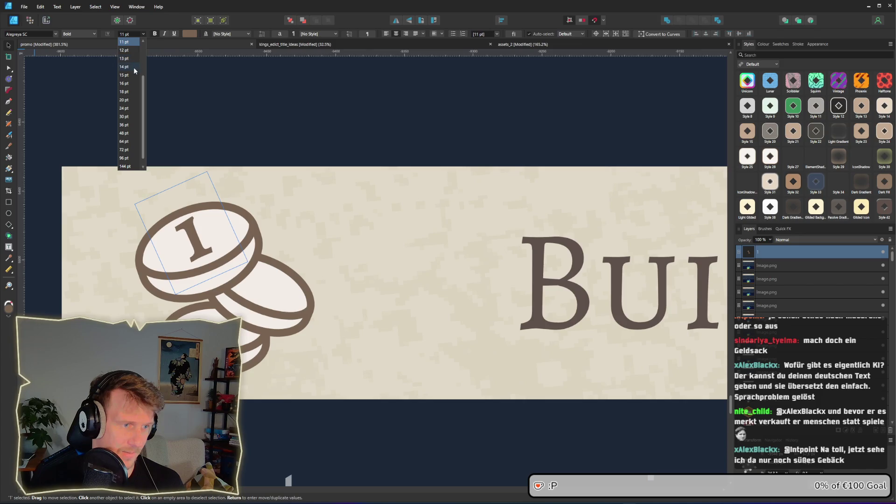
scroll(135, 69, down, 1)
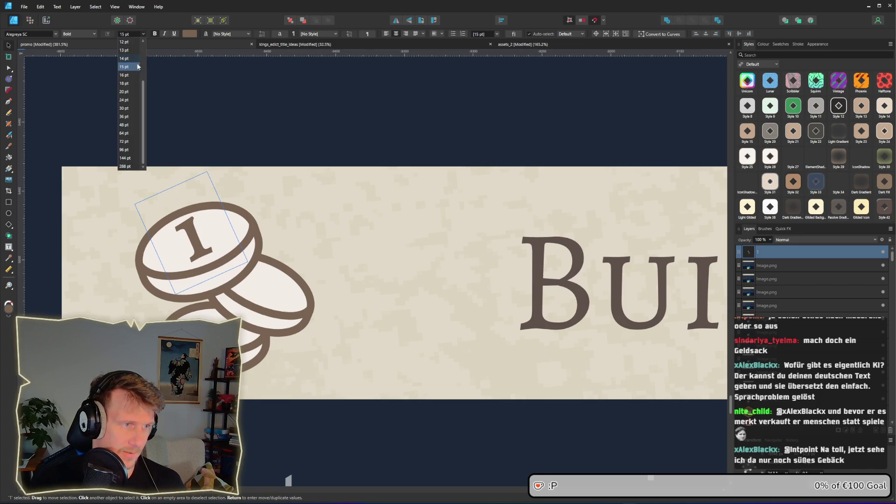
click(133, 82)
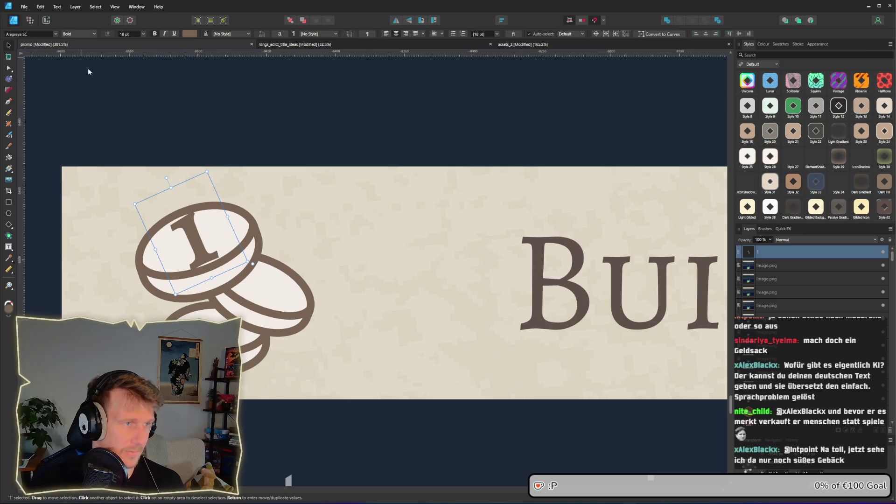
- Convert the '1' to curves and scale the shape down slightly
right_click(185, 227)
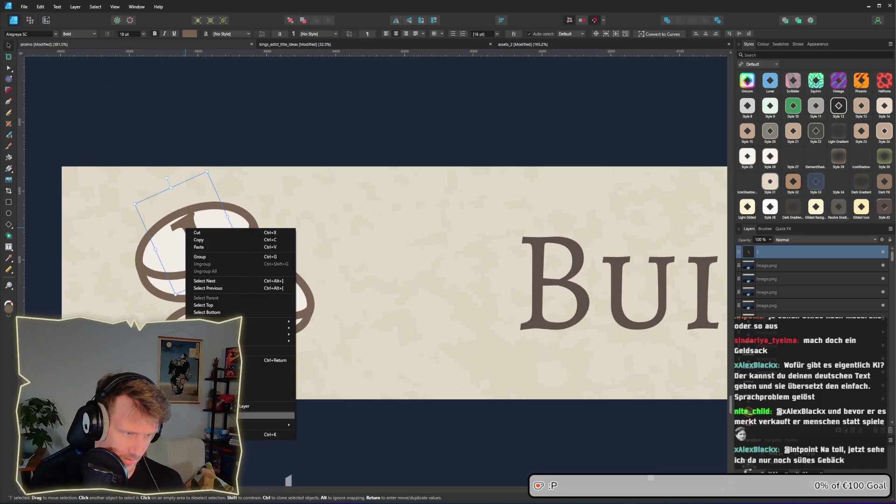
click(223, 360)
key(v)
mouse_move(221, 257)
mouse_down()
mouse_move(201, 241)
mouse_move(211, 214)
mouse_up()
scroll(229, 251, down, 1)
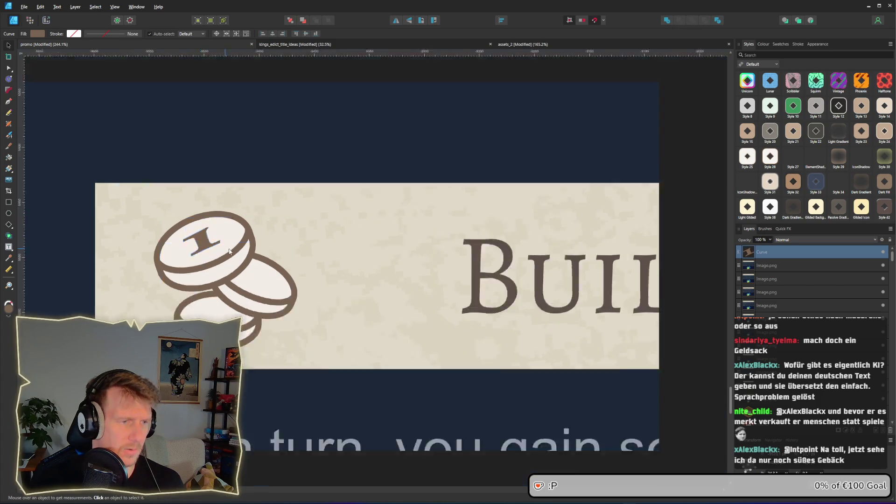
scroll(229, 251, down, 8)
click(551, 285)
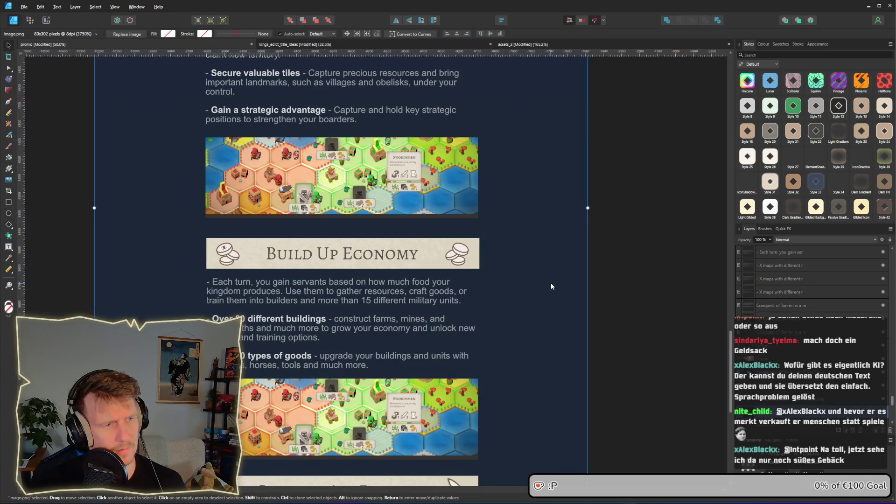
- Copy the '1' onto the second coin, resizing and rotating it to the coin's tilt
scroll(228, 255, up, 7)
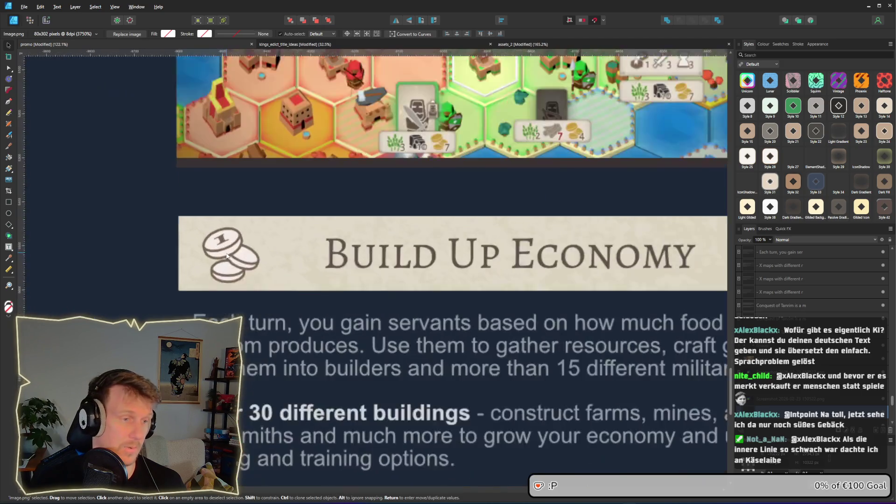
click(230, 255)
scroll(230, 255, up, 1)
scroll(230, 256, up, 1)
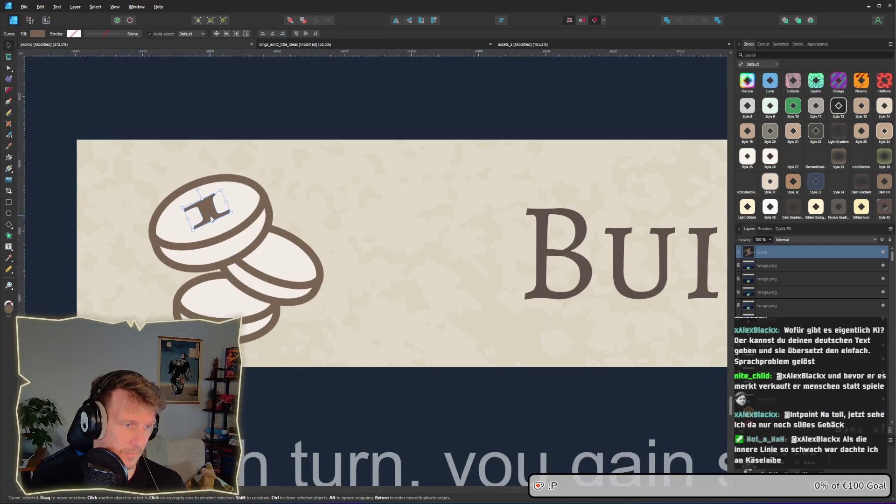
drag(201, 200, 268, 240)
click(283, 237)
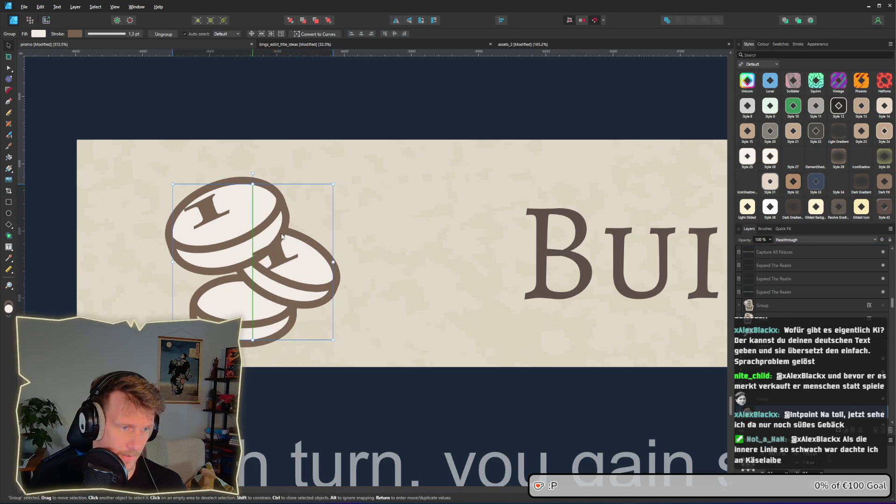
double_click(278, 256)
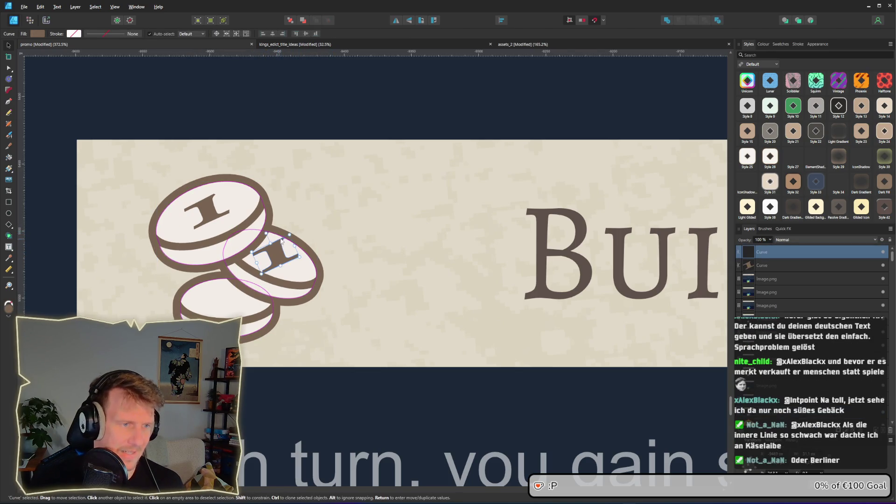
drag(281, 241, 272, 238)
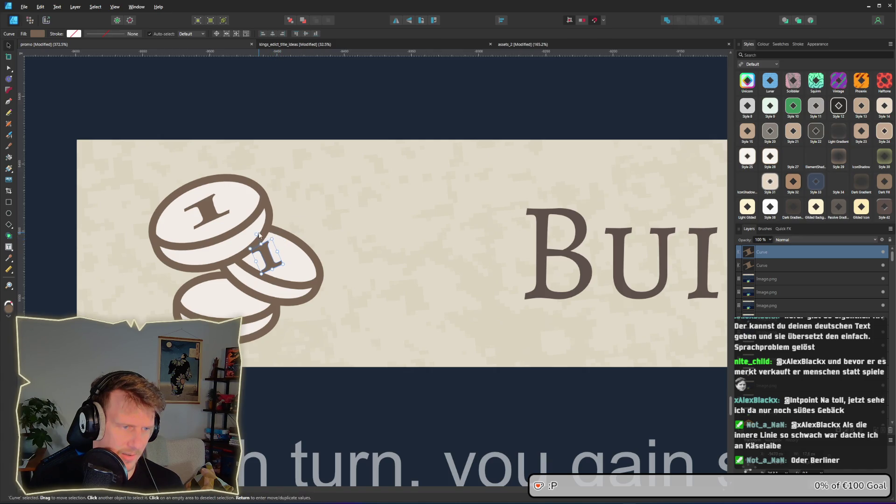
mouse_move(256, 273)
mouse_down()
mouse_move(284, 272)
mouse_move(272, 265)
mouse_move(289, 237)
mouse_move(274, 263)
mouse_up()
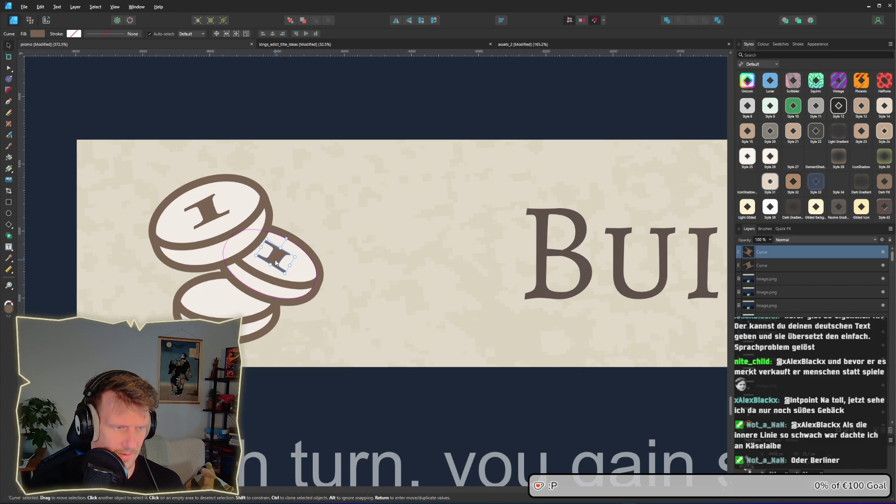
- Rotate the bottom coin's symbol nearly upright and nudge it up and right
click(345, 227)
scroll(343, 236, down, 5)
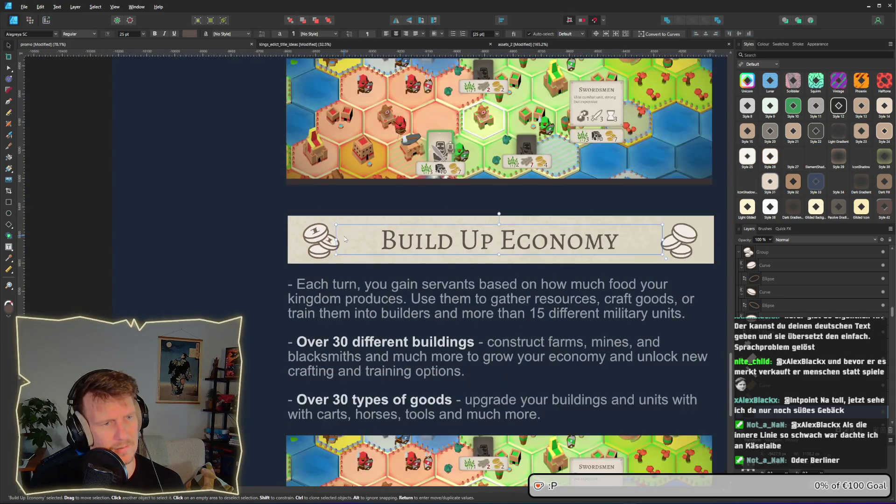
scroll(344, 236, up, 5)
scroll(316, 256, up, 1)
click(238, 291)
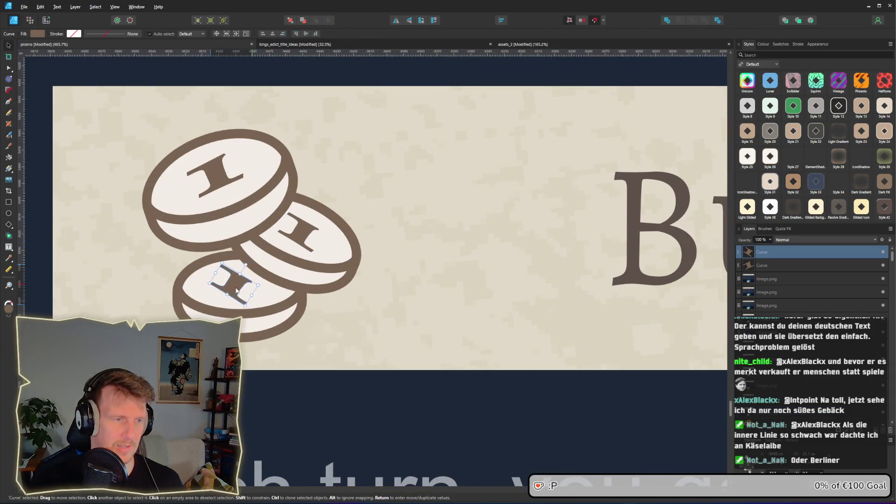
drag(249, 264, 236, 262)
drag(237, 293, 240, 293)
scroll(239, 292, down, 10)
scroll(454, 291, down, 6)
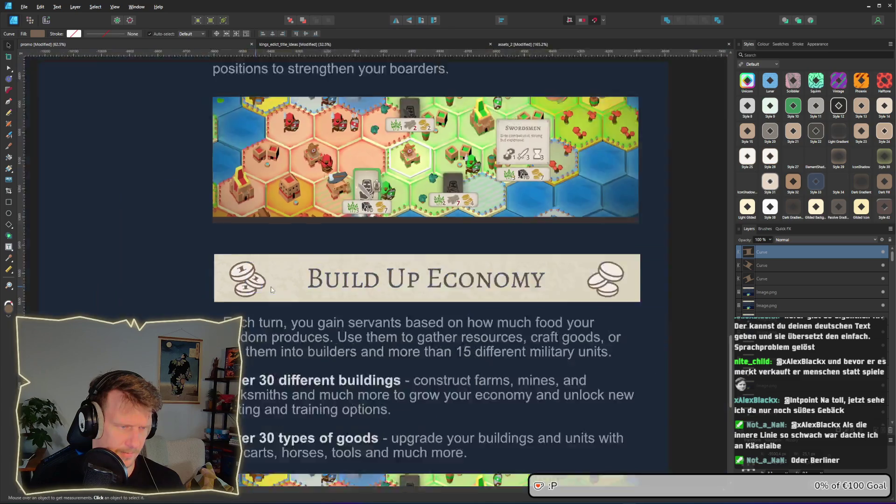
click(523, 286)
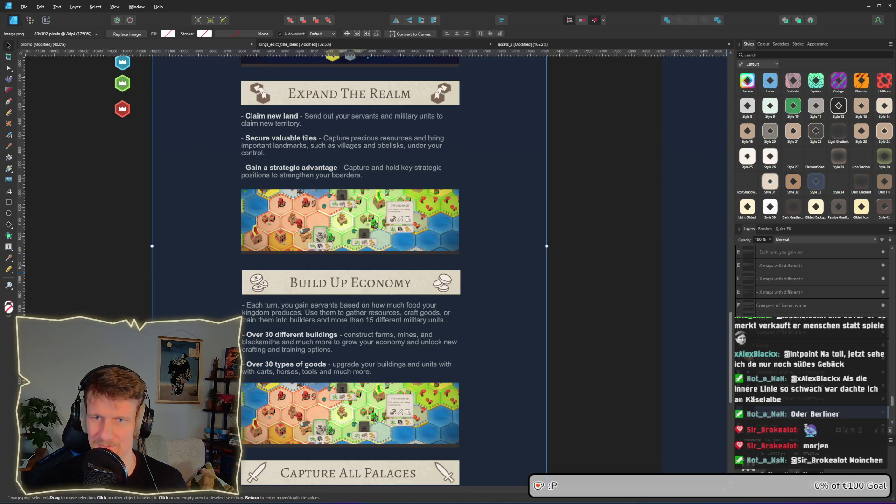
scroll(276, 284, up, 5)
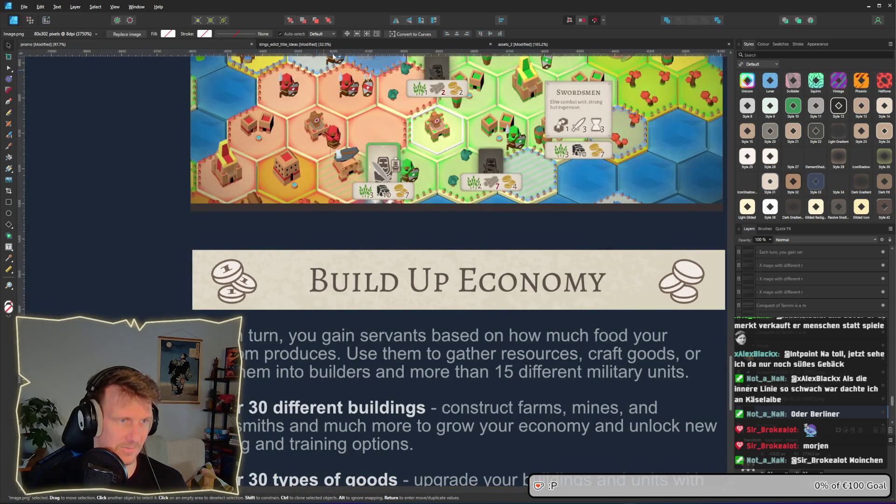
key(ctrl+Tab)
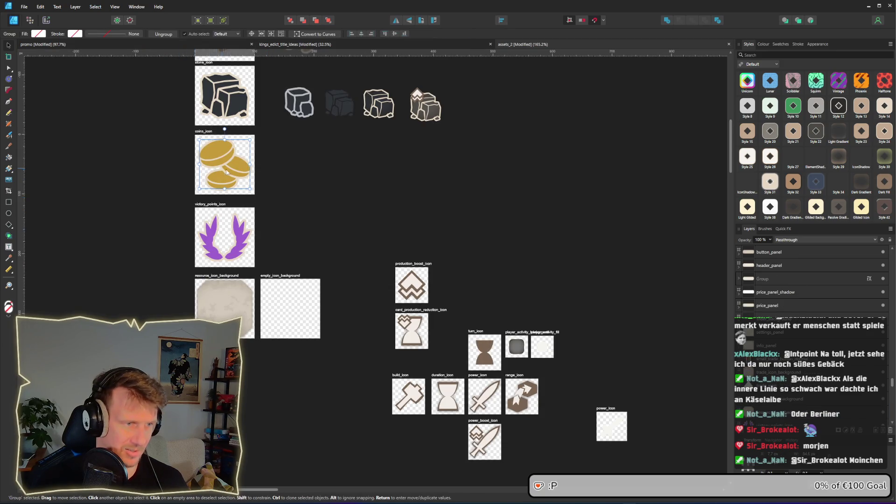
click(82, 42)
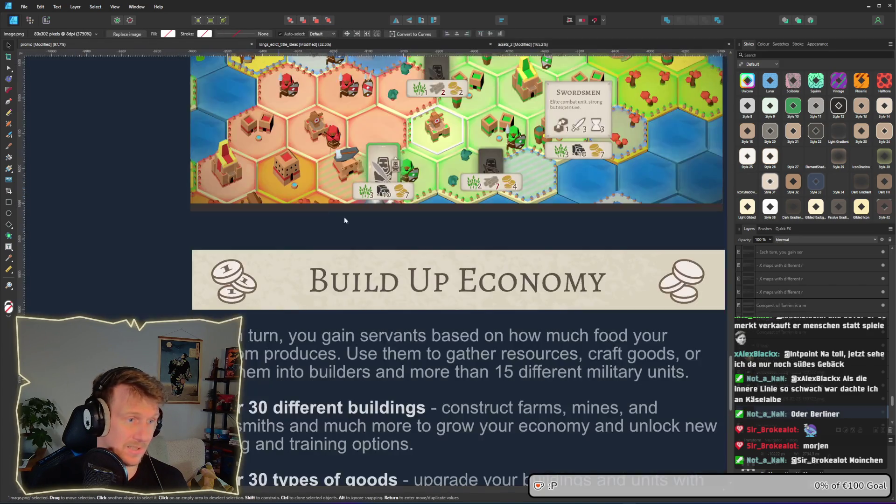
click(250, 292)
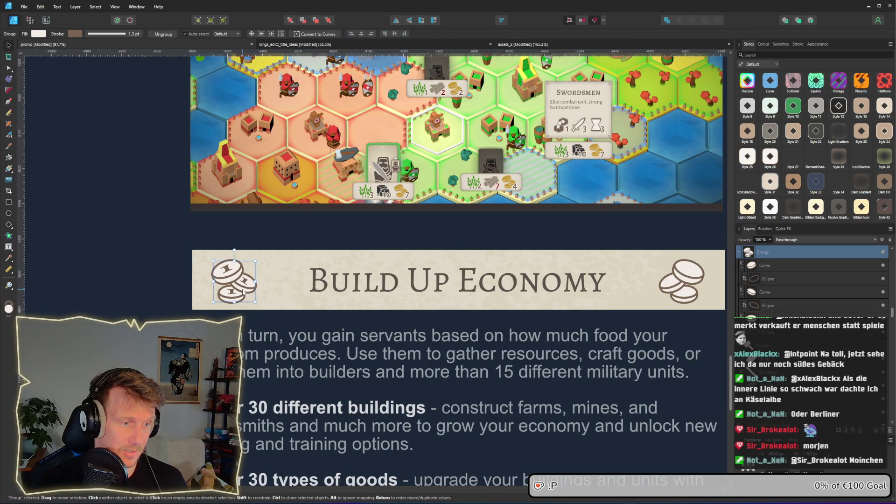
key(ctrl+v)
scroll(287, 279, down, 5)
scroll(288, 282, up, 5)
drag(322, 297, 246, 281)
click(602, 283)
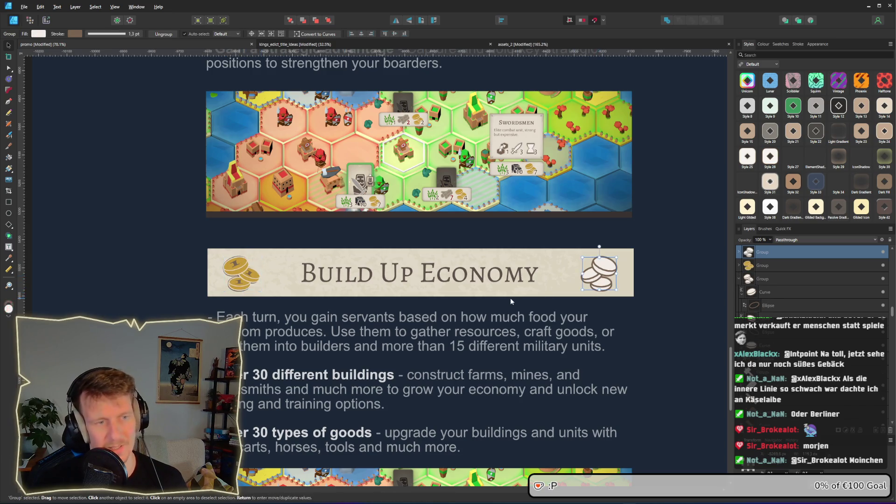
scroll(508, 298, down, 2)
scroll(446, 303, down, 2)
scroll(451, 300, up, 4)
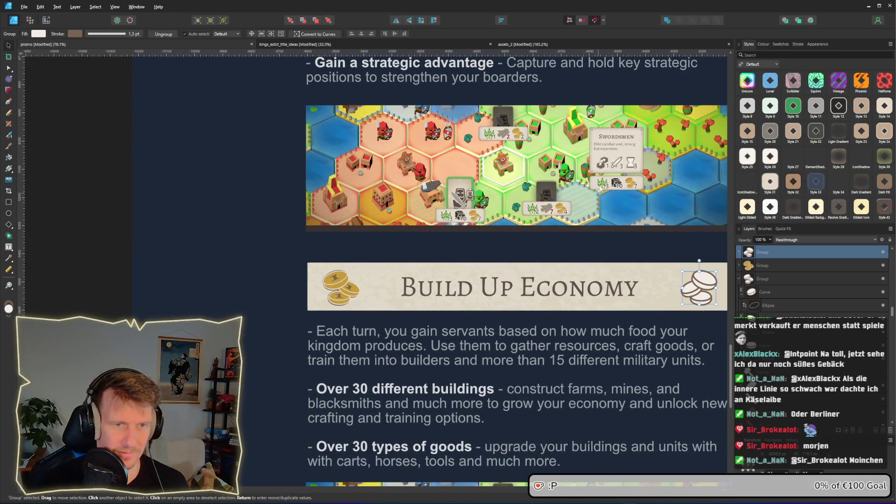
scroll(598, 192, down, 2)
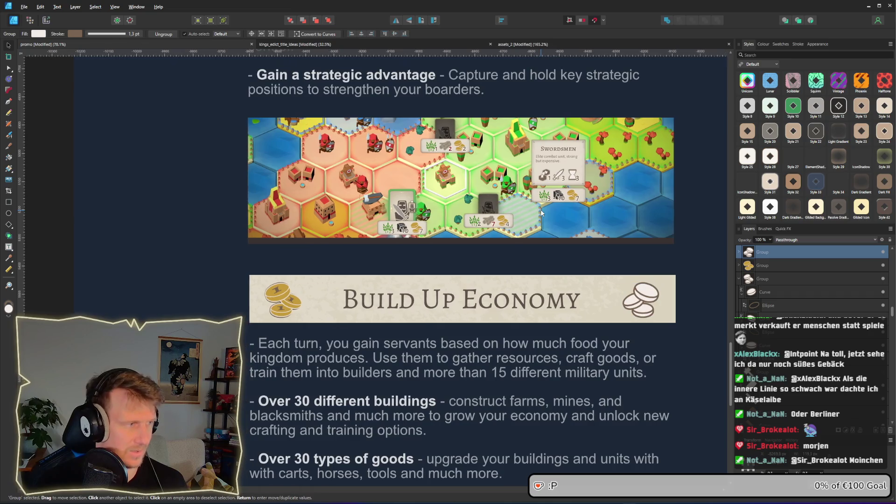
scroll(541, 211, up, 5)
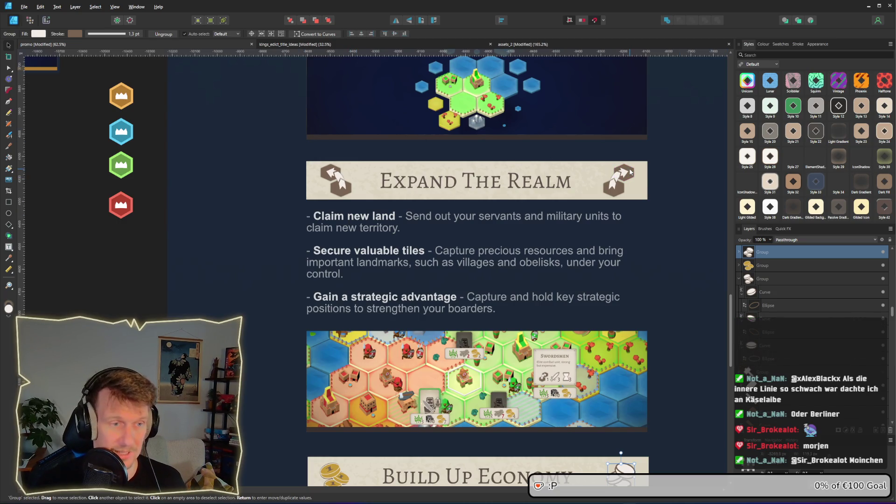
scroll(631, 196, down, 5)
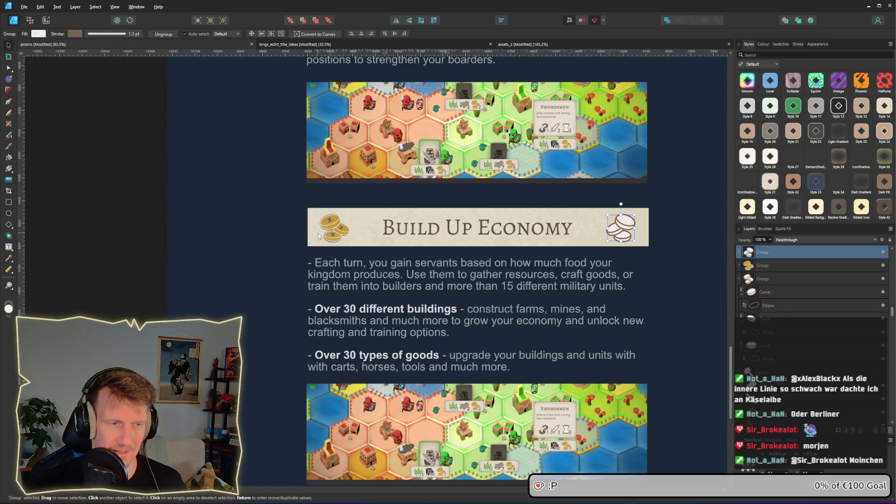
scroll(428, 273, down, 1)
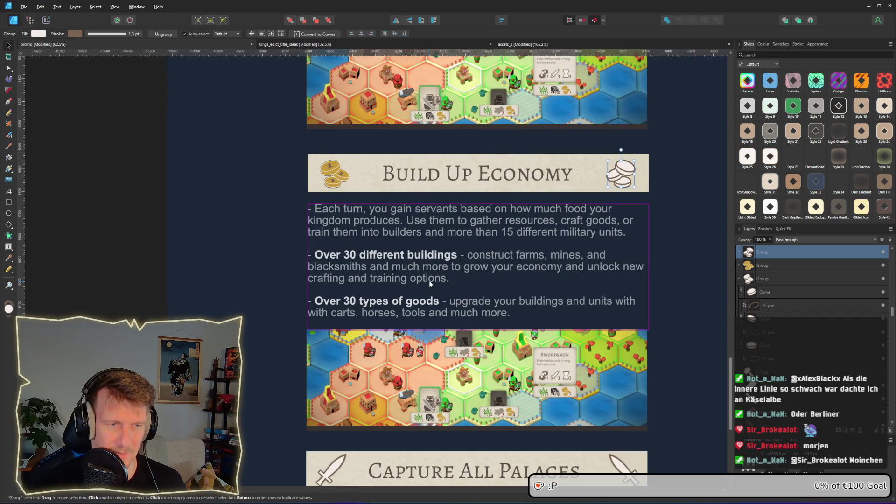
scroll(346, 214, up, 1)
click(346, 214)
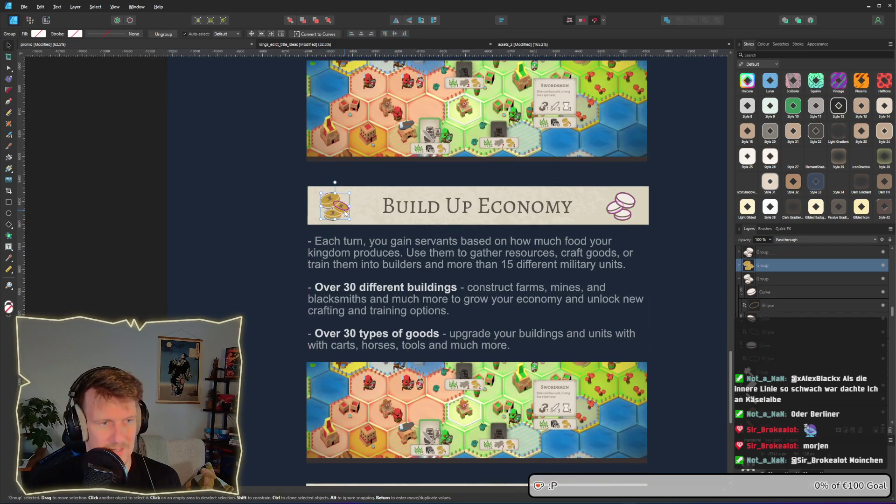
key(ctrl+shift+v)
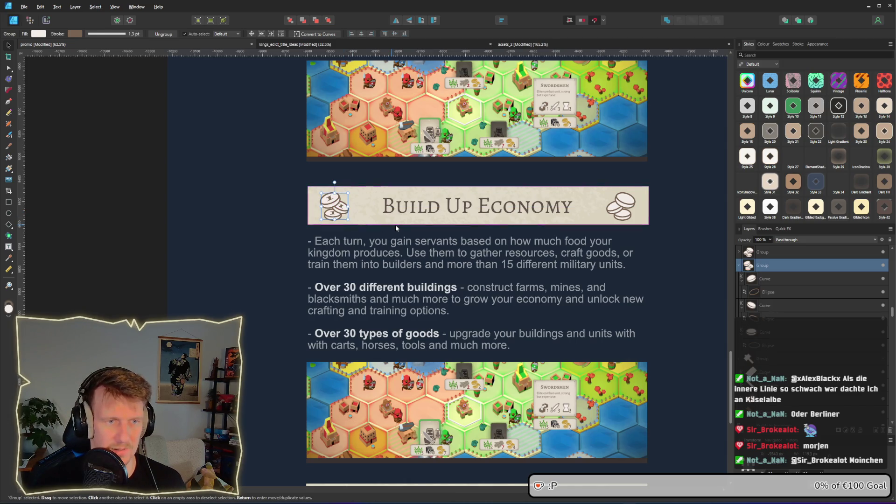
- Select the three coin marks and group them with Ctrl+G
click(366, 166)
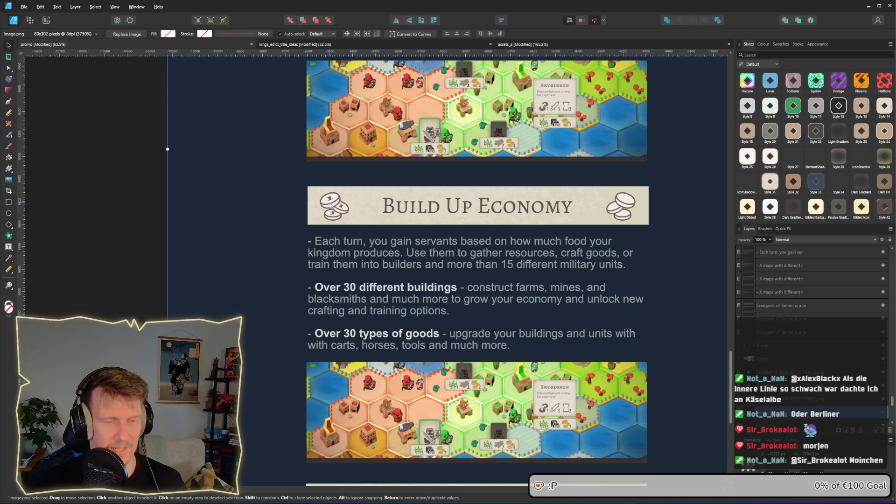
scroll(330, 205, down, 2)
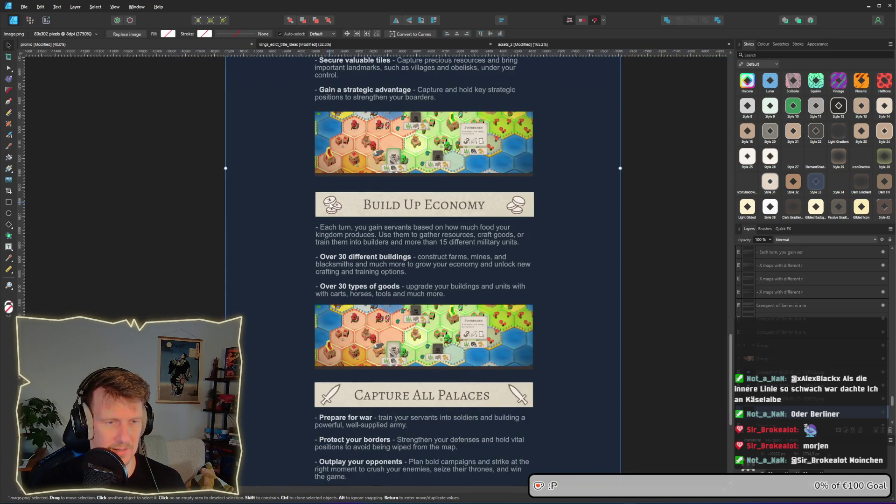
scroll(348, 210, up, 3)
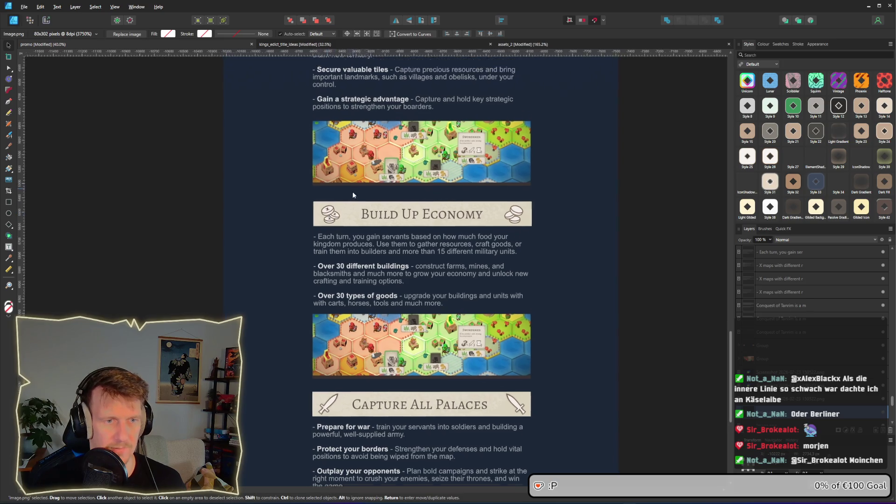
scroll(347, 223, up, 2)
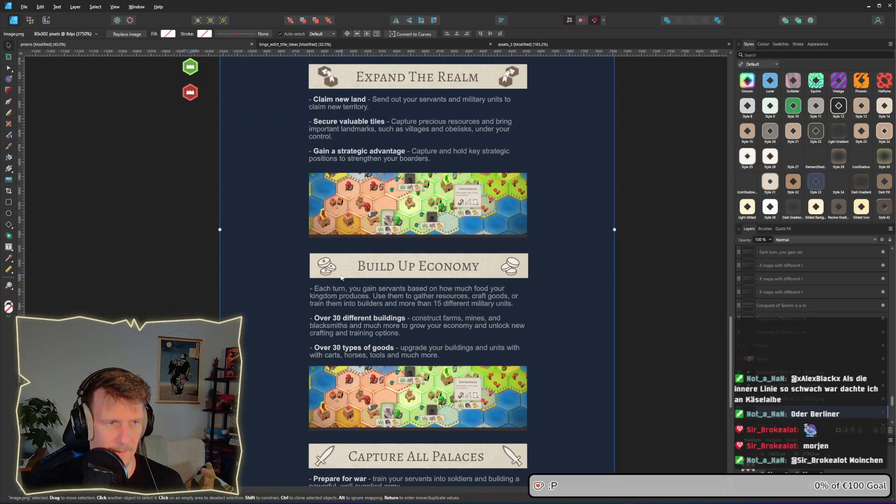
scroll(345, 274, up, 4)
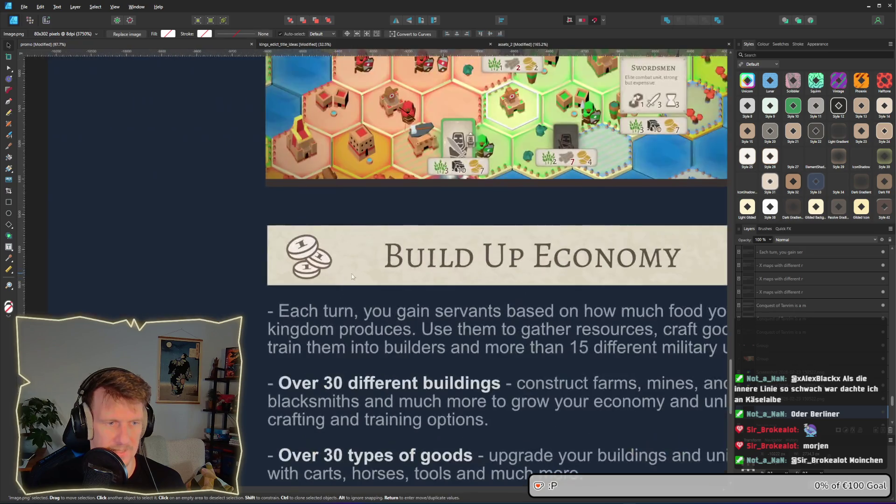
click(616, 255)
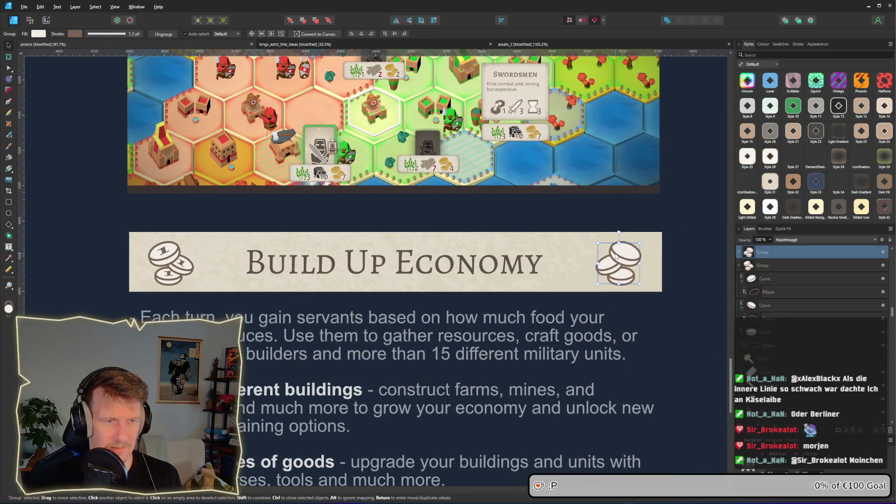
click(754, 265)
scroll(754, 270, up, 1)
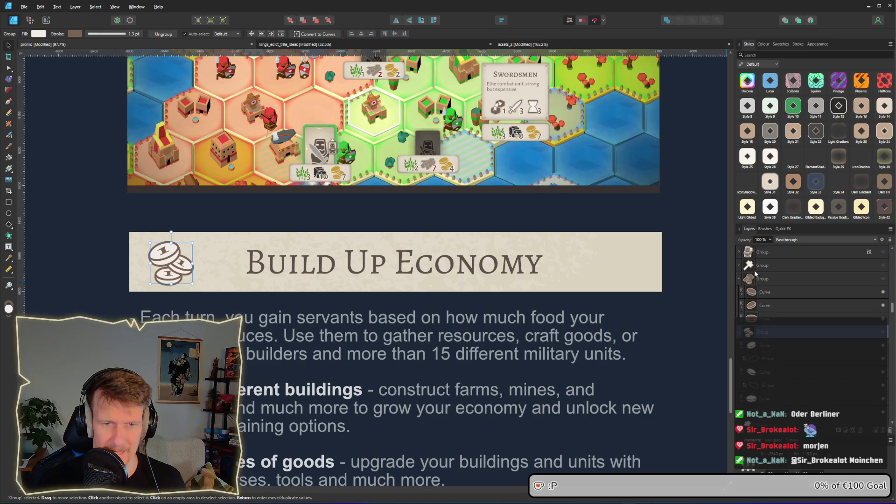
double_click(182, 262)
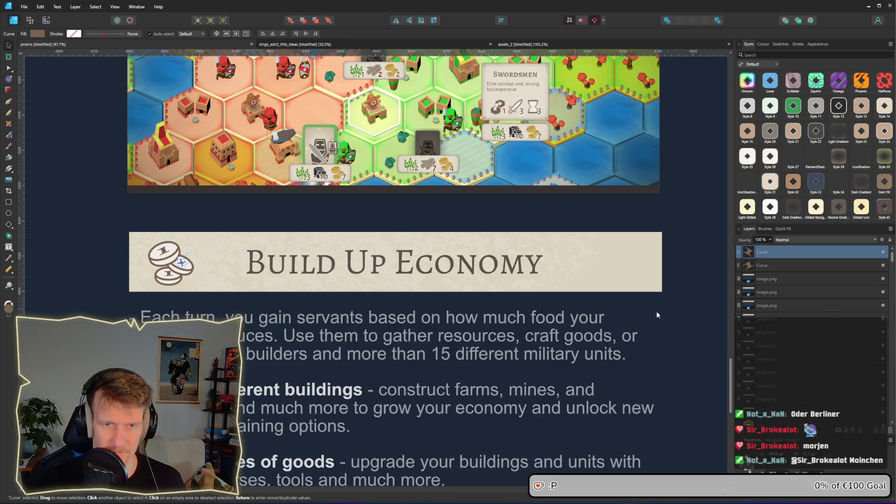
shift+click(776, 265)
scroll(762, 273, up, 1)
shift+click(763, 280)
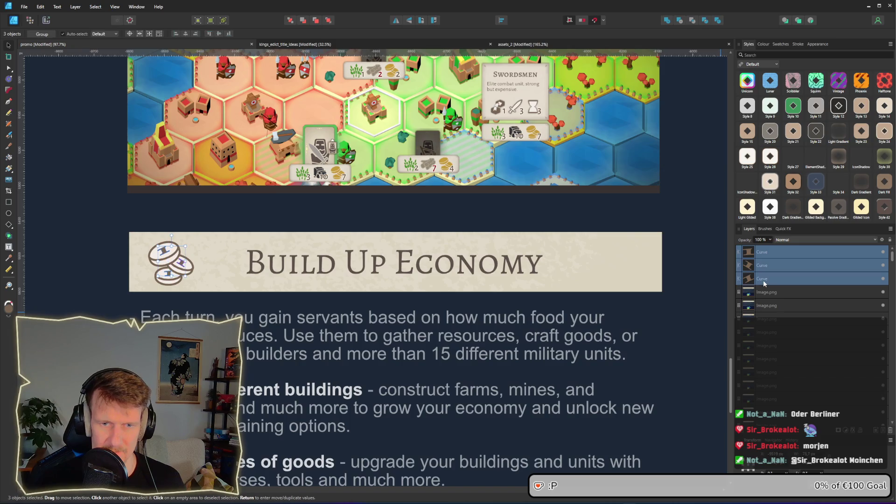
key(ctrl+g)
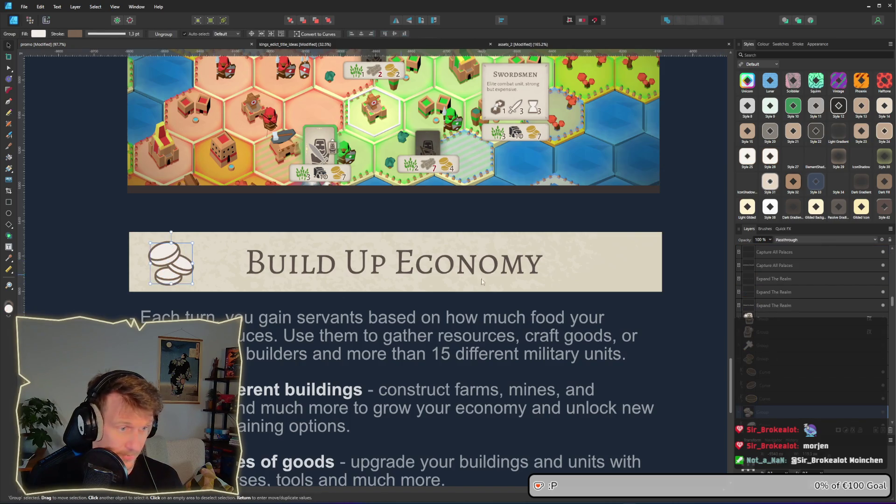
- Paste the marks onto the left coin stack and move them into its layer group
key(ctrl+v)
drag(218, 275, 178, 274)
click(84, 240)
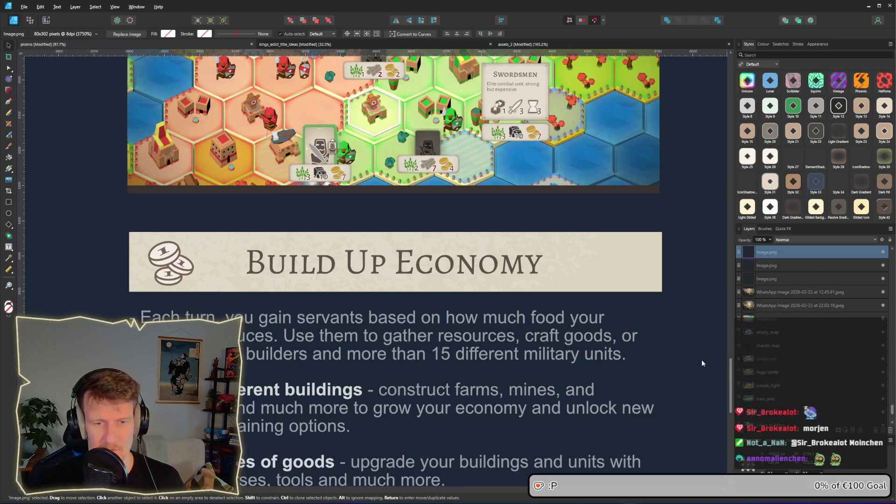
click(187, 265)
scroll(757, 276, down, 2)
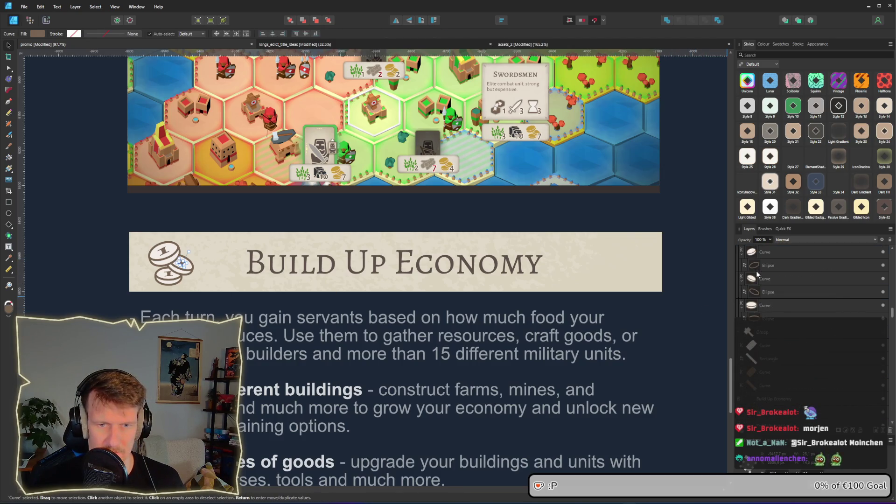
drag(762, 335, 763, 314)
shift+click(762, 279)
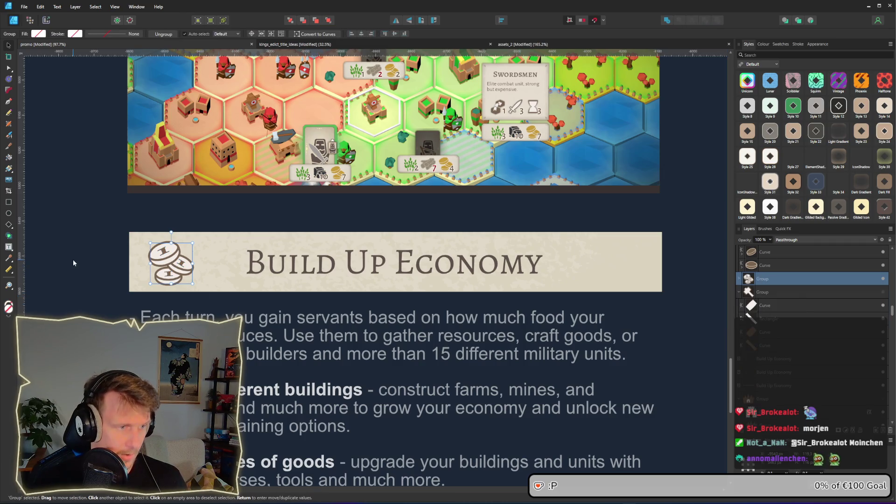
- Duplicate the left coin icon to the banner's right end and flip it horizontally
click(170, 273)
drag(170, 273, 626, 275)
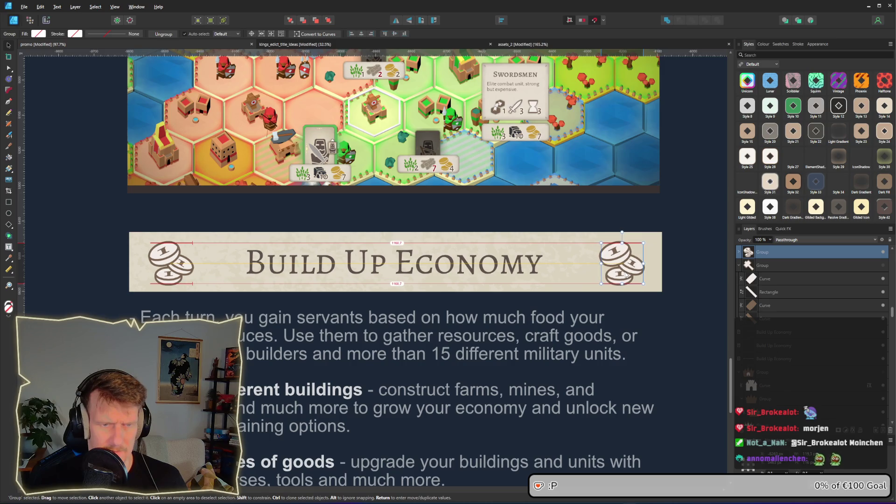
click(395, 20)
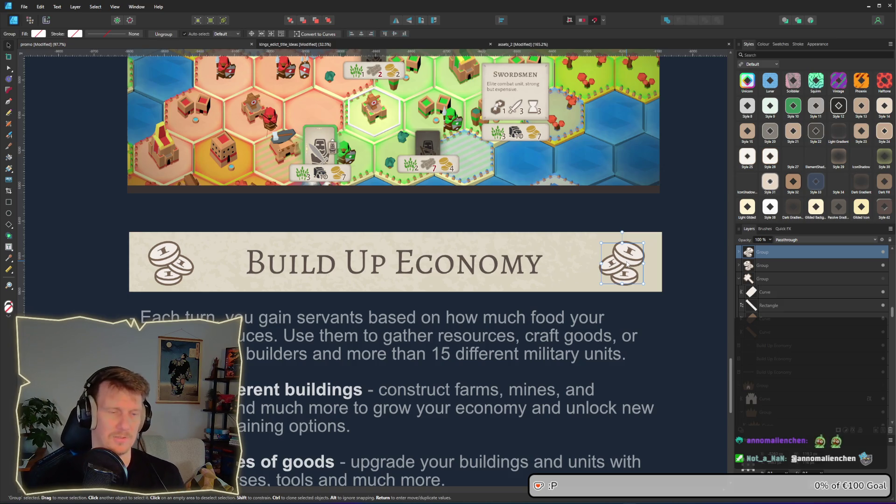
- Nudge the right coin icon a few pixels right and deselect it
drag(627, 264, 627, 264)
click(634, 302)
click(594, 312)
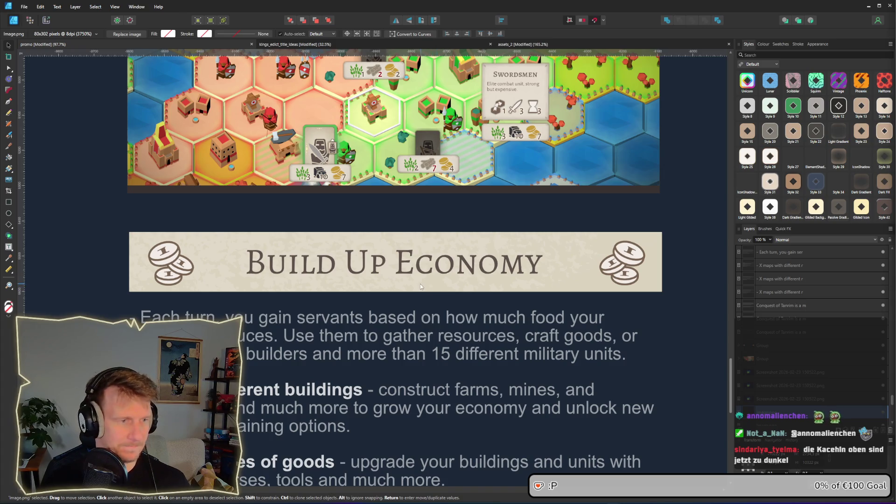
- Zoom and pan around the Build Up Economy banner to review the coin stacks
scroll(420, 285, down, 6)
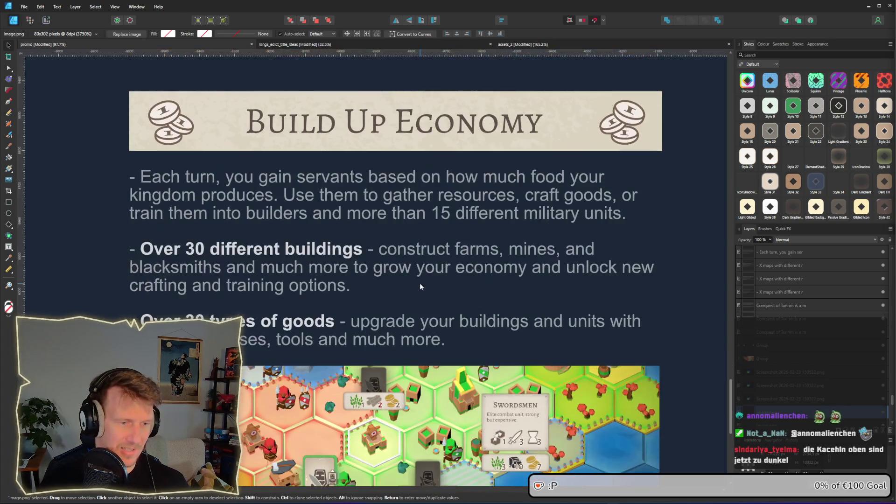
scroll(420, 286, up, 3)
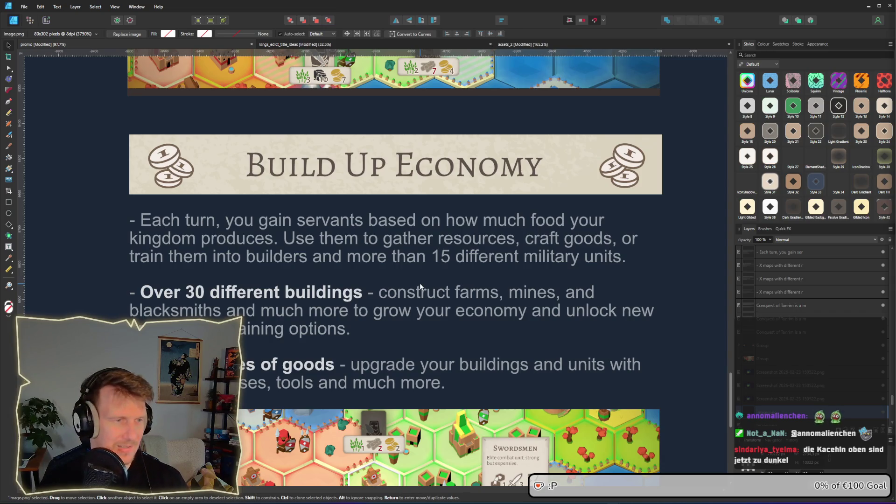
scroll(420, 293, down, 5)
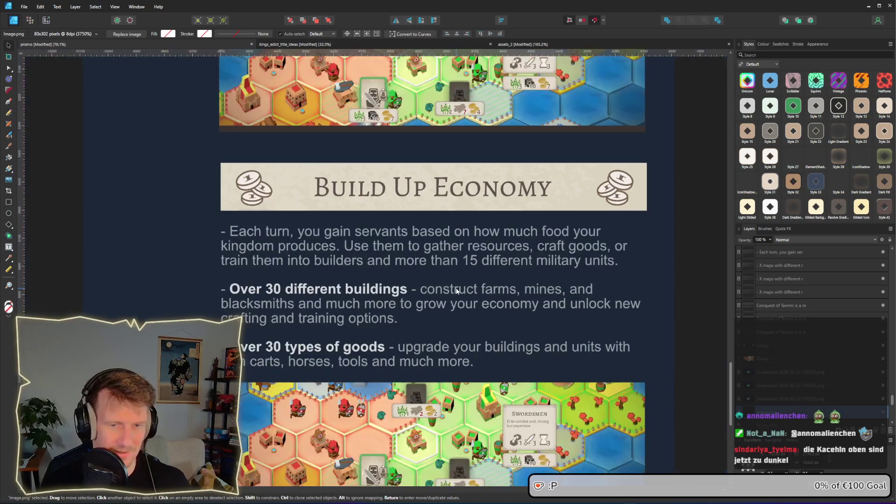
drag(456, 289, 463, 290)
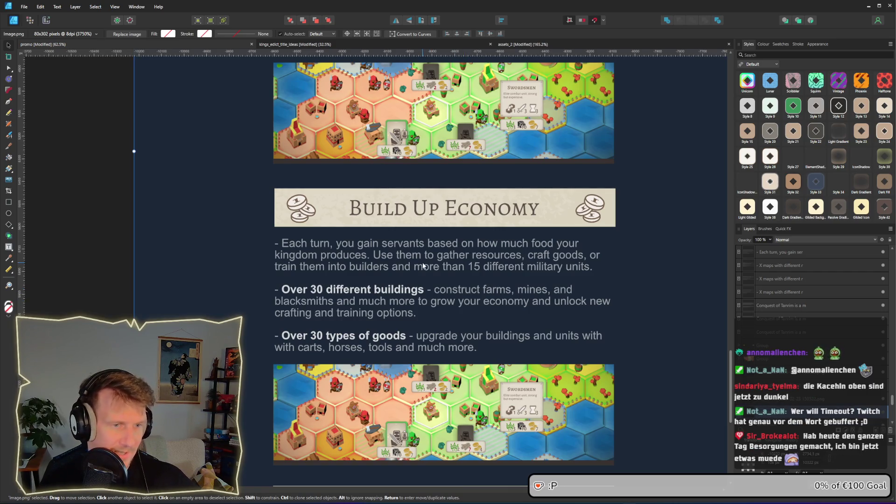
scroll(453, 280, left, 1)
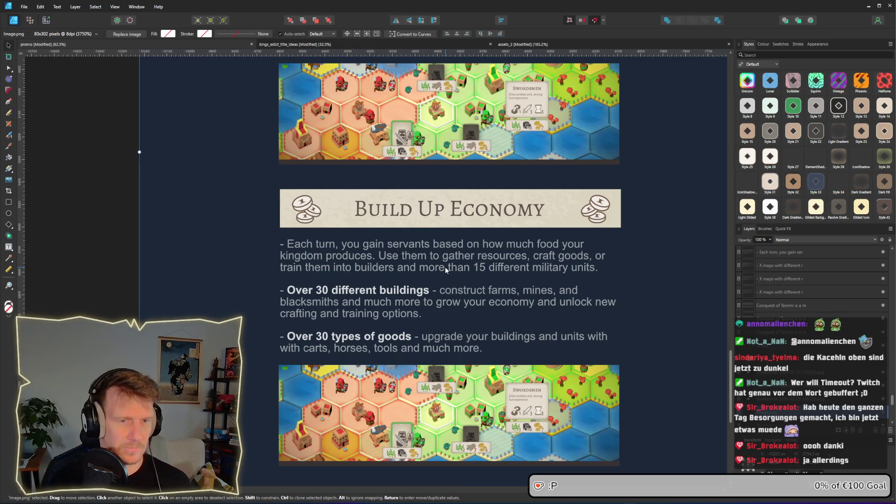
drag(430, 246, 450, 244)
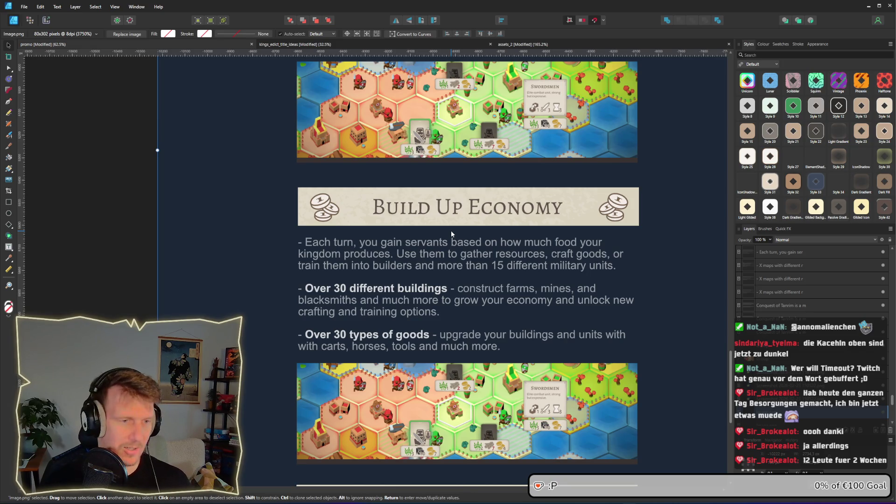
scroll(432, 242, down, 5)
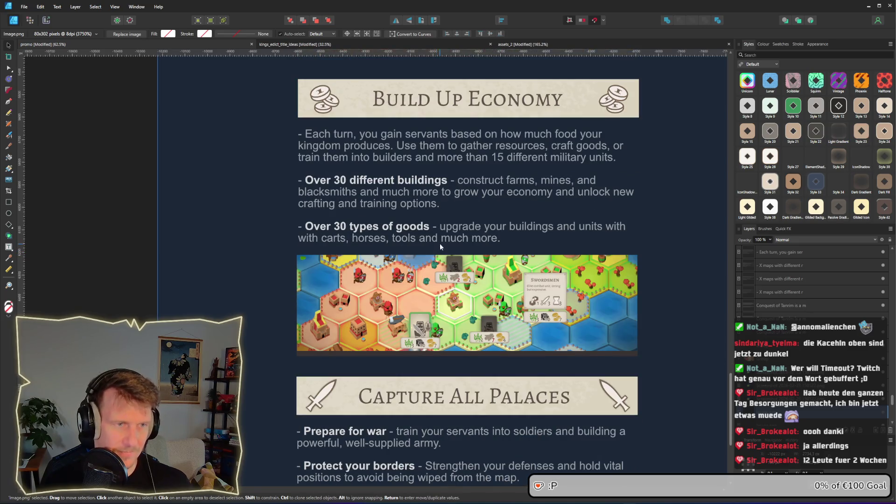
ctrl+scroll(428, 235, down, 1)
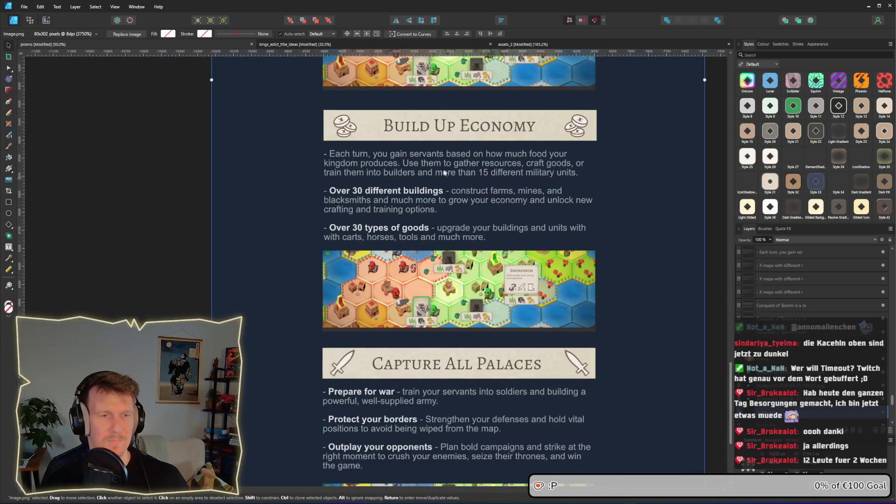
scroll(437, 236, up, 4)
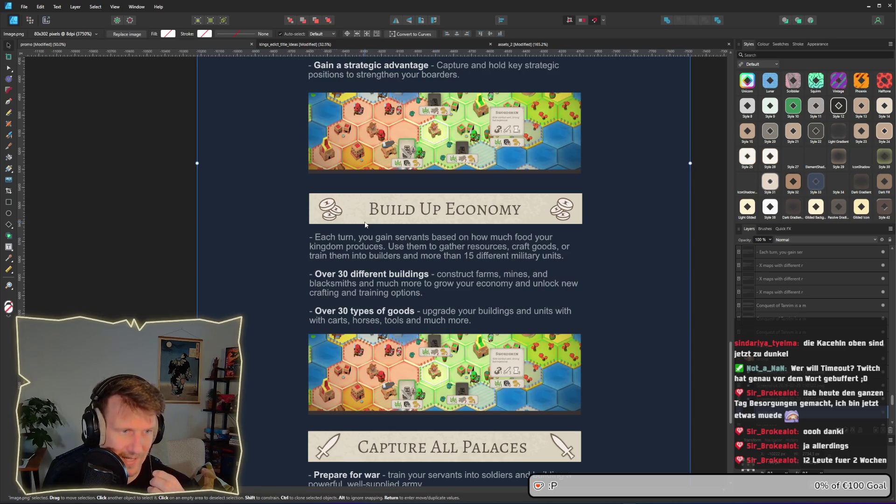
ctrl+scroll(343, 210, up, 1)
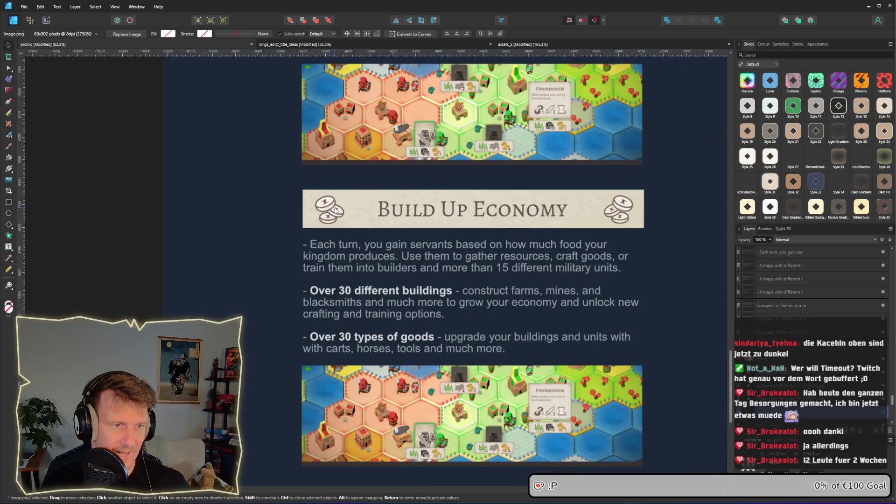
ctrl+scroll(337, 210, up, 1)
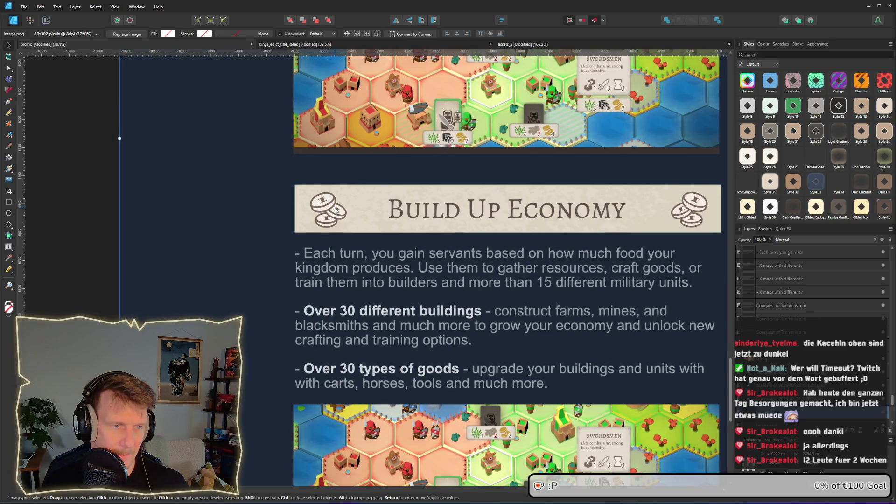
ctrl+scroll(336, 210, up, 1)
ctrl+scroll(335, 211, up, 1)
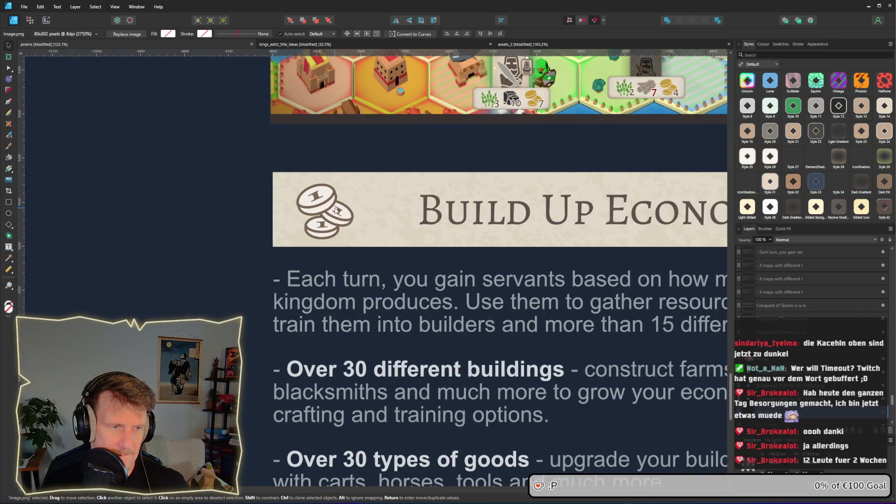
- Give the top coin's outline stroke a tapered pressure profile
ctrl+scroll(335, 210, up, 7)
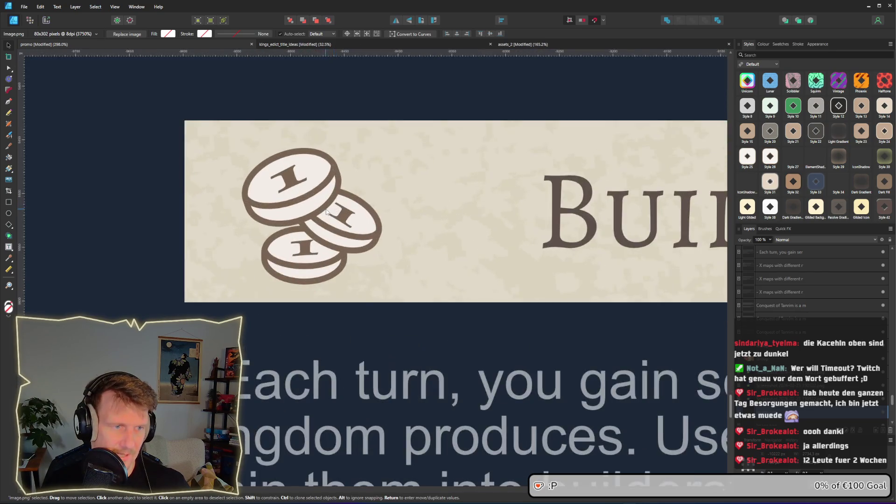
ctrl+scroll(307, 191, down, 1)
ctrl+scroll(306, 189, down, 1)
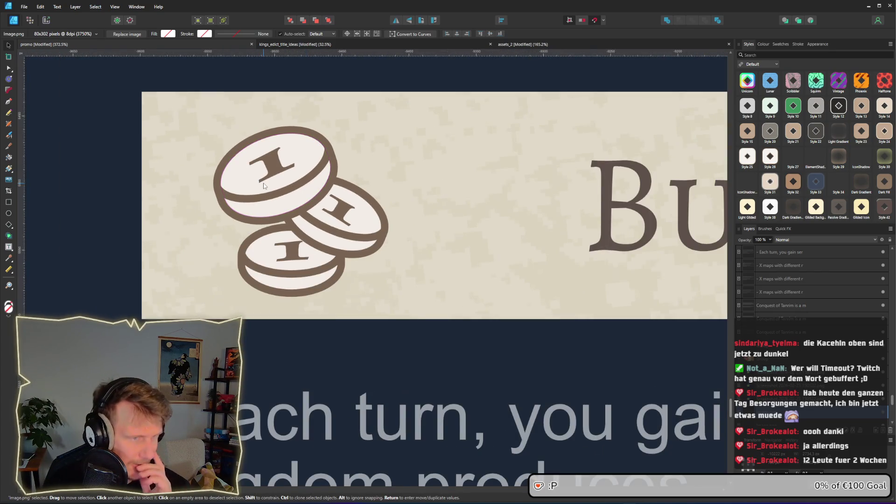
click(308, 181)
double_click(309, 180)
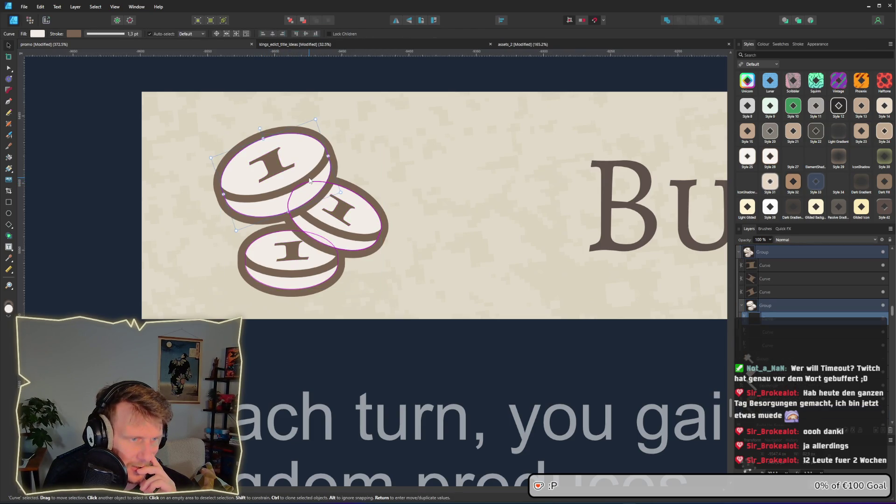
click(91, 34)
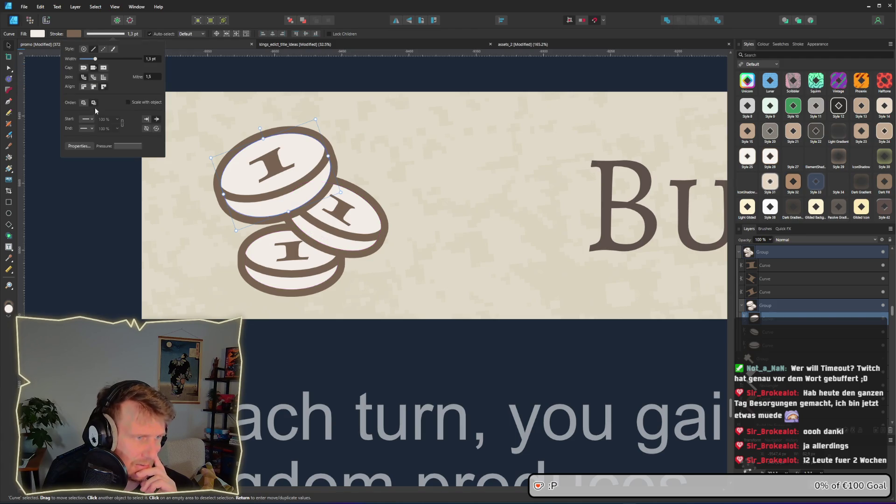
click(123, 146)
mouse_move(138, 155)
mouse_down()
mouse_move(142, 164)
mouse_move(193, 160)
mouse_move(170, 157)
mouse_move(182, 152)
mouse_move(146, 160)
mouse_up()
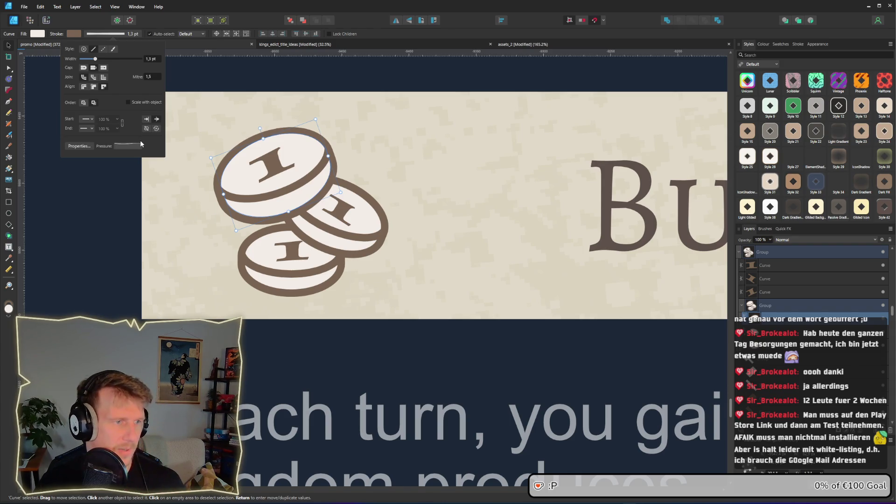
- Reshape the coin face's pressure curve so the stroke thins midway and stays thick at the ends
click(270, 196)
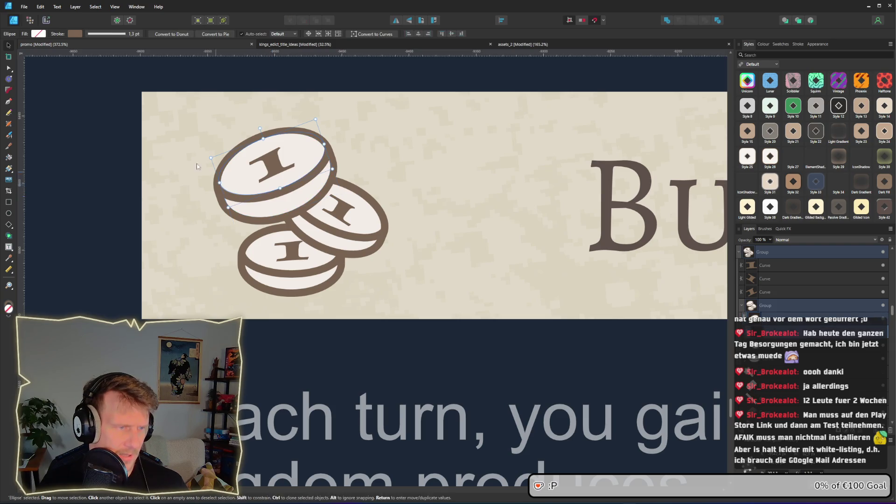
click(91, 37)
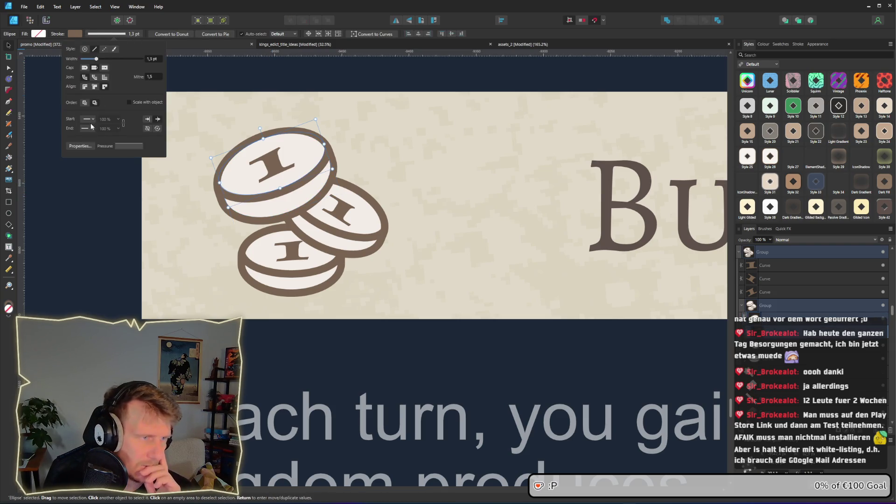
click(135, 146)
mouse_move(142, 160)
mouse_down()
mouse_move(181, 168)
mouse_move(182, 179)
mouse_move(155, 157)
mouse_move(119, 161)
mouse_move(119, 178)
mouse_move(119, 158)
mouse_move(151, 160)
mouse_move(140, 159)
mouse_up()
mouse_move(183, 181)
mouse_down()
mouse_move(190, 159)
mouse_move(164, 176)
mouse_up()
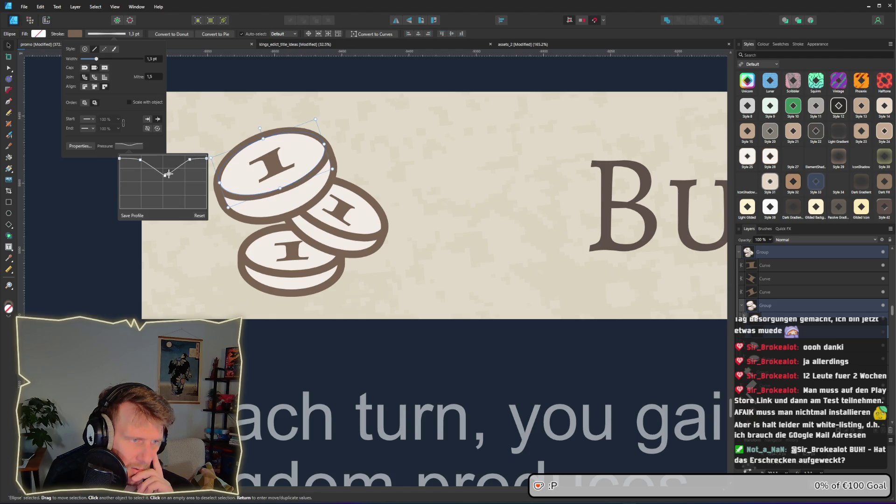
drag(166, 179, 165, 180)
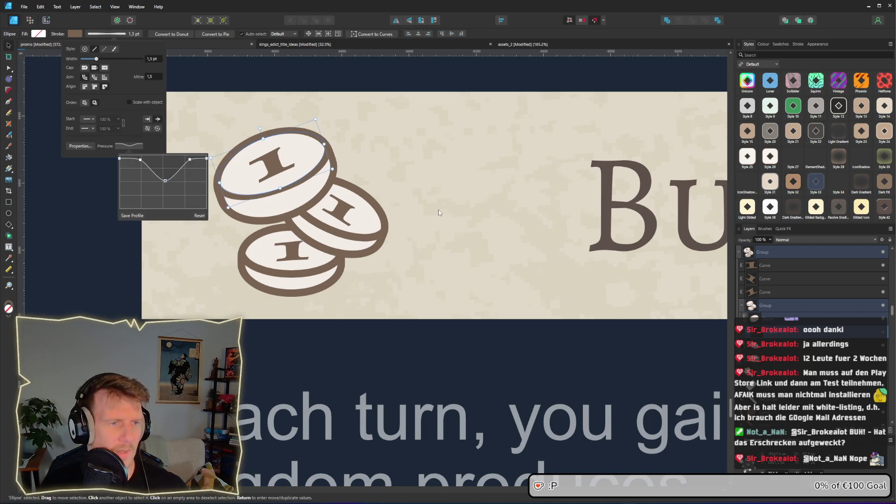
scroll(408, 215, down, 2)
scroll(408, 215, down, 2)
click(287, 203)
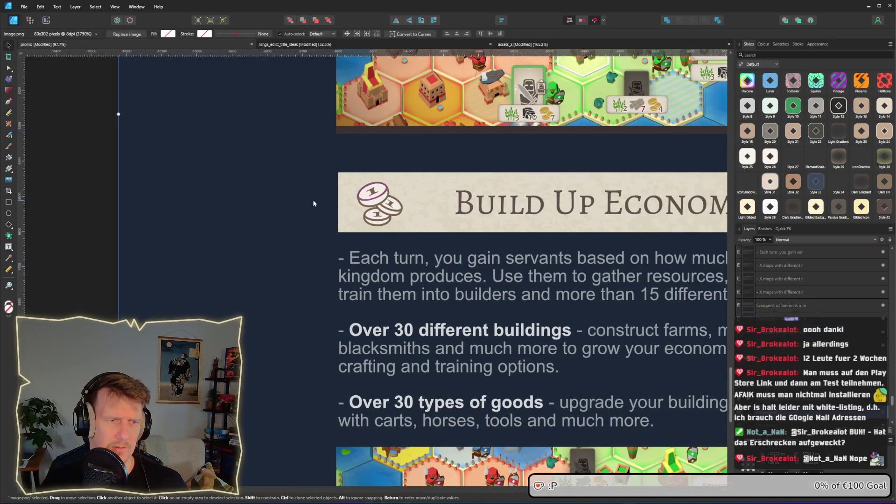
- Fine-tune the top coin's tapered outline by adjusting its stroke pressure curve
scroll(241, 198, down, 2)
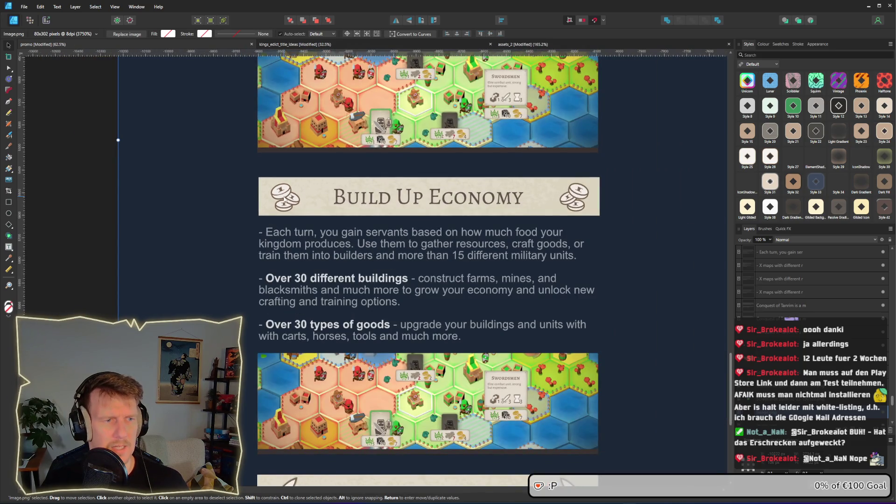
scroll(287, 200, up, 5)
scroll(287, 198, down, 5)
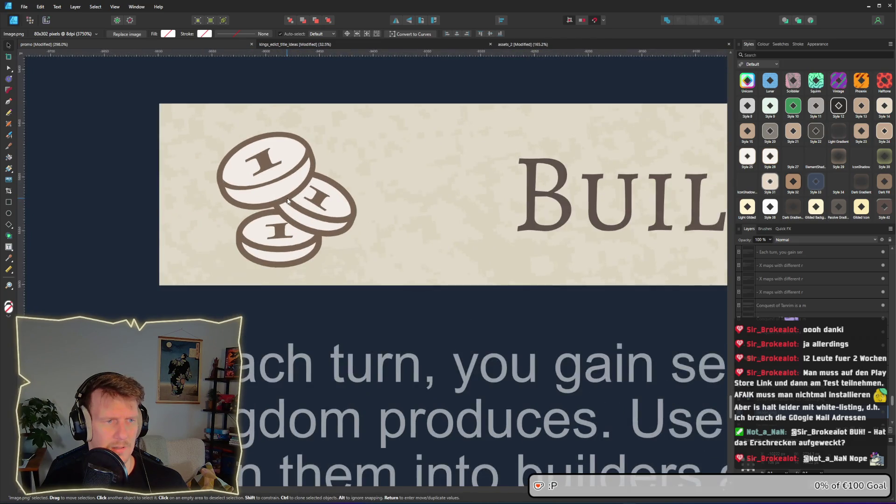
scroll(318, 194, right, 1)
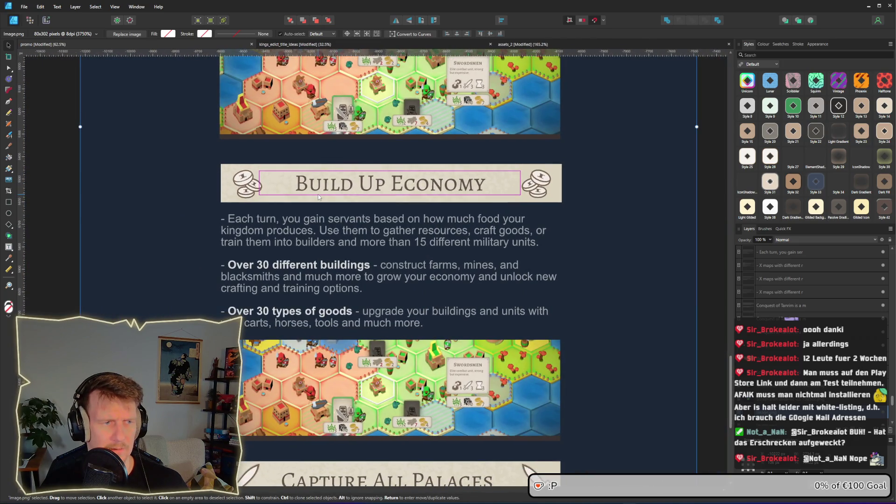
scroll(306, 191, down, 3)
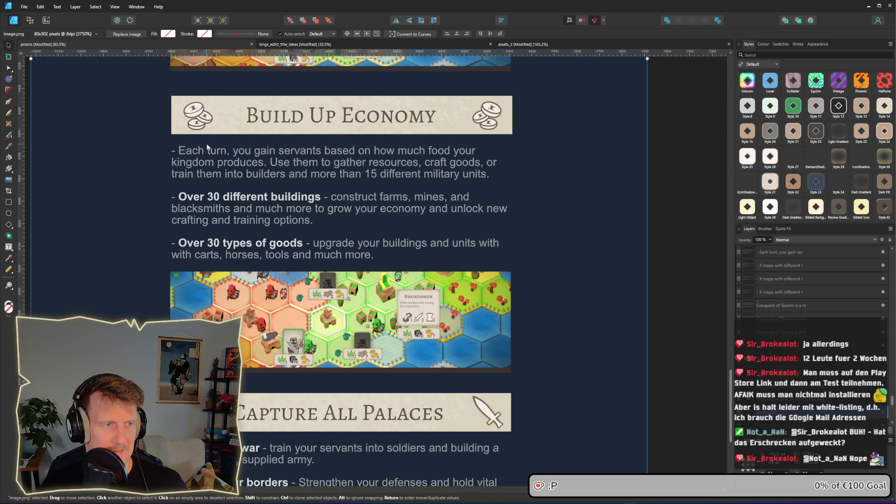
scroll(199, 122, up, 6)
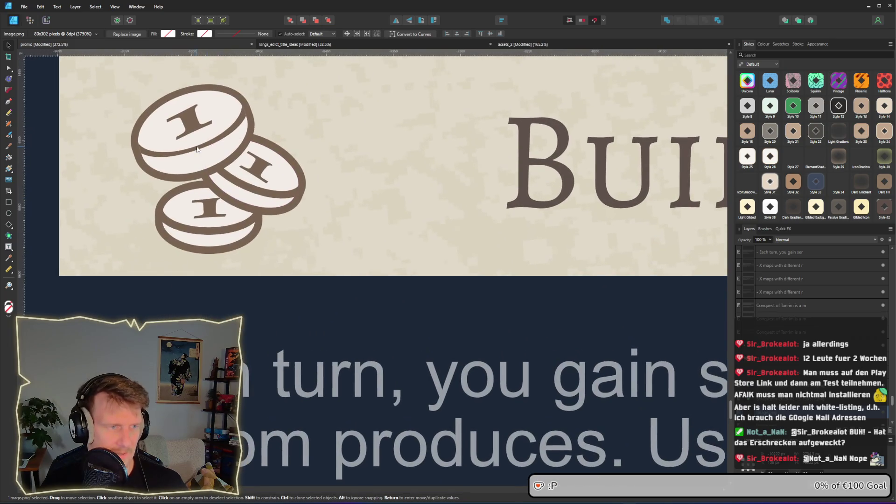
click(200, 149)
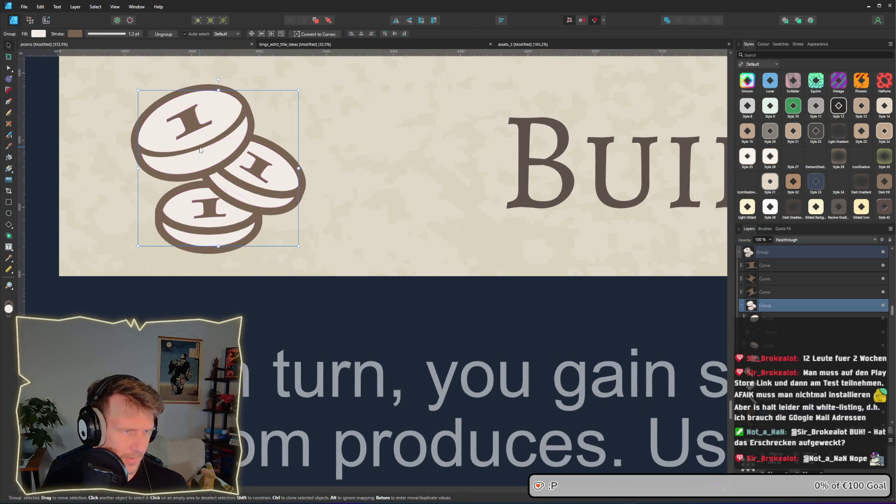
double_click(183, 150)
click(183, 150)
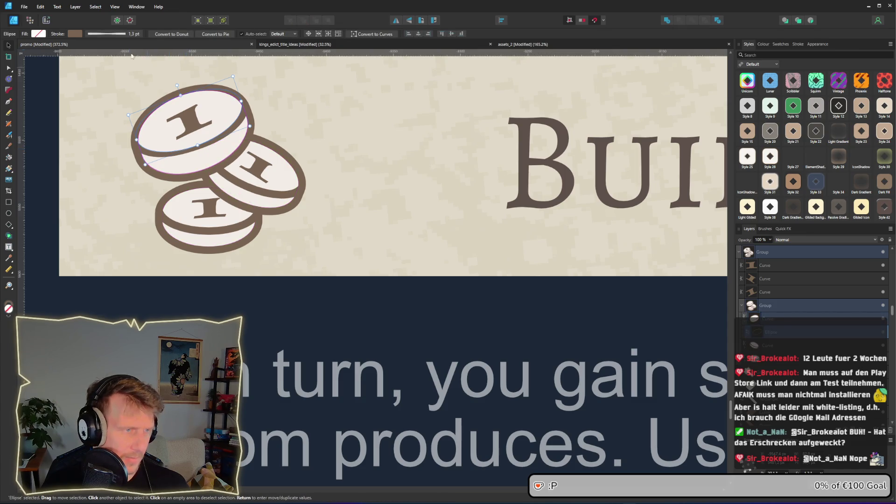
click(105, 34)
click(124, 147)
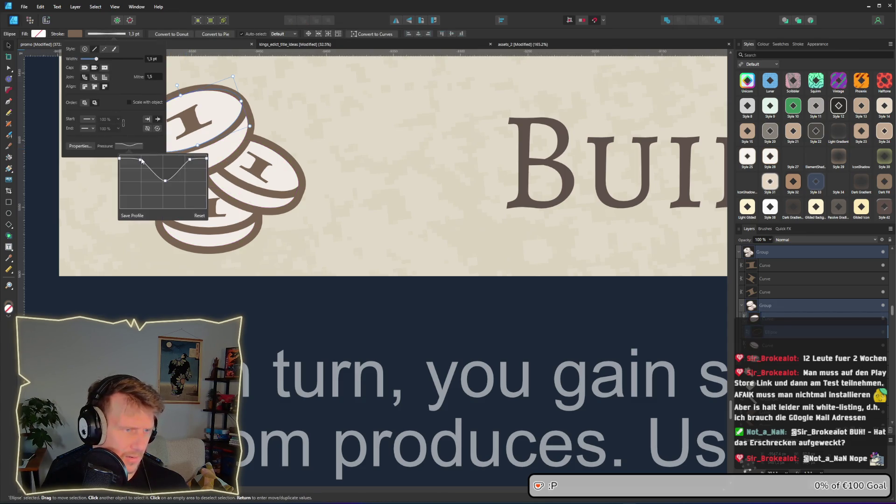
drag(141, 160, 136, 161)
- Give the middle coin's face outline a V-shaped pressure curve that thins mid-edge
click(263, 191)
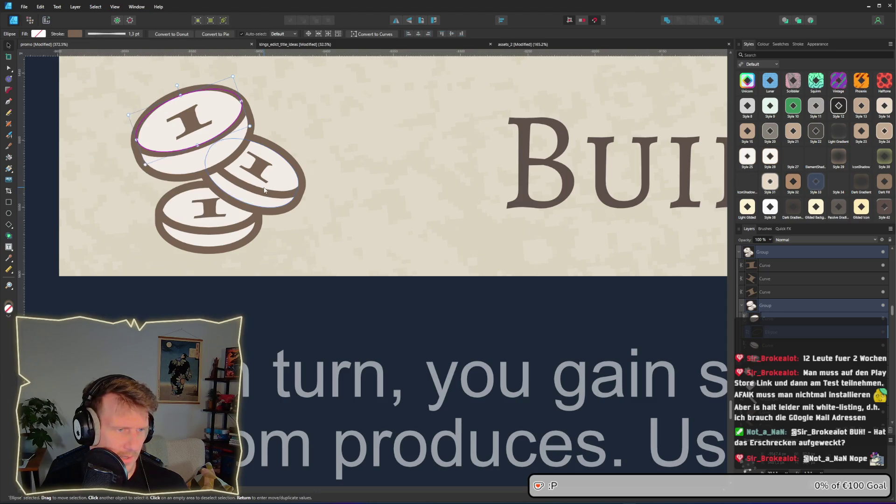
click(243, 168)
click(106, 33)
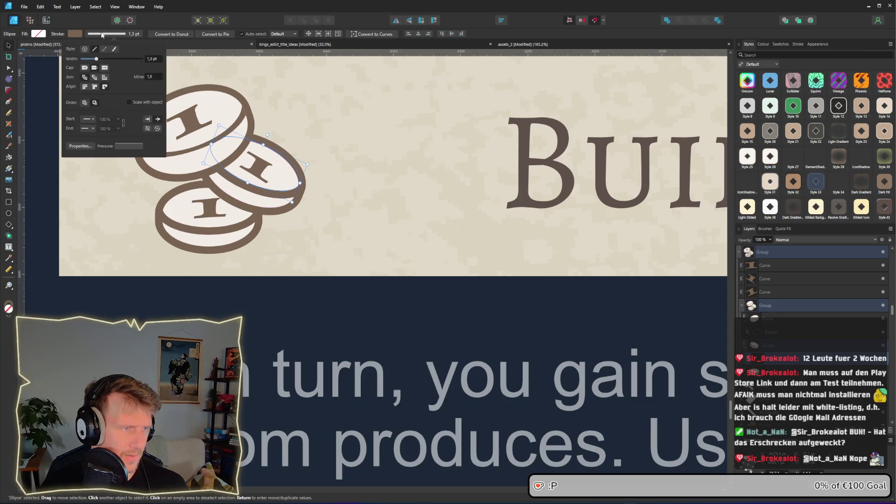
click(124, 146)
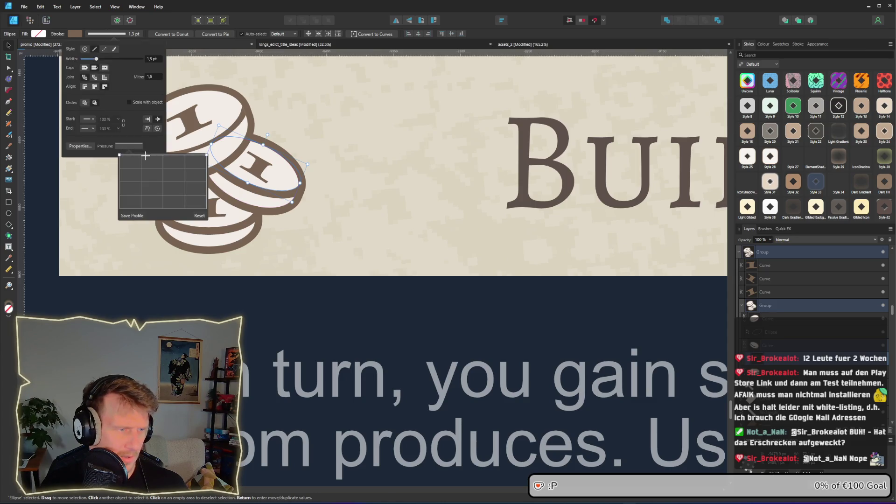
click(192, 154)
mouse_move(171, 155)
mouse_down()
mouse_move(162, 179)
mouse_move(177, 182)
mouse_up()
click(237, 233)
- Taper the front coin's face outline with a two-point, V-shaped stroke pressure curve
ctrl+scroll(239, 231, down, 5)
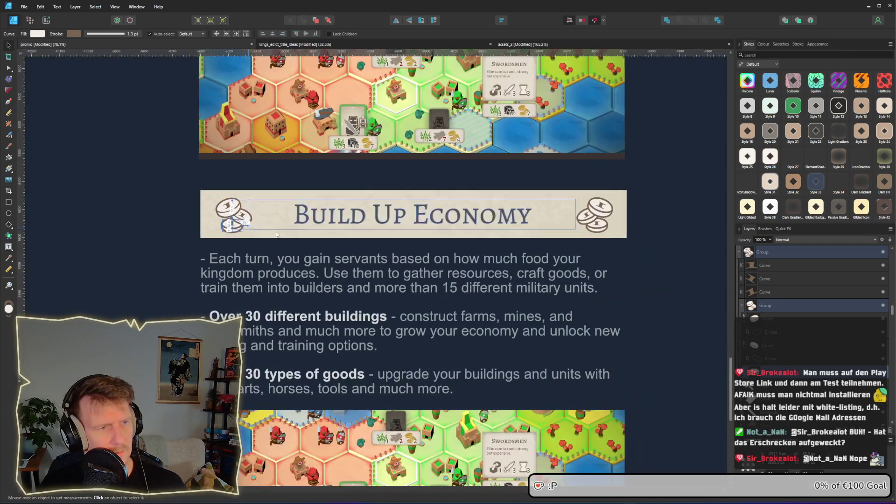
click(151, 224)
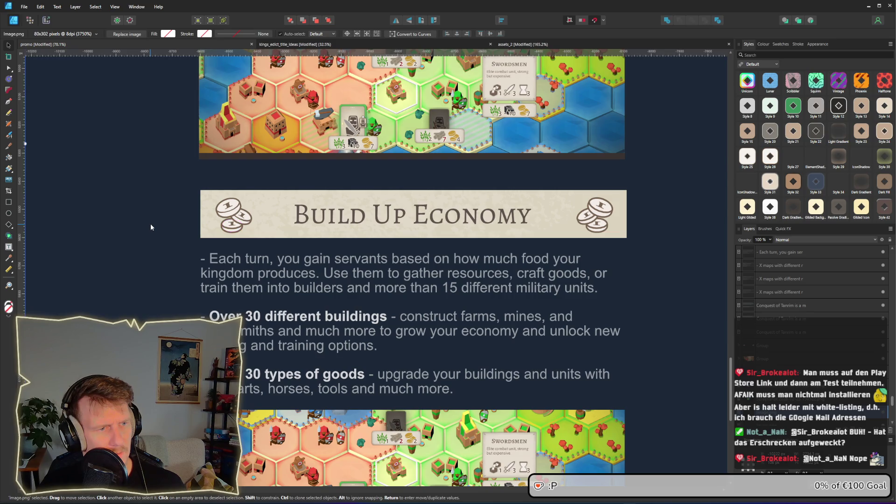
ctrl+scroll(234, 239, up, 5)
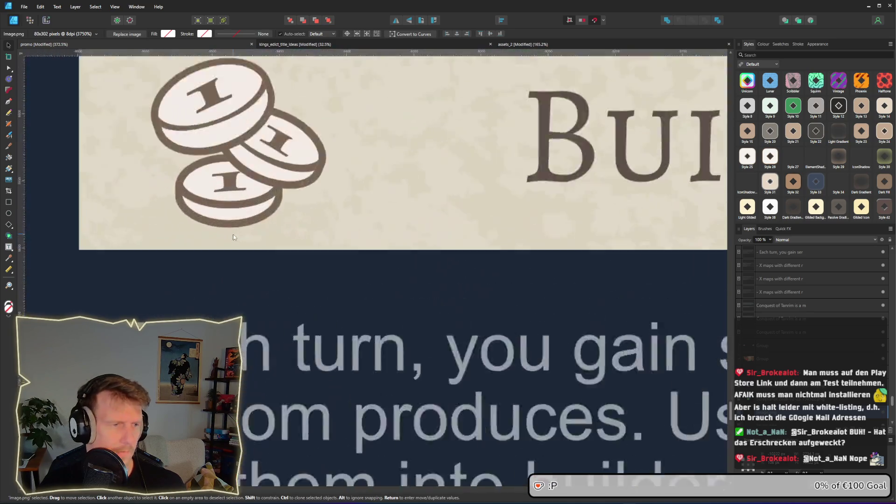
click(228, 203)
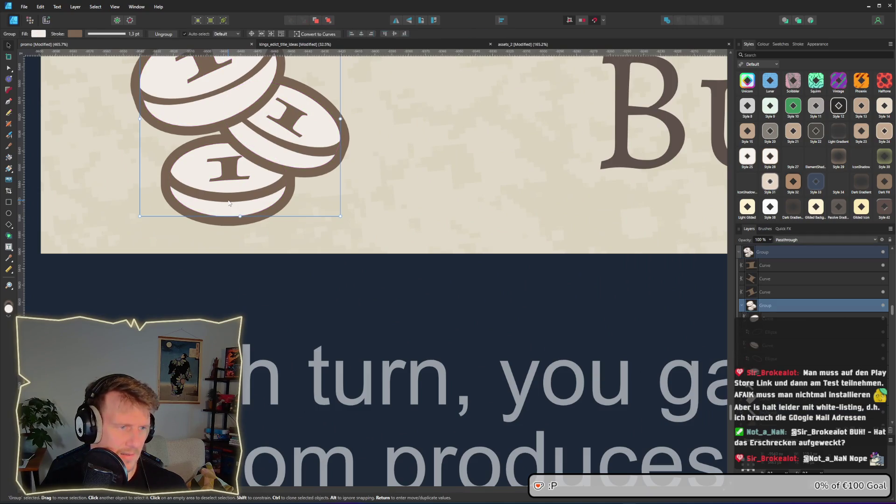
double_click(226, 180)
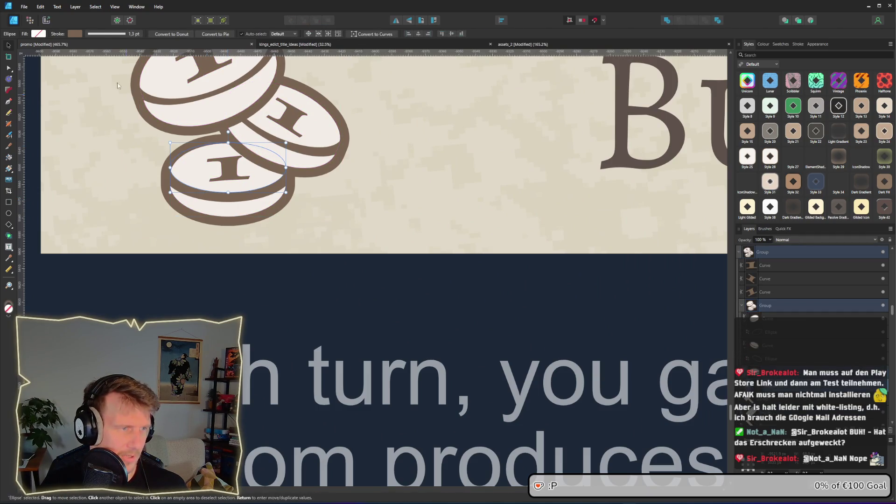
click(98, 35)
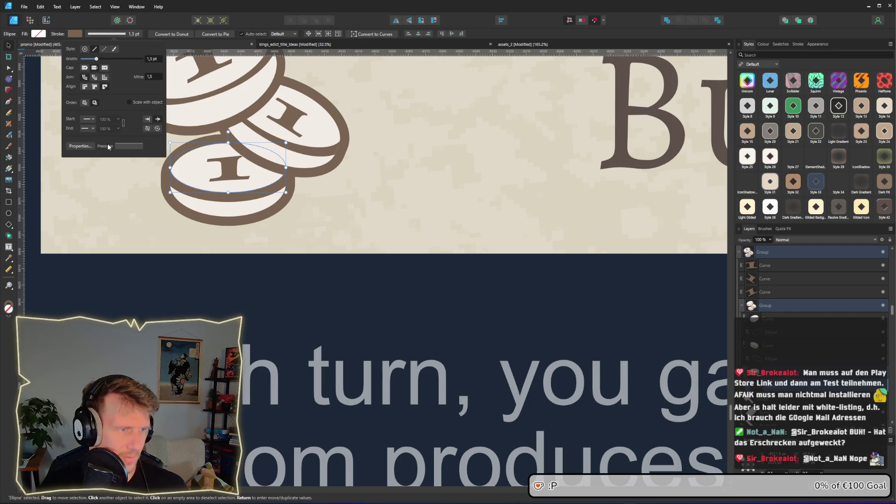
click(121, 146)
click(141, 154)
click(186, 155)
mouse_move(168, 155)
mouse_down()
mouse_move(165, 172)
mouse_move(137, 154)
mouse_move(188, 154)
mouse_move(163, 174)
mouse_up()
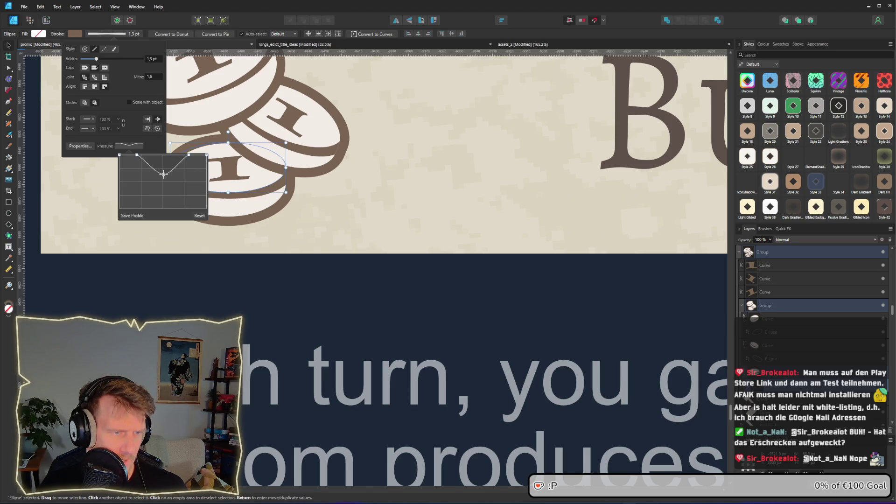
click(262, 274)
scroll(259, 271, down, 8)
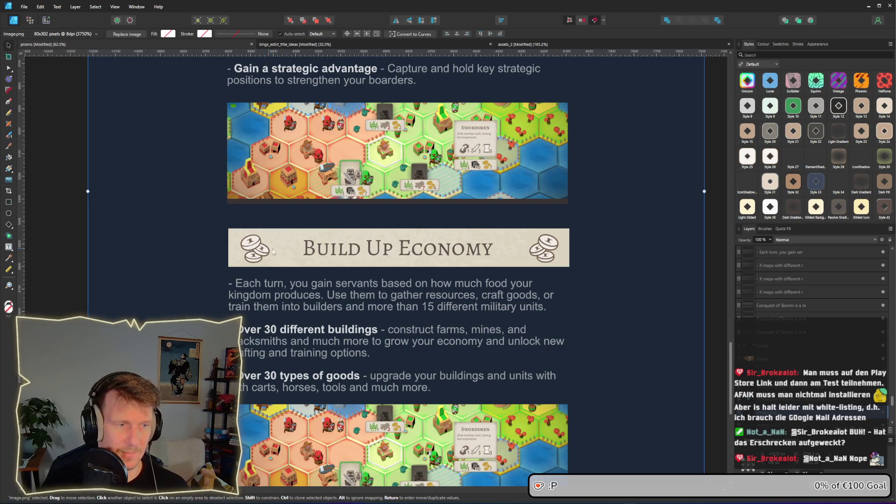
- Reposition the right-end coin icon, group it with Ctrl+G, and flip it horizontally
scroll(268, 243, down, 1)
scroll(268, 242, right, 2)
scroll(265, 236, up, 3)
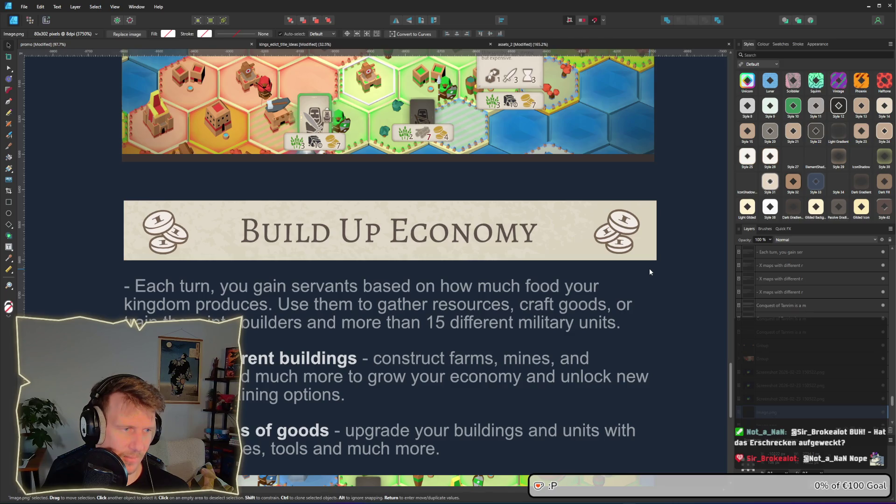
click(625, 241)
mouse_move(625, 241)
mouse_down()
mouse_move(177, 236)
mouse_move(618, 237)
mouse_up()
key(ctrl+g)
click(396, 20)
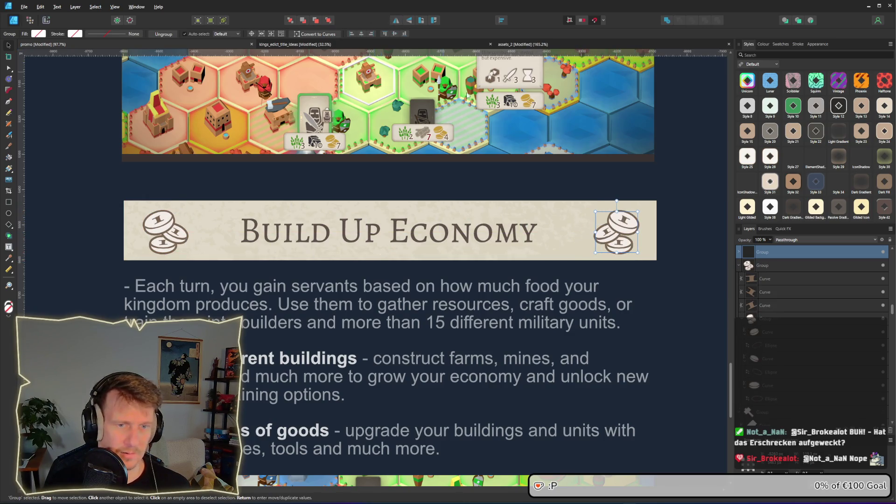
click(691, 258)
scroll(653, 268, down, 5)
scroll(624, 277, up, 2)
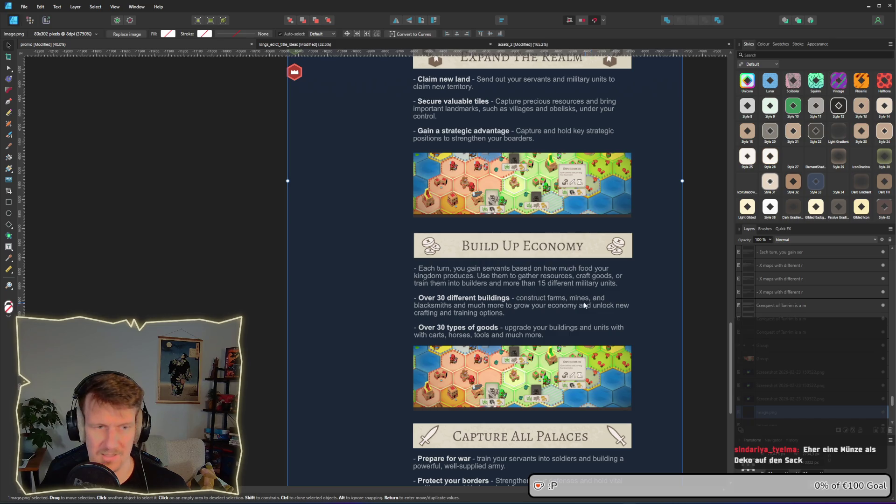
ctrl+scroll(504, 258, up, 2)
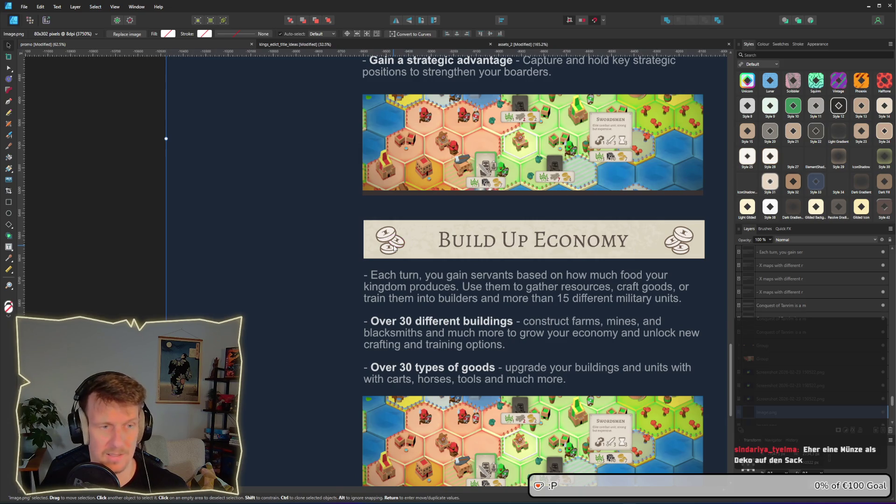
ctrl+scroll(393, 247, up, 2)
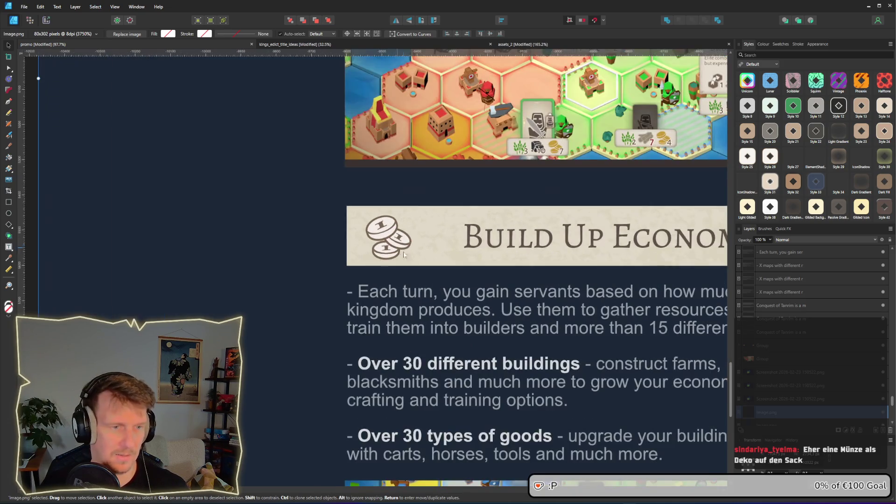
- Draw a white circle over the left coin icon and a downward-pointing triangle on top
click(9, 213)
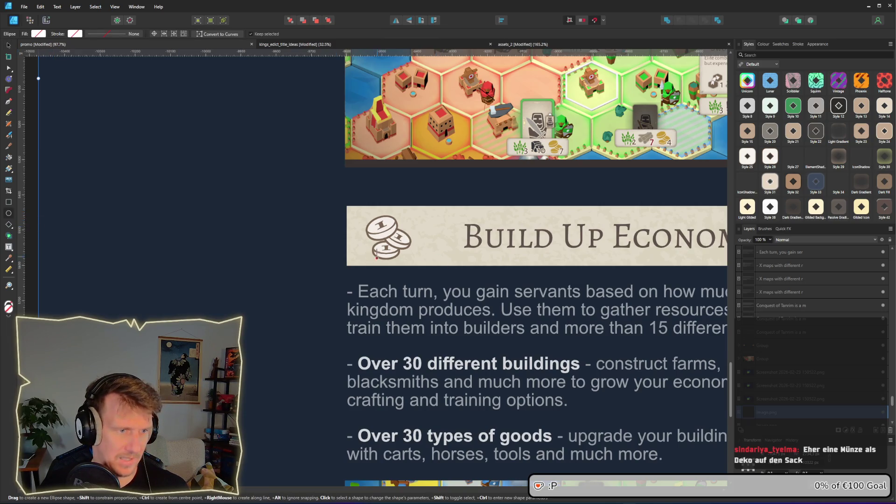
drag(356, 230, 409, 282)
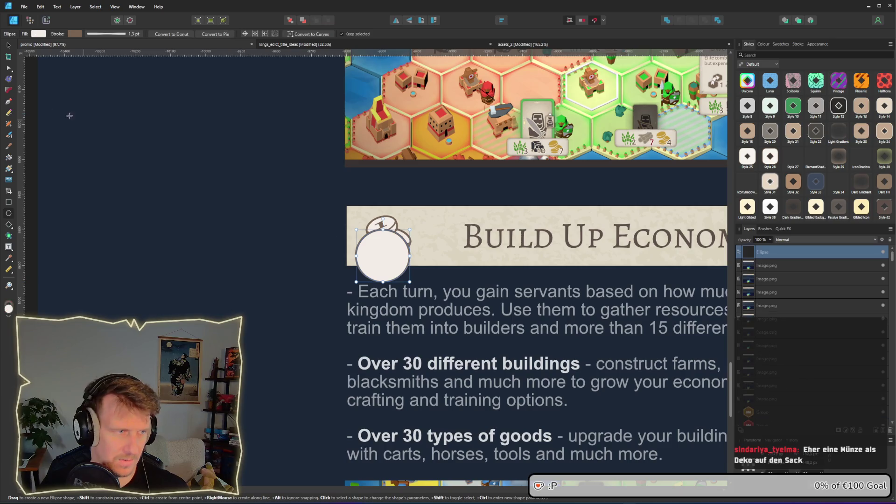
click(12, 227)
click(42, 235)
mouse_move(375, 211)
mouse_down()
mouse_move(400, 236)
mouse_move(393, 244)
mouse_up()
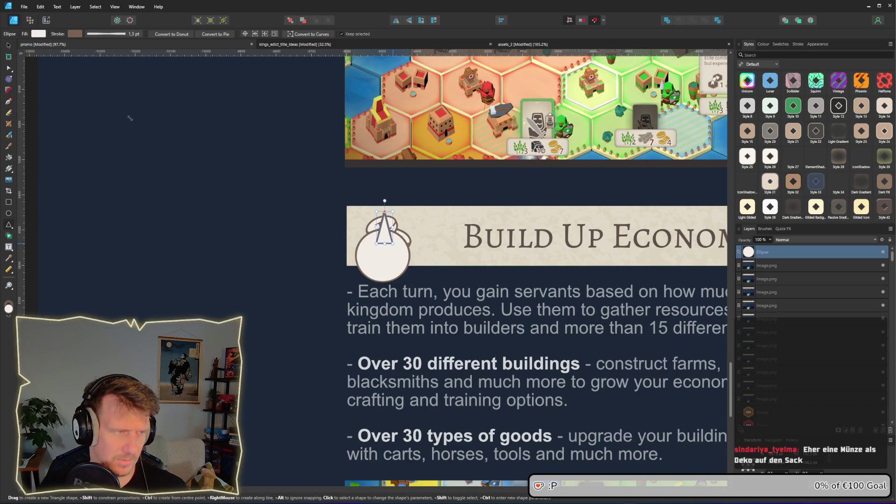
mouse_move(385, 200)
mouse_down()
mouse_move(406, 234)
mouse_move(399, 257)
mouse_move(384, 263)
mouse_up()
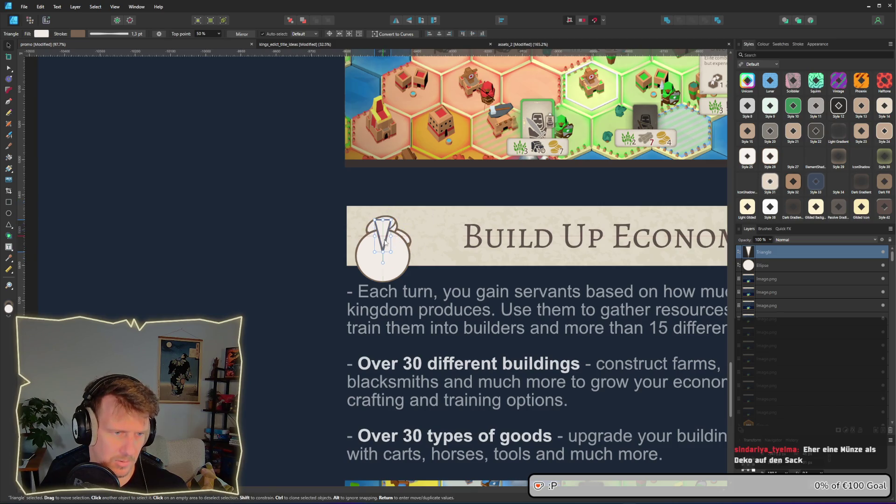
scroll(395, 244, up, 3)
- Combine the circle and triangle into one curve with the Add boolean operation
shift+click(393, 285)
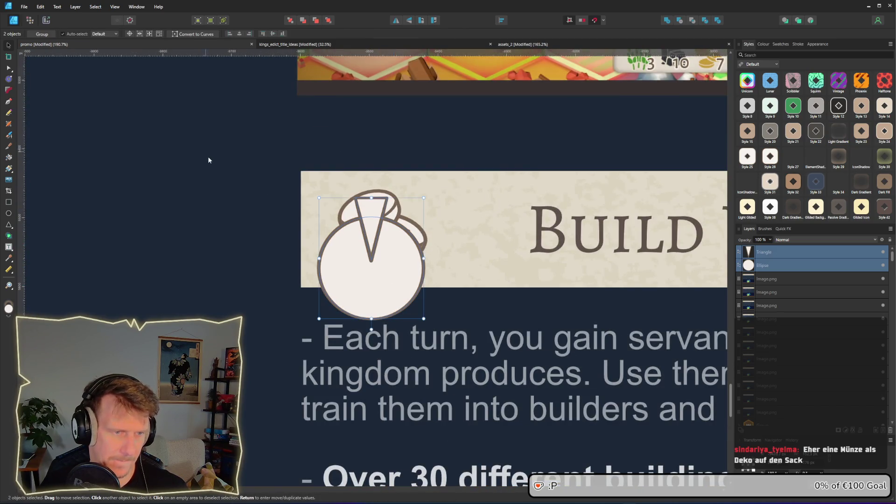
click(667, 21)
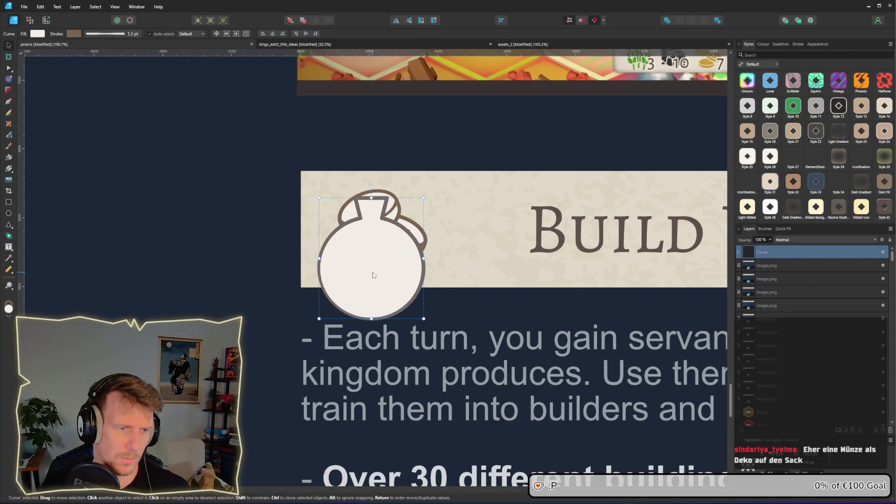
scroll(373, 275, up, 1)
- Add and delete nodes on the merged curve to flatten and round the bag's bottom
key(a)
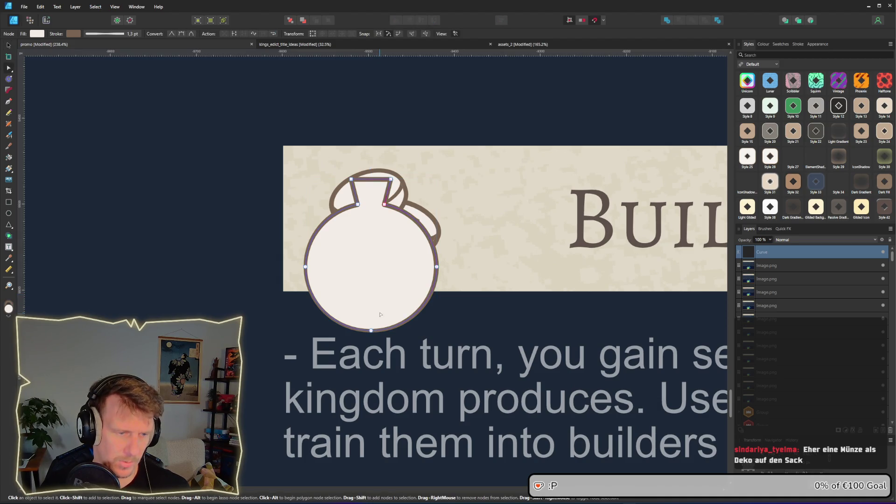
right_click(380, 314)
key(Escape)
click(335, 320)
click(411, 319)
click(371, 331)
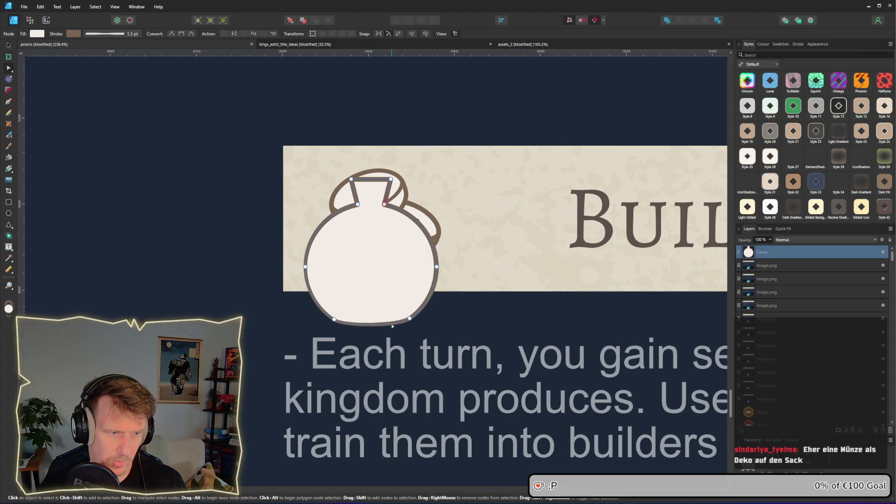
key(Delete)
mouse_move(372, 328)
mouse_down()
mouse_move(382, 326)
mouse_move(337, 321)
mouse_up()
click(334, 311)
drag(409, 319, 417, 304)
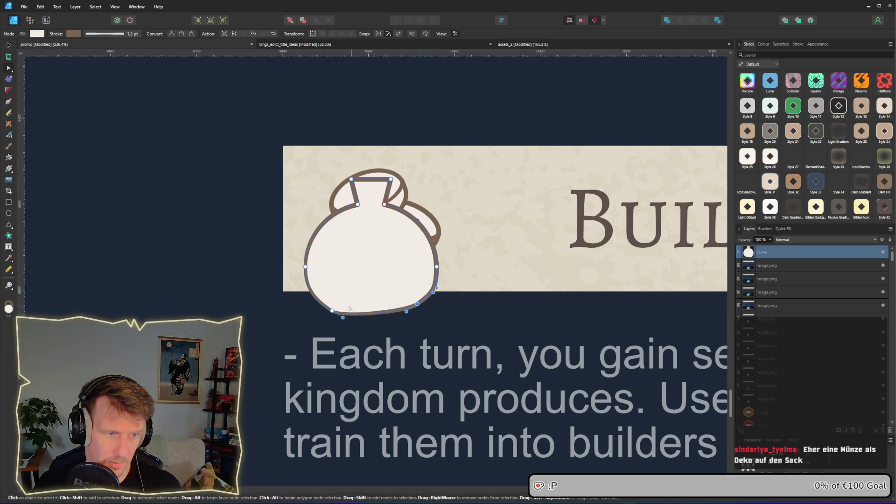
drag(332, 310, 328, 306)
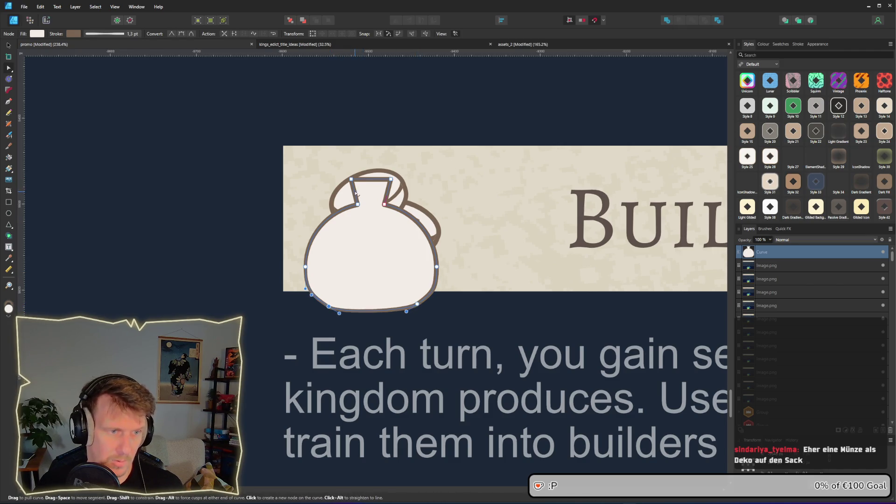
- Reshape the bag's neck nodes and straighten the neck's top edge
click(367, 179)
key(Delete)
mouse_move(336, 163)
mouse_down()
mouse_move(402, 186)
mouse_move(361, 195)
mouse_move(367, 177)
mouse_up()
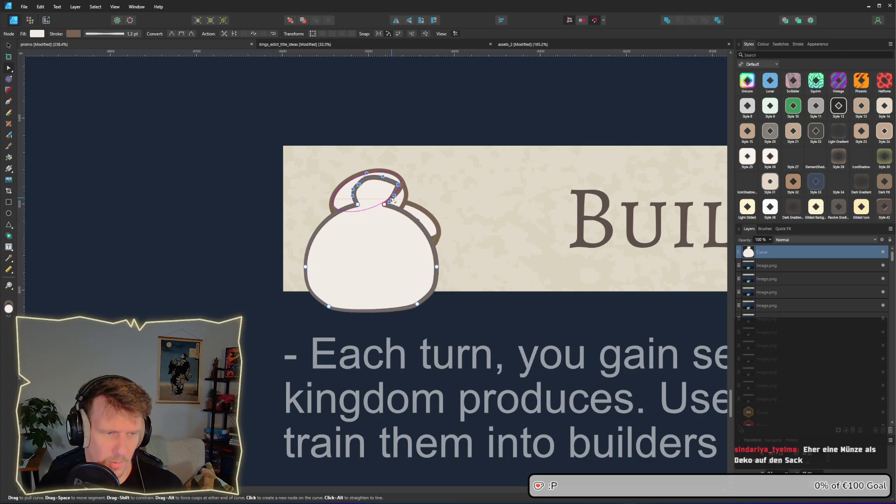
click(385, 204)
mouse_move(387, 205)
mouse_down()
mouse_move(394, 208)
mouse_move(371, 186)
mouse_move(387, 196)
mouse_move(347, 212)
mouse_move(400, 212)
mouse_up()
click(353, 209)
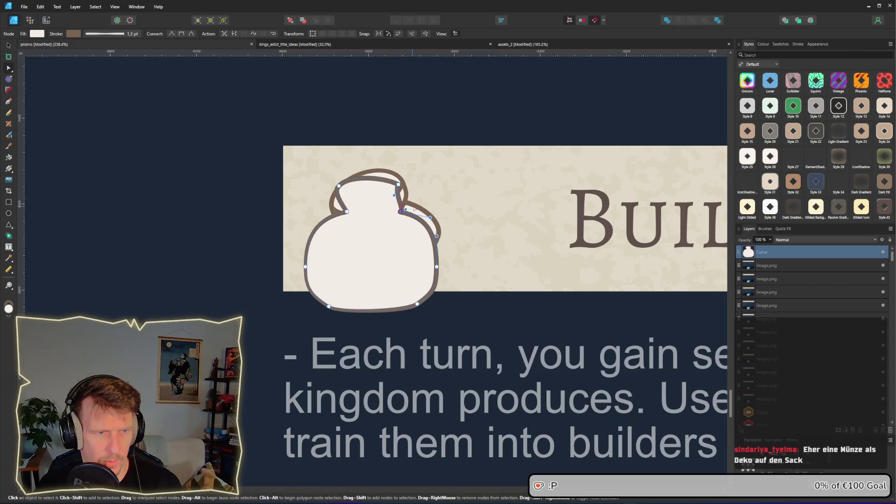
drag(401, 205, 404, 197)
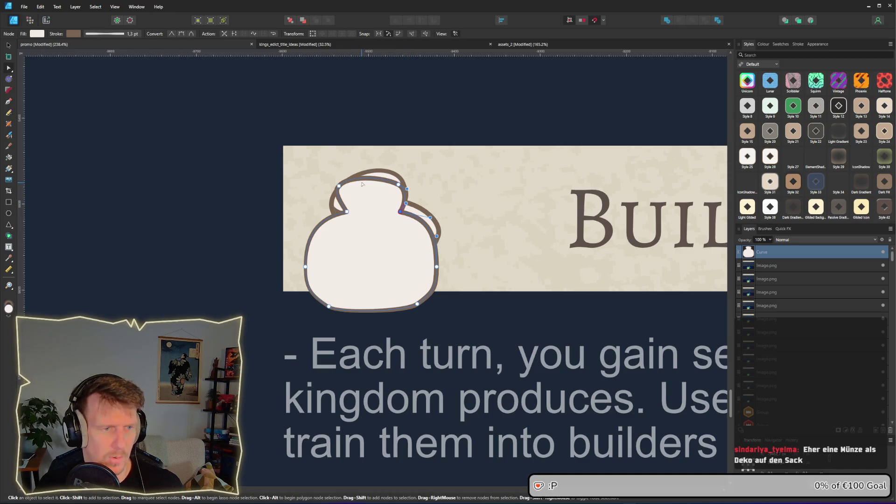
drag(363, 186, 366, 186)
click(224, 170)
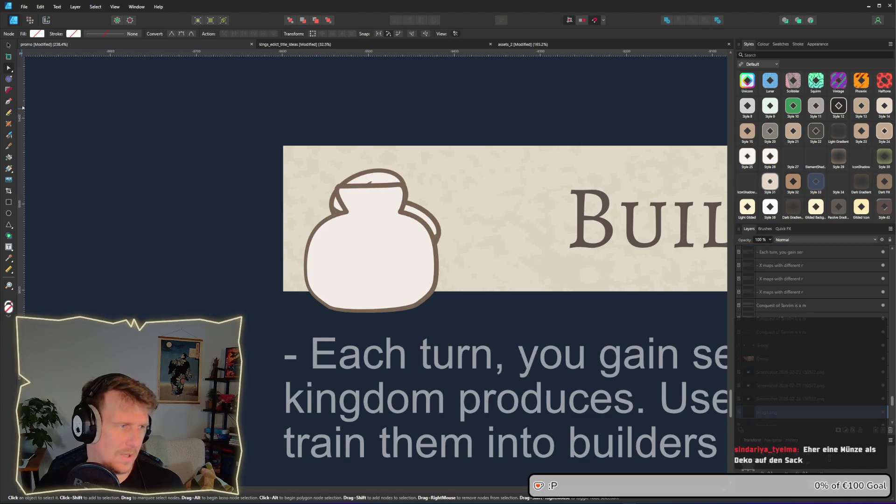
key(v)
click(373, 256)
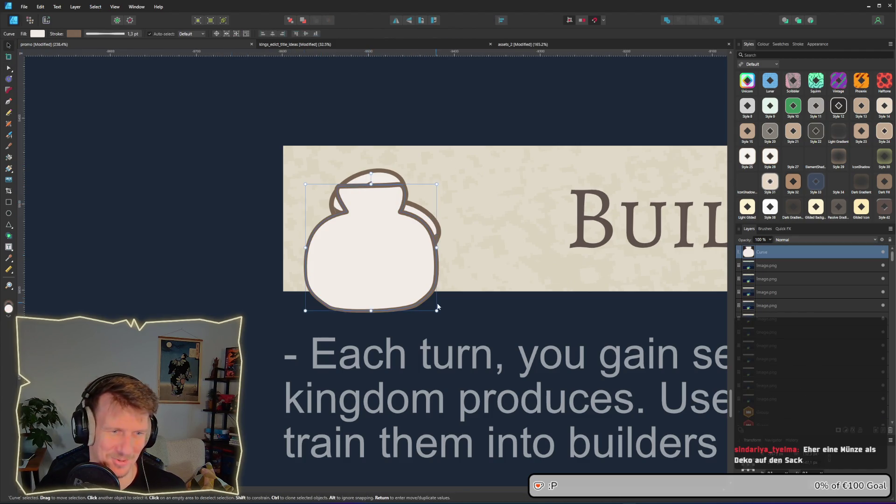
- Scale the bag down and fill it with a sampled brown colour
mouse_move(436, 310)
mouse_down()
mouse_move(387, 272)
mouse_move(392, 278)
mouse_up()
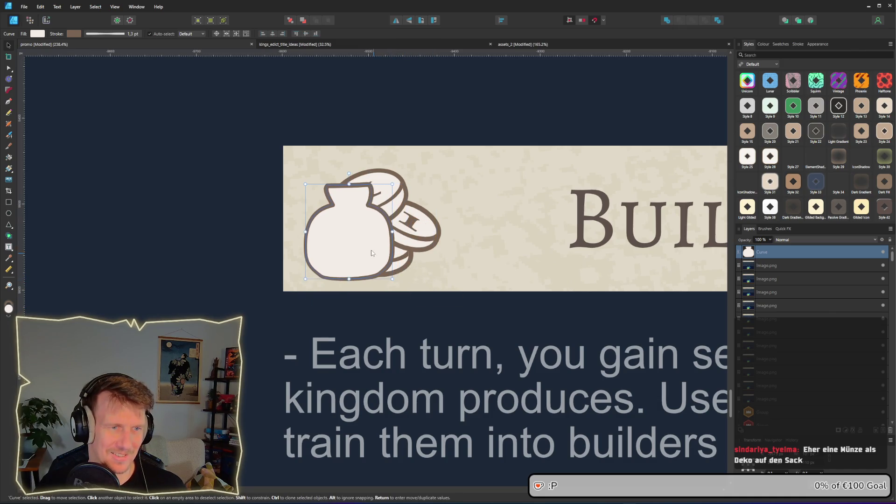
scroll(379, 234, down, 5)
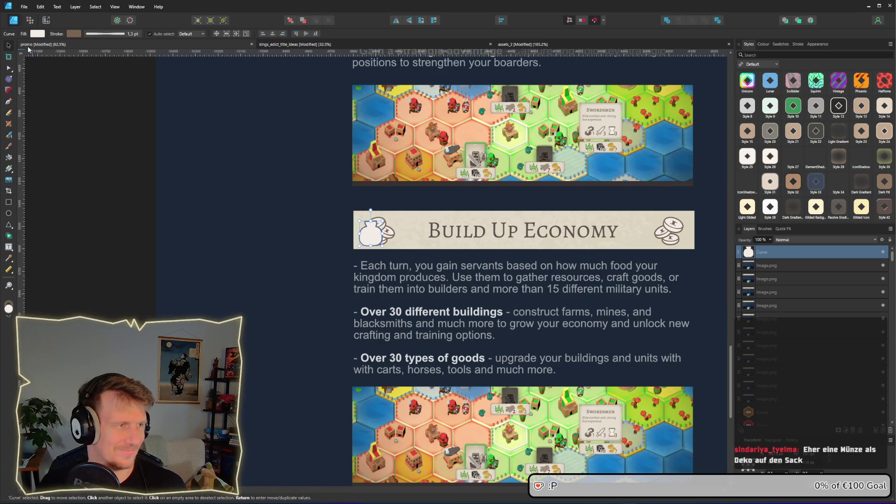
scroll(366, 273, up, 5)
scroll(244, 150, down, 1)
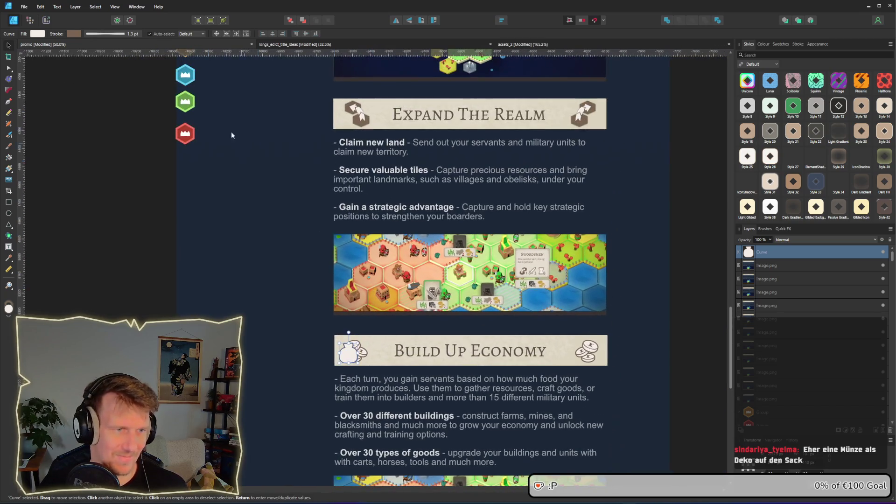
click(37, 33)
drag(100, 47, 73, 33)
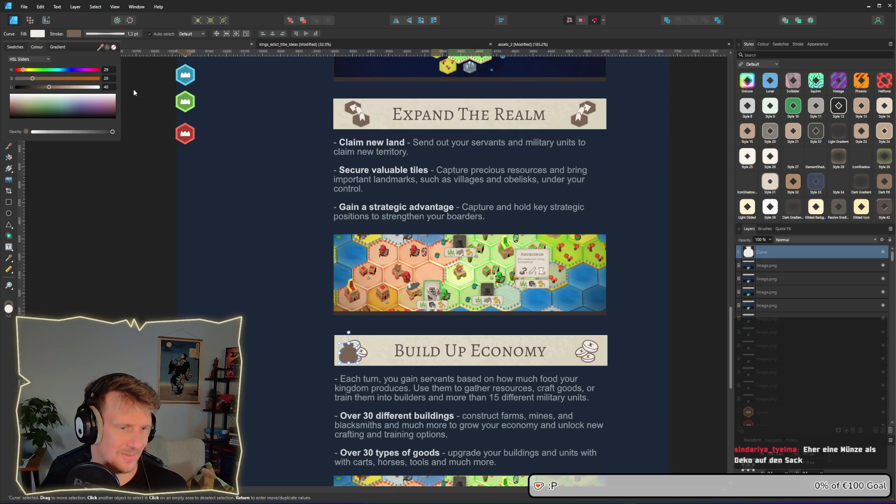
scroll(352, 345, up, 4)
click(353, 366)
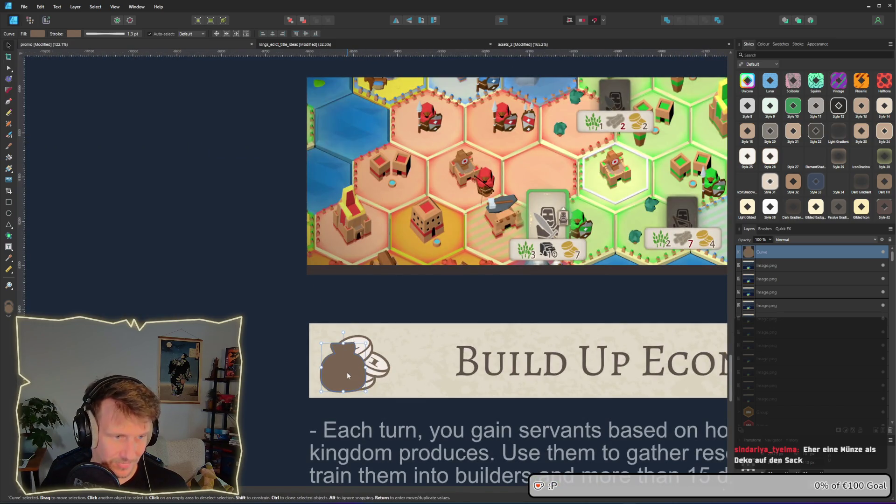
- Position the brown bag over the coins at the banner's left end
drag(348, 375, 361, 373)
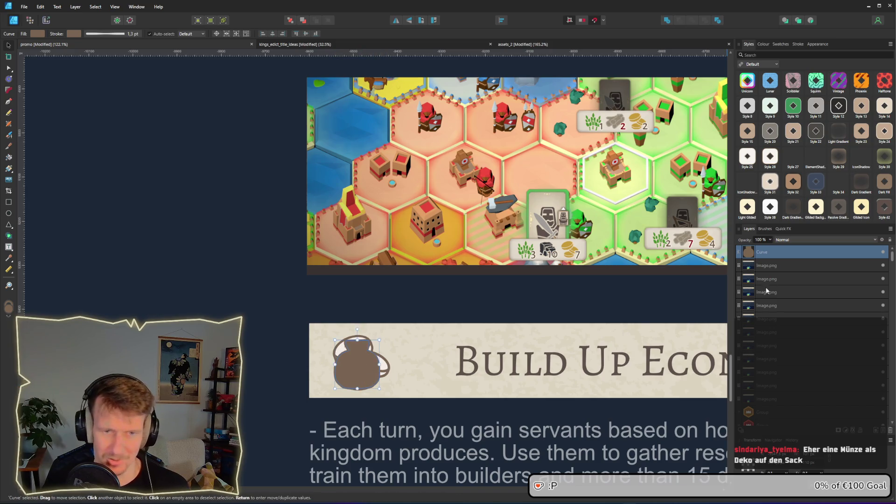
key(ctrl+z)
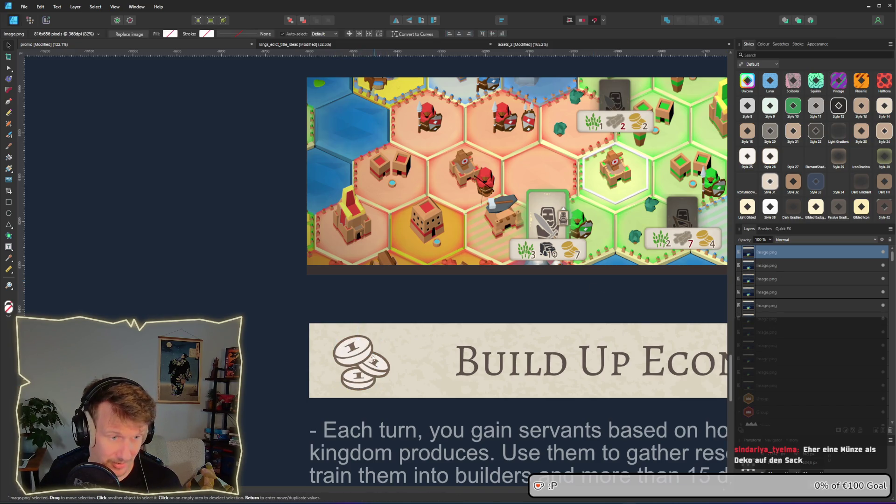
drag(371, 372, 372, 371)
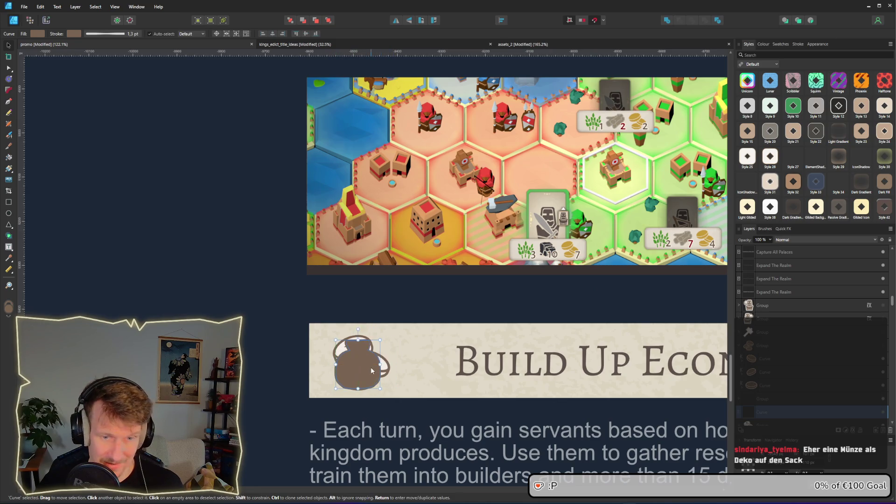
scroll(862, 368, down, 1)
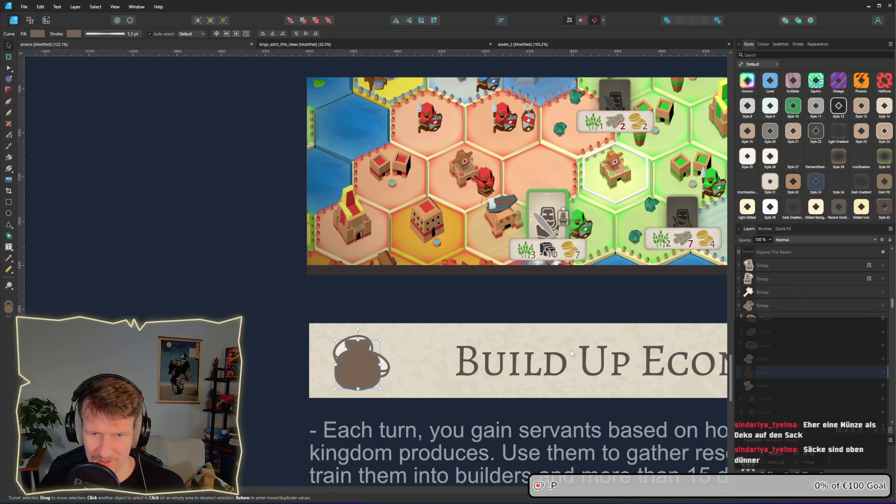
scroll(409, 354, up, 3)
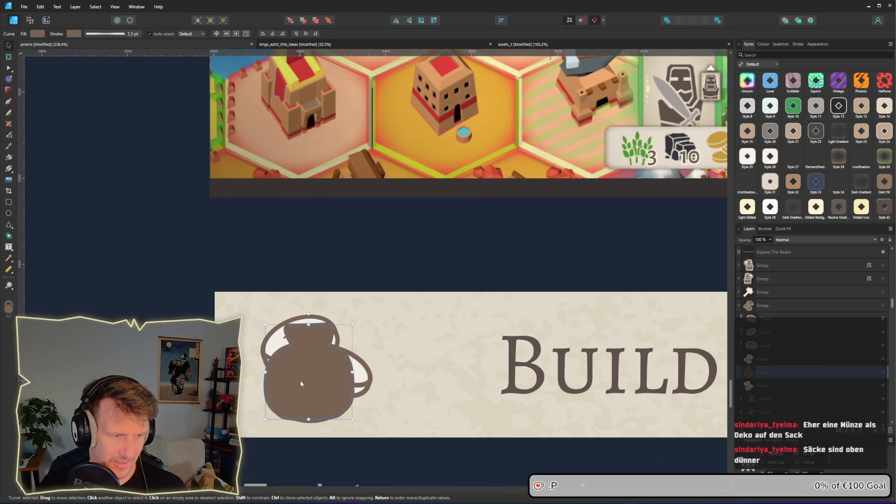
- Move the bag's top-right neck node and send the bag behind the coins
double_click(326, 376)
scroll(323, 378, up, 1)
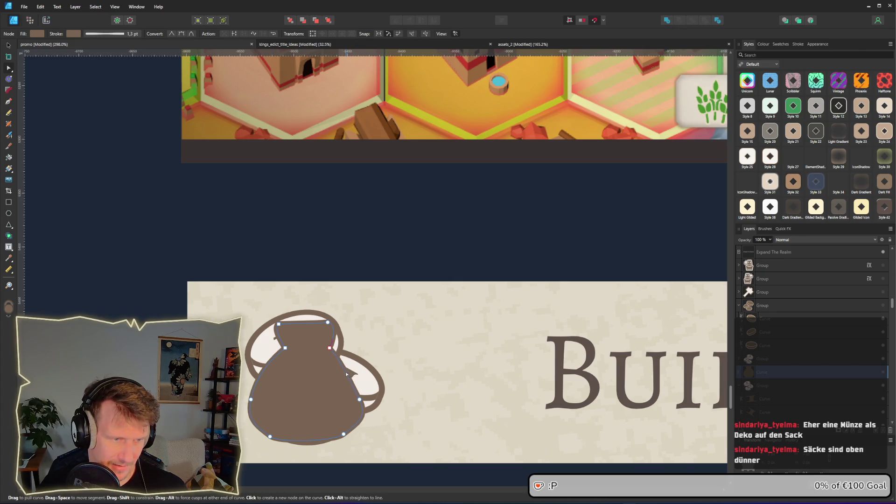
mouse_move(328, 322)
mouse_down()
mouse_move(339, 322)
mouse_move(320, 348)
mouse_move(292, 348)
mouse_up()
key(Escape)
scroll(293, 350, down, 8)
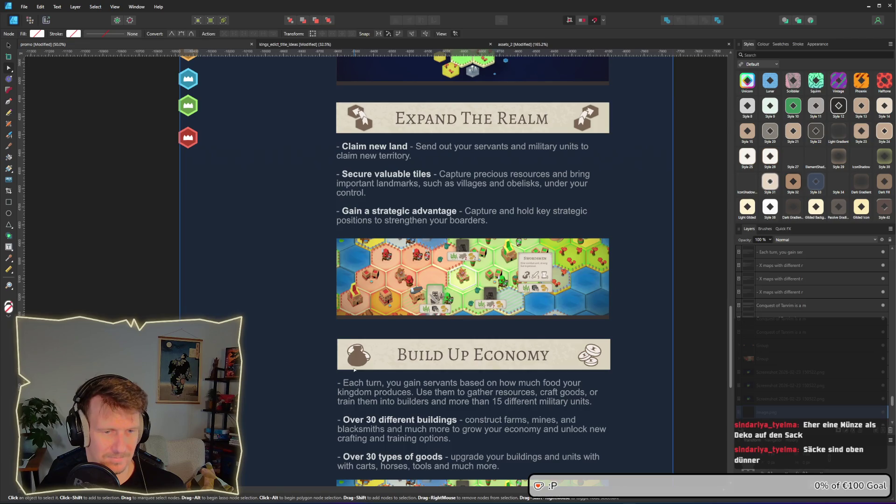
scroll(354, 370, up, 5)
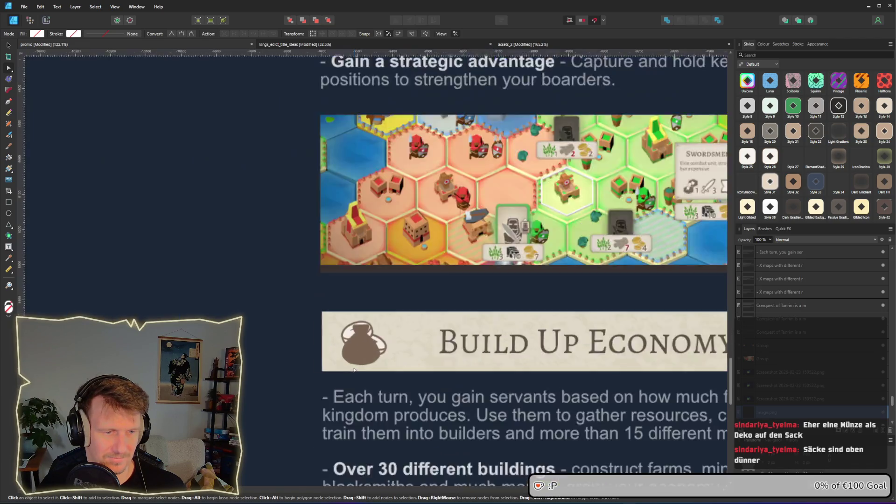
click(364, 342)
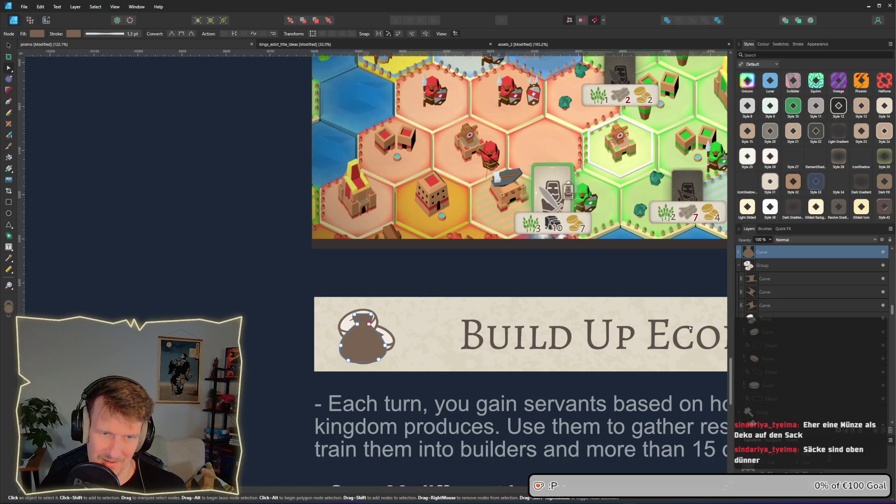
key(ctrl+bracketleft)
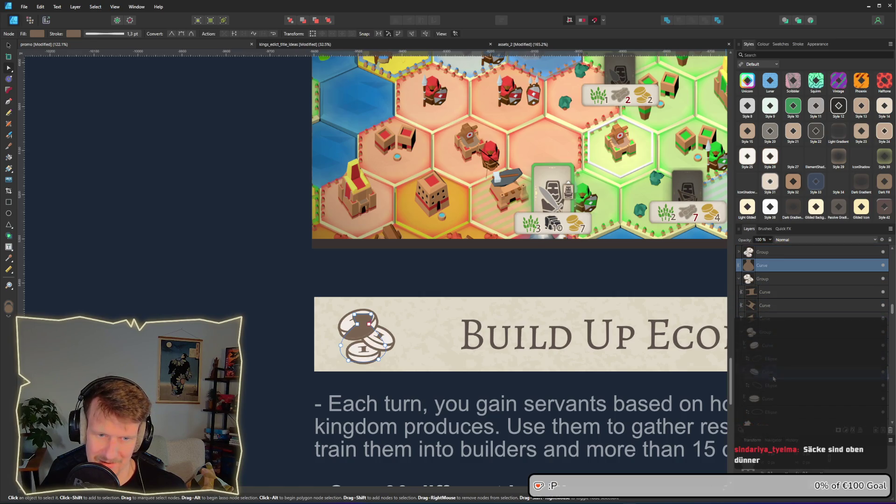
- Hide the top and second coins so a single coin remains in the bag
click(349, 332)
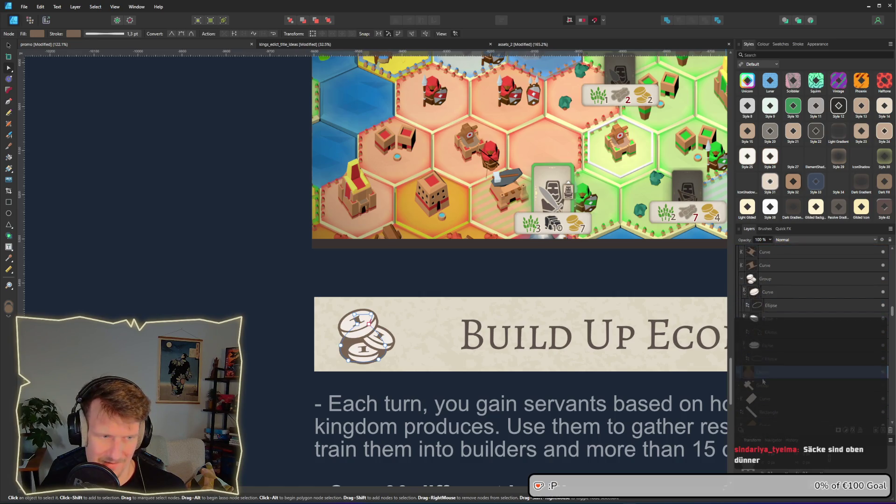
scroll(364, 336, up, 2)
click(407, 353)
click(406, 328)
scroll(788, 289, up, 1)
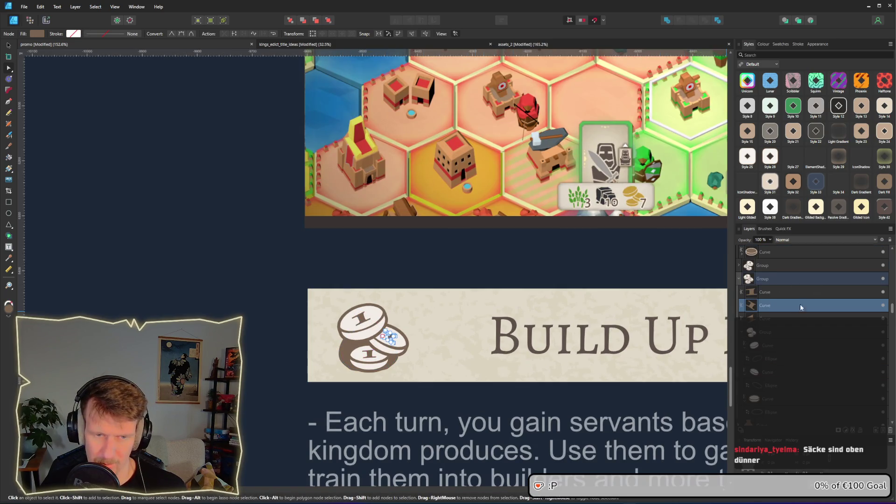
scroll(269, 309, down, 3)
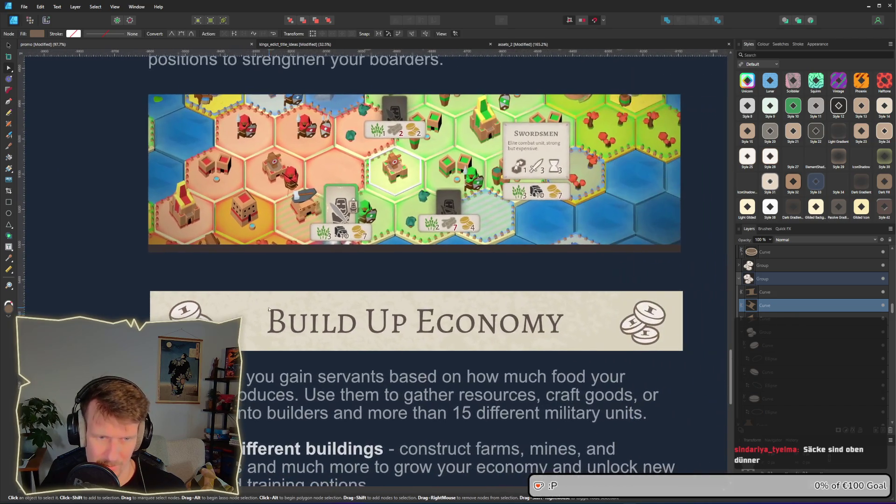
scroll(268, 309, up, 3)
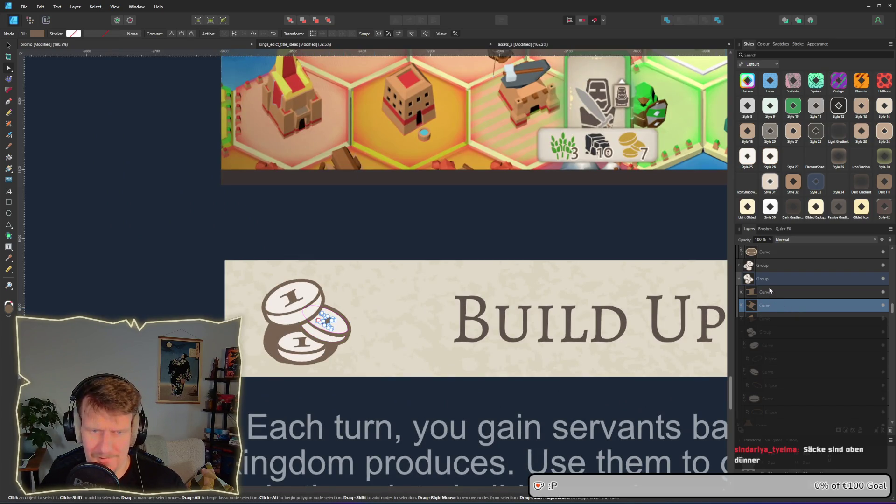
shift+click(771, 317)
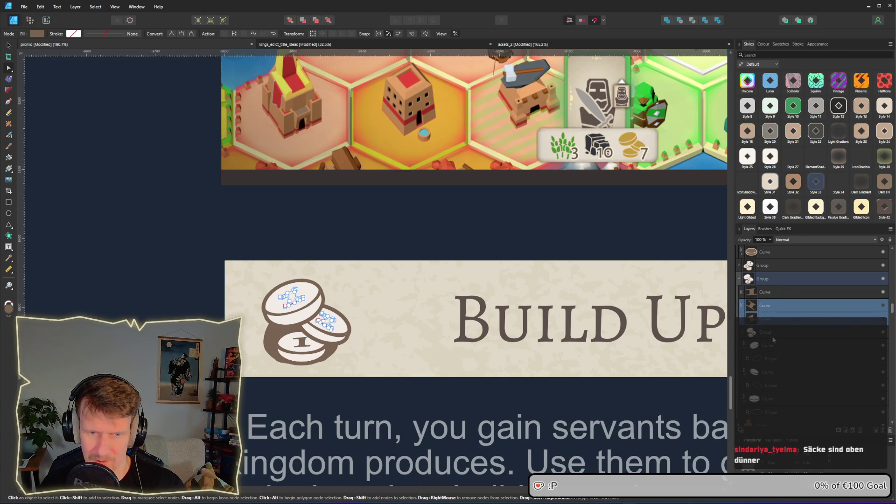
click(882, 348)
click(883, 373)
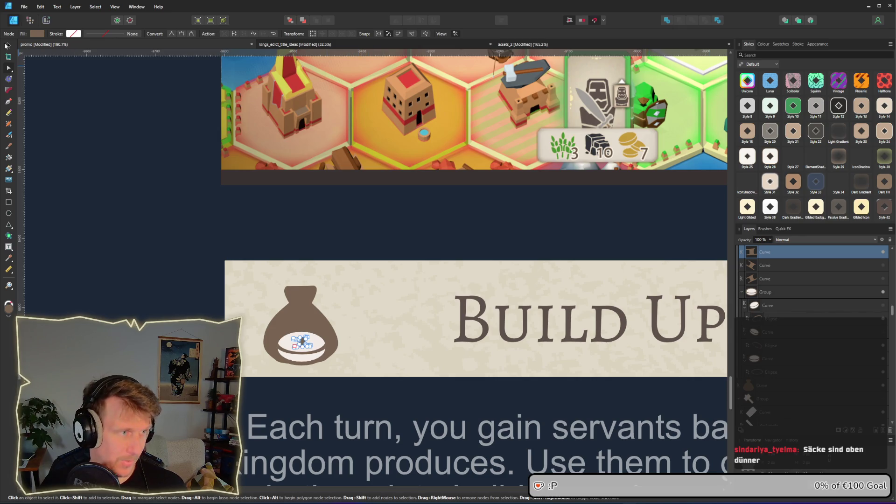
- Stretch the coin's '1' and the whole coin taller, then zoom out to the full page
click(8, 44)
scroll(238, 264, up, 2)
scroll(378, 354, down, 2)
drag(325, 318, 324, 304)
click(296, 340)
key(ctrl+0)
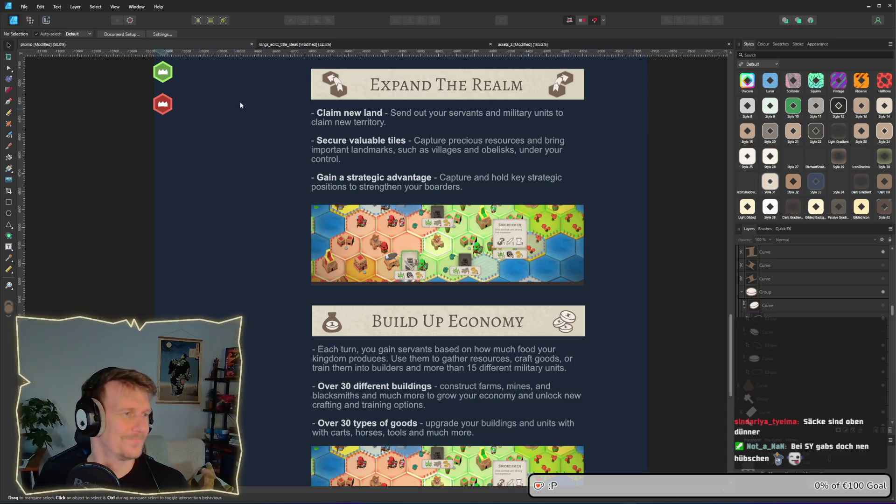
click(23, 7)
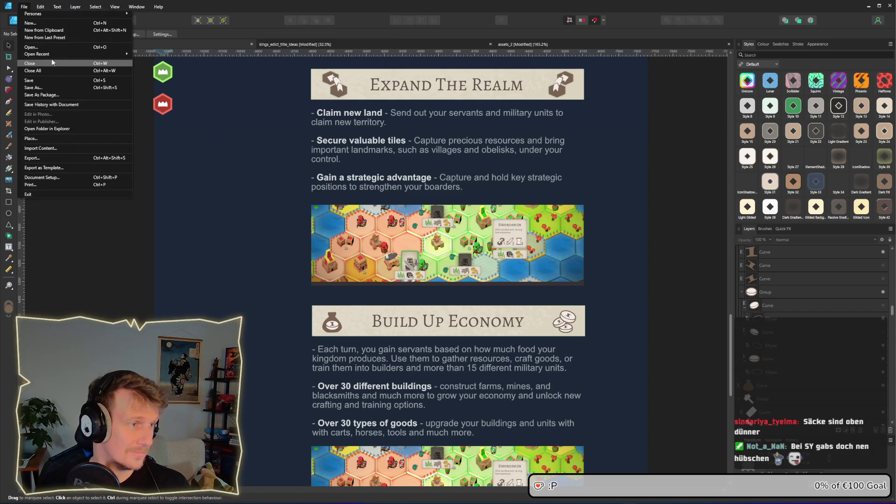
mouse_move(52, 55)
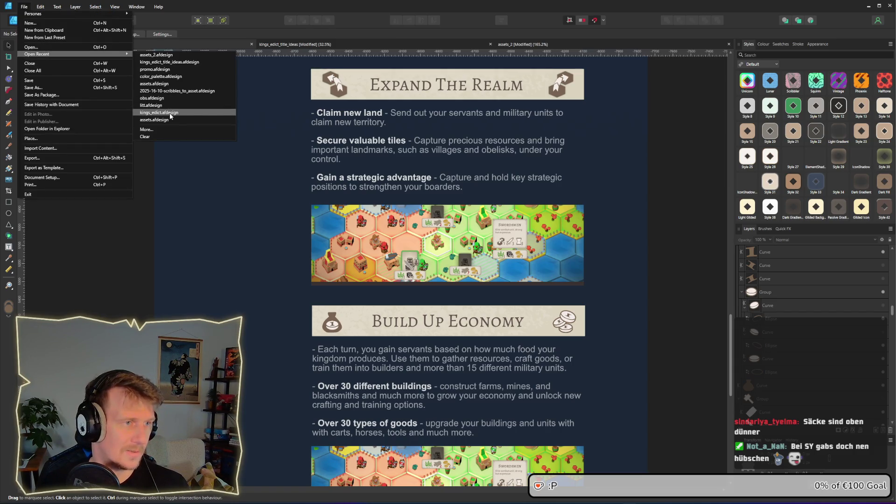
click(172, 128)
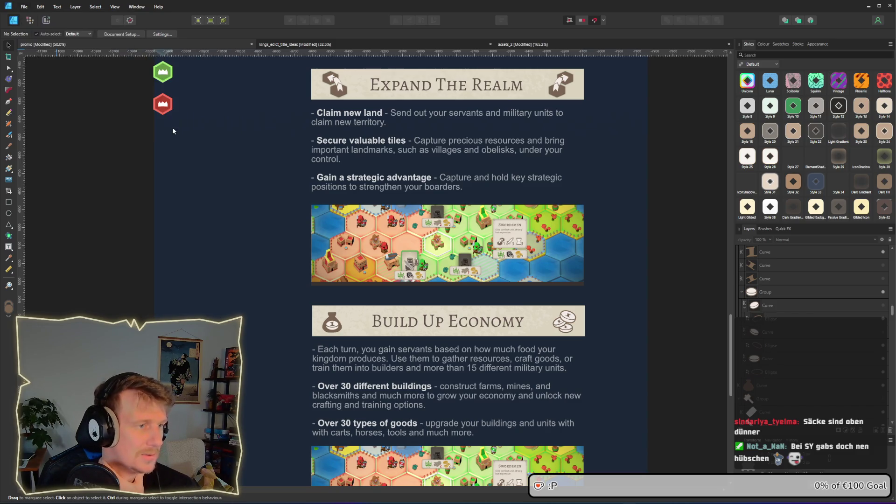
click(267, 203)
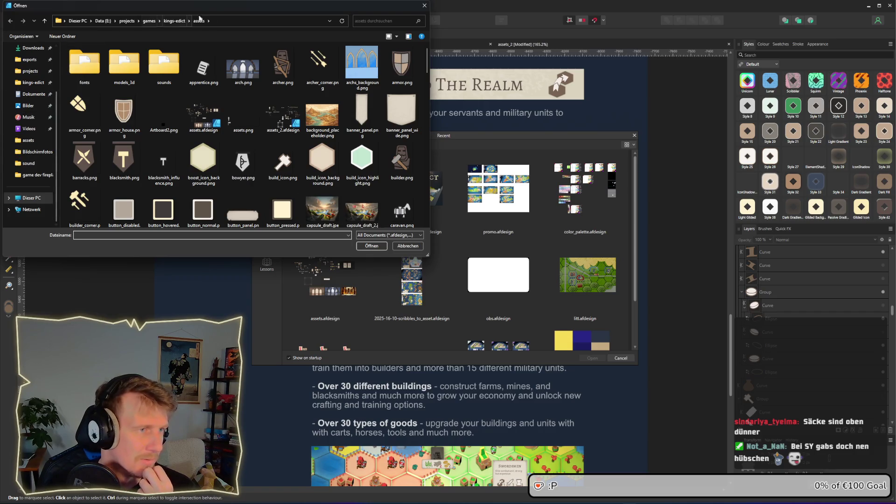
click(149, 21)
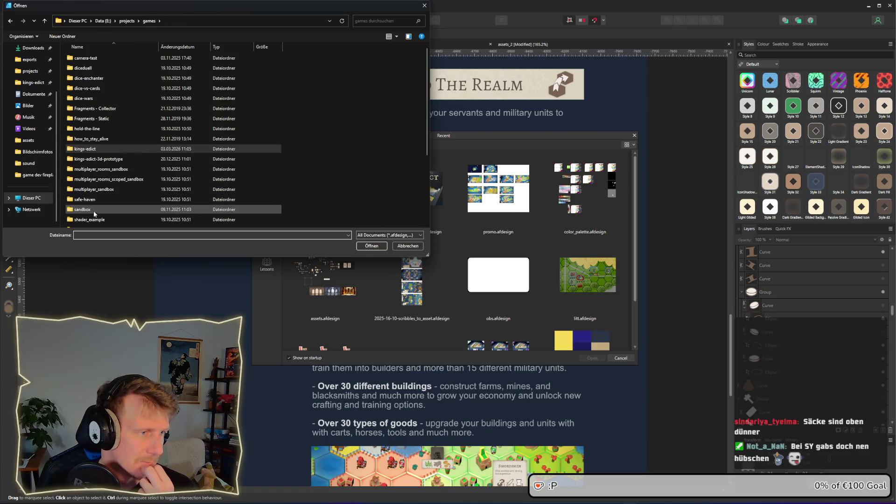
scroll(94, 216, down, 1)
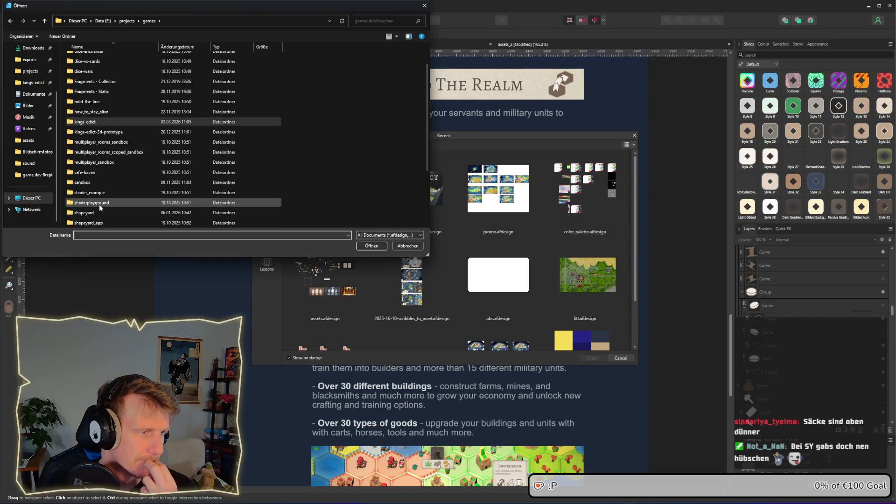
double_click(99, 211)
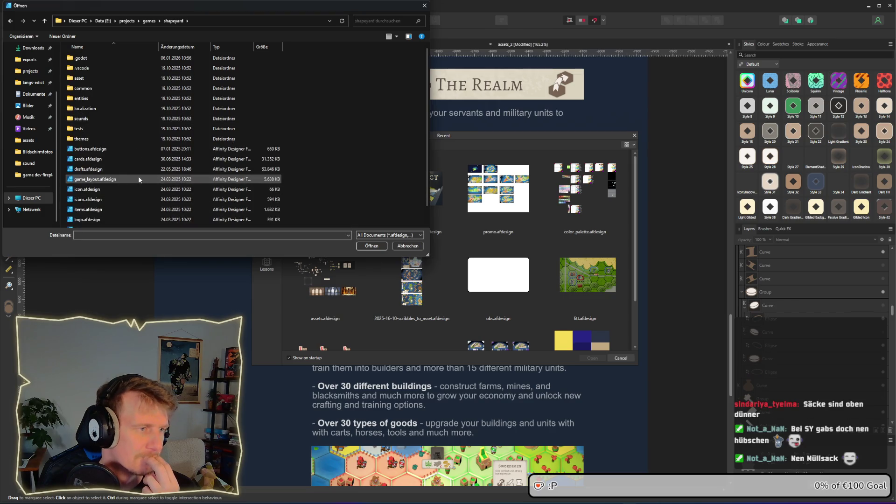
scroll(138, 176, down, 1)
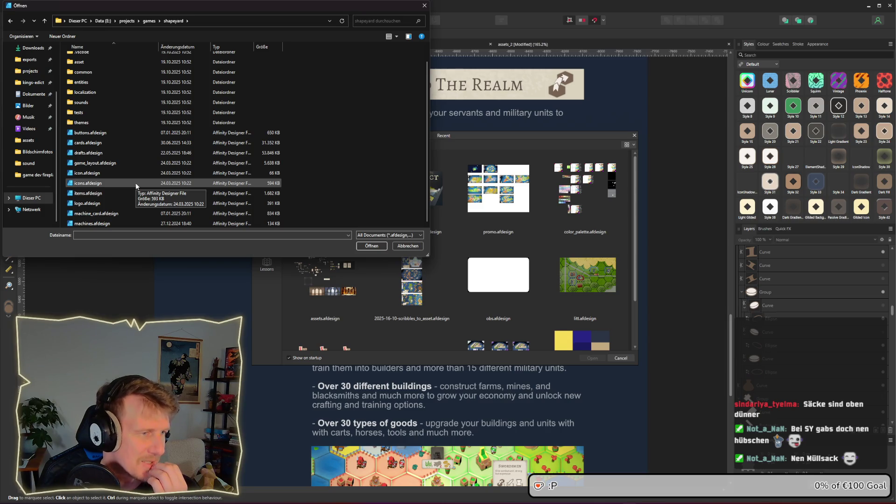
double_click(110, 196)
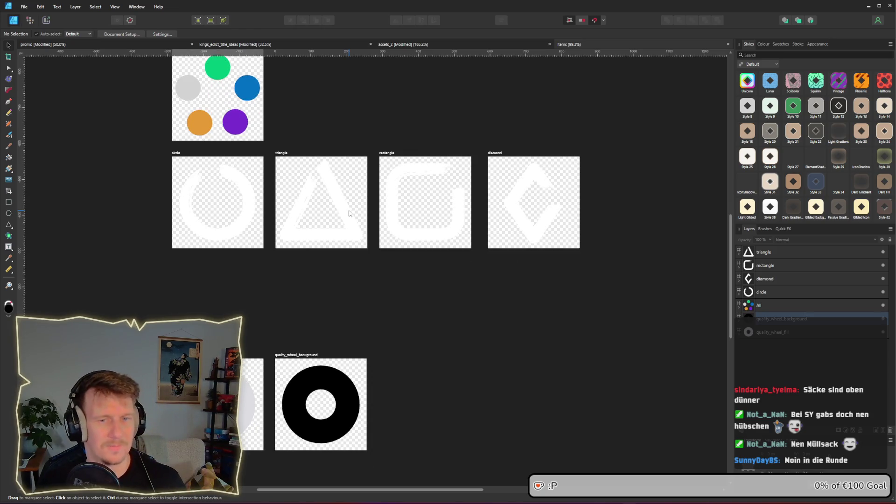
scroll(349, 213, down, 4)
scroll(349, 213, up, 1)
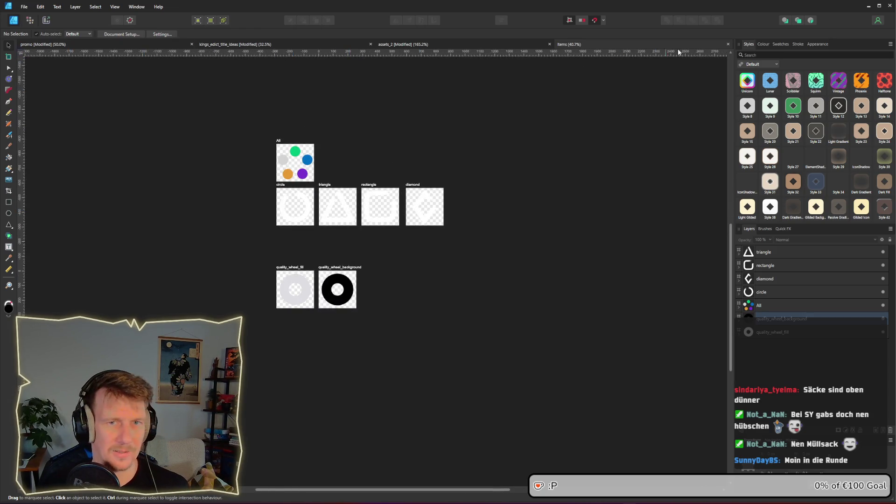
click(726, 44)
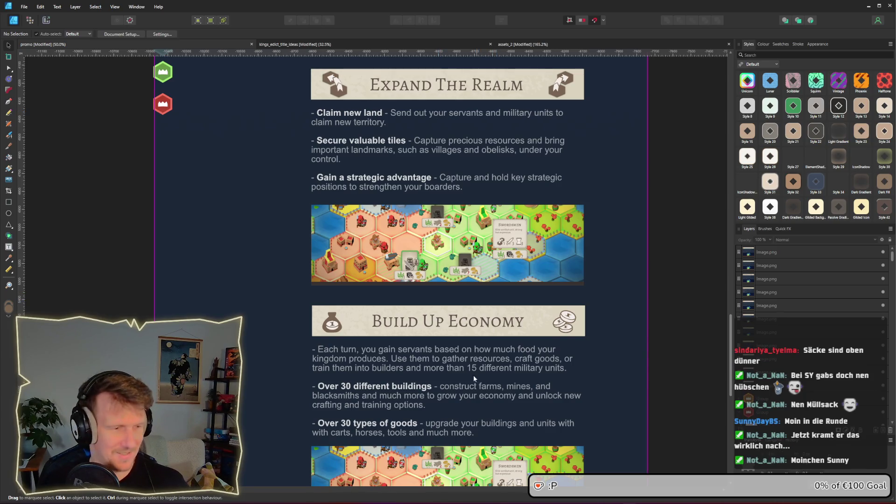
key(super+e)
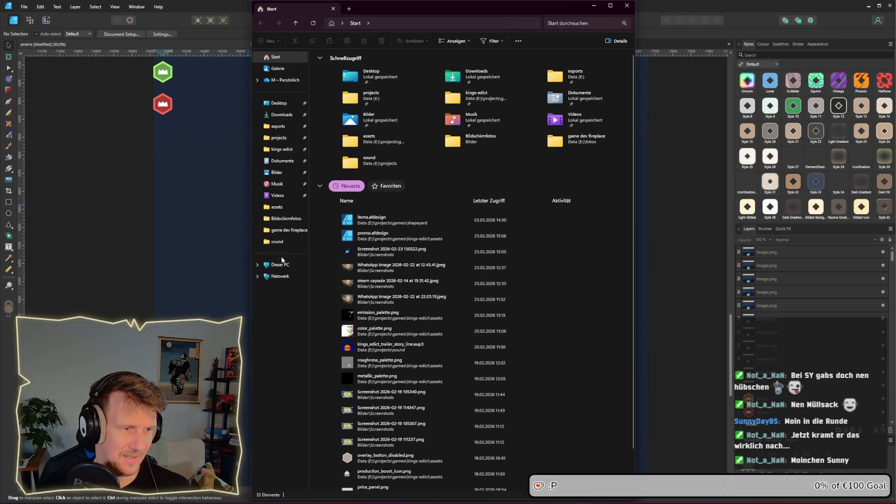
- Browse to Data (E:) > projects > 2D > shapeyard and open shapeyard.afdesign
click(280, 265)
double_click(440, 72)
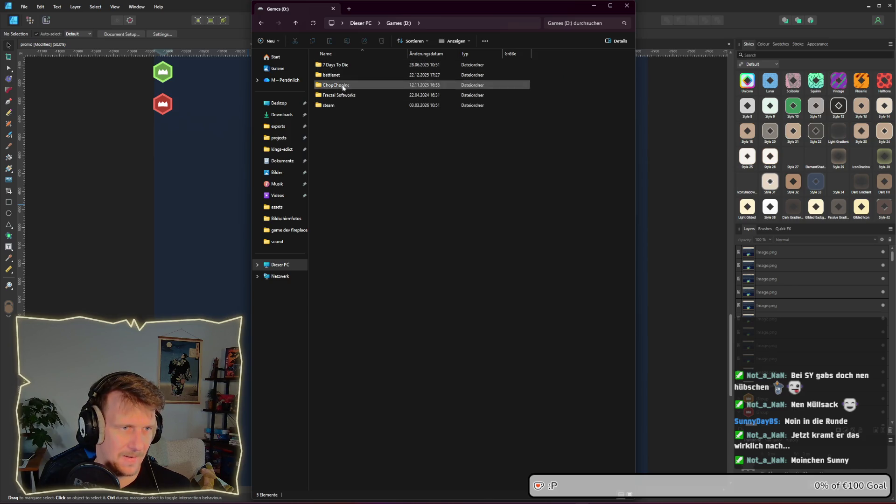
click(361, 23)
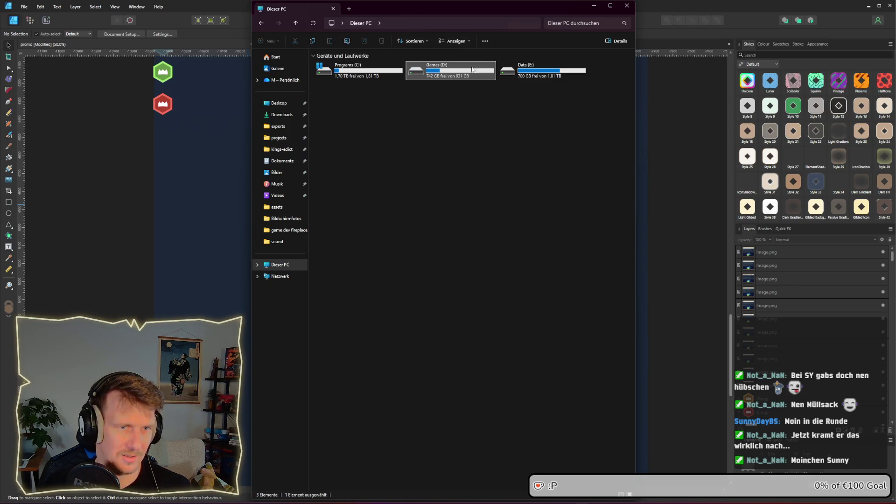
double_click(541, 70)
double_click(340, 125)
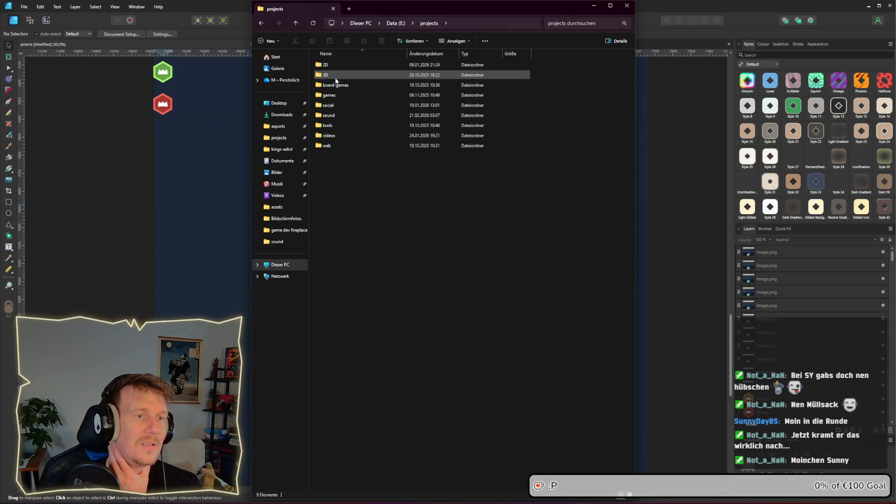
double_click(334, 66)
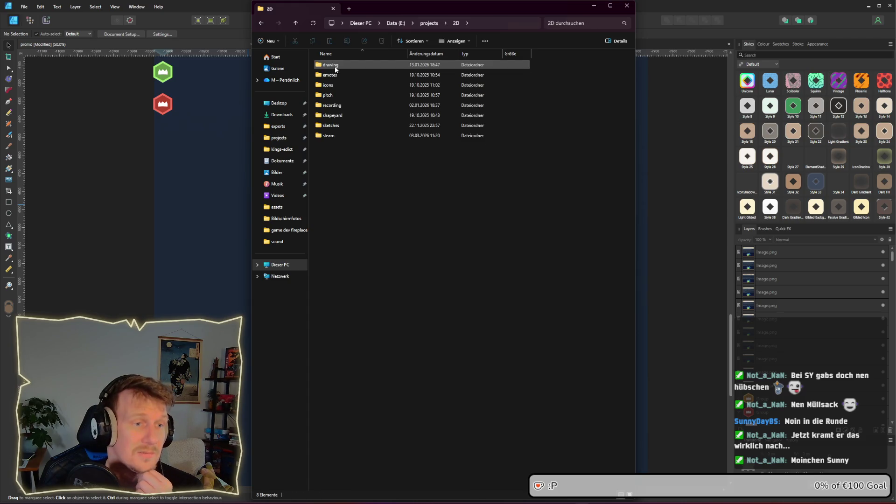
double_click(344, 115)
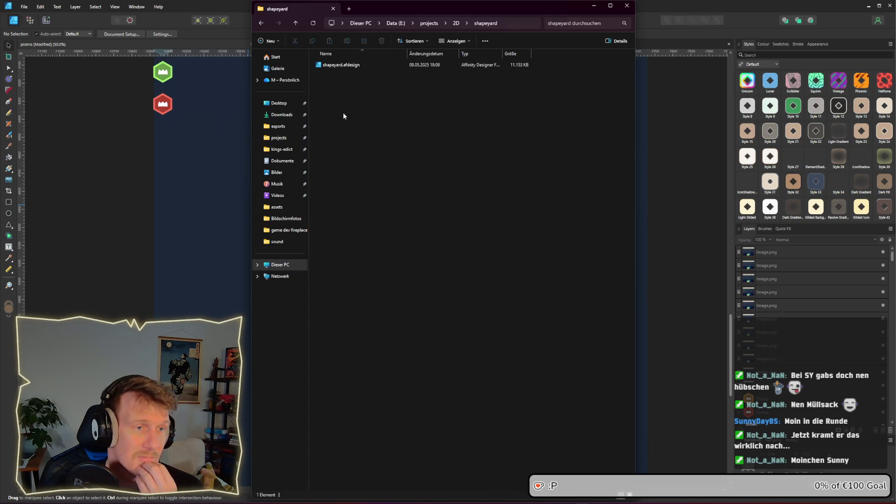
double_click(345, 70)
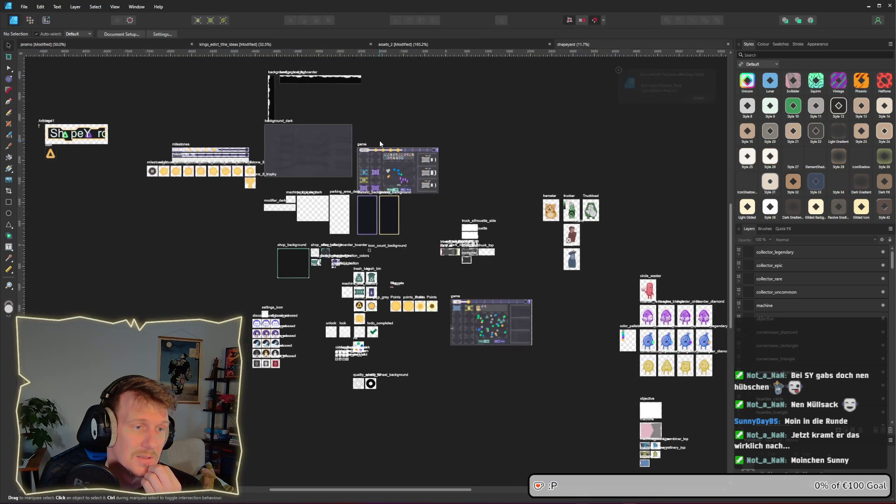
- Paste shapeyard's teal trash_bag curve into the promo document over the money-bag icon
scroll(359, 277, up, 9)
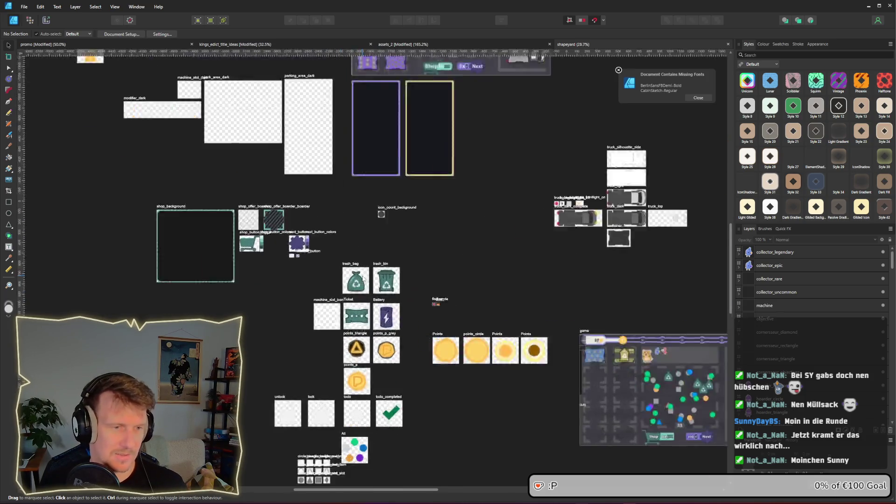
click(360, 271)
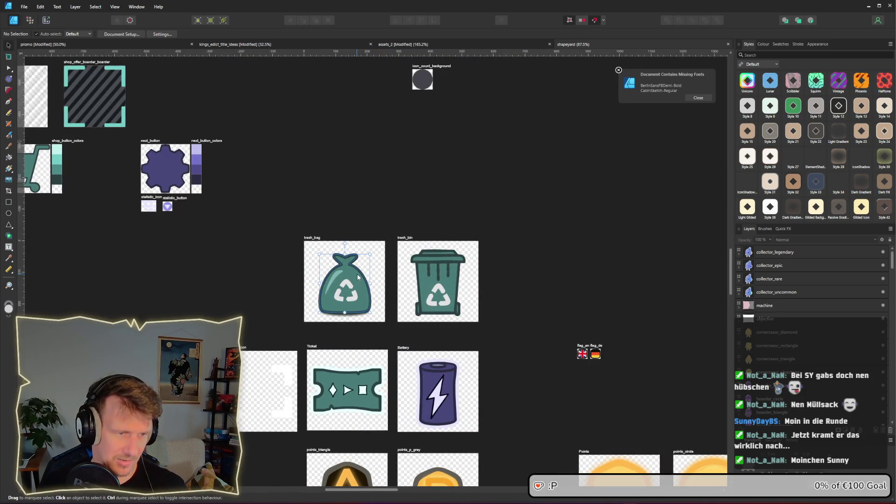
scroll(441, 274, down, 3)
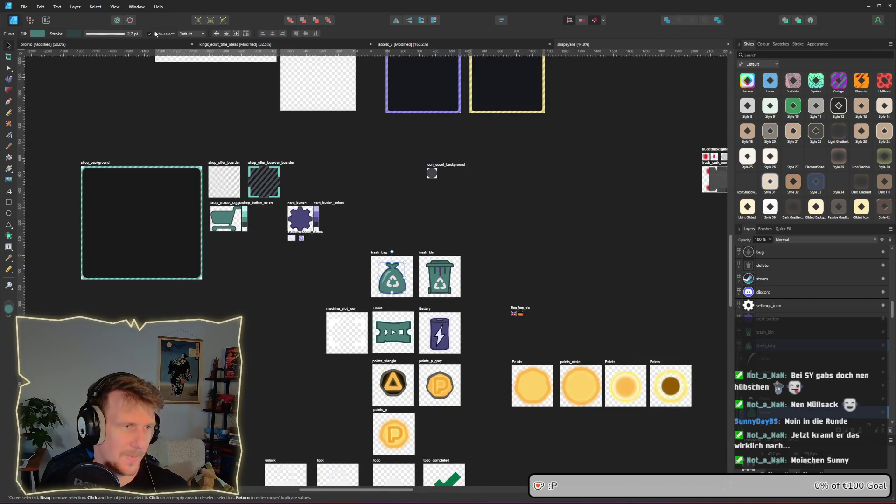
key(ctrl+Tab)
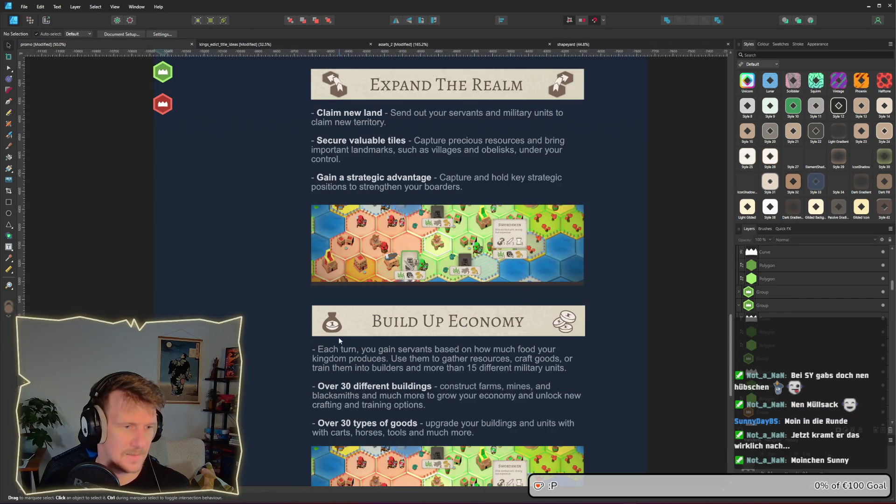
scroll(339, 338, up, 4)
key(ctrl+v)
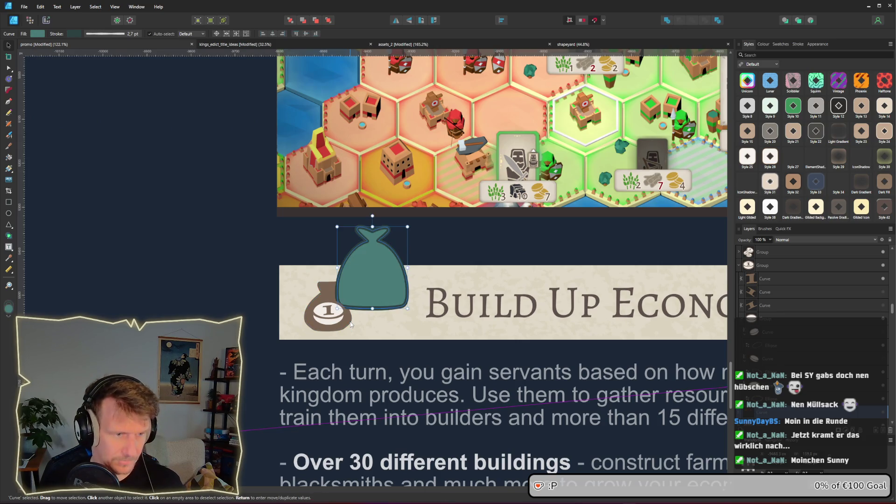
mouse_move(369, 292)
mouse_down()
mouse_move(319, 321)
mouse_move(339, 319)
mouse_move(329, 309)
mouse_up()
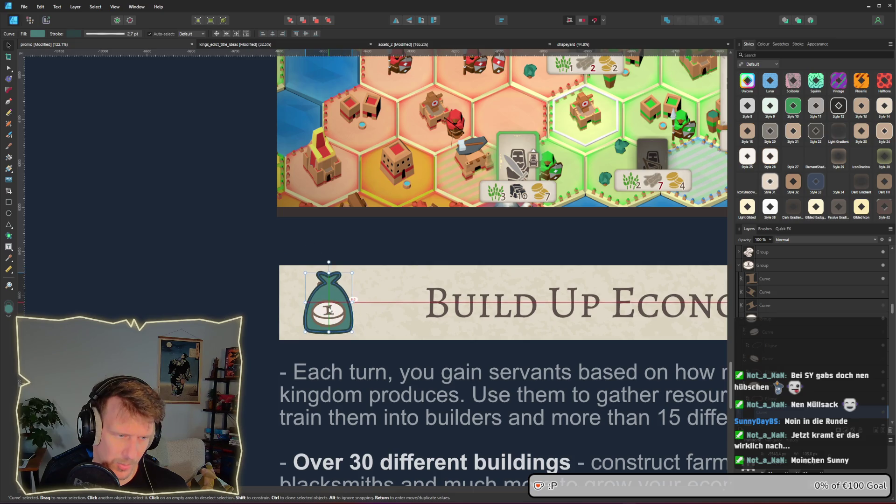
scroll(340, 295, up, 3)
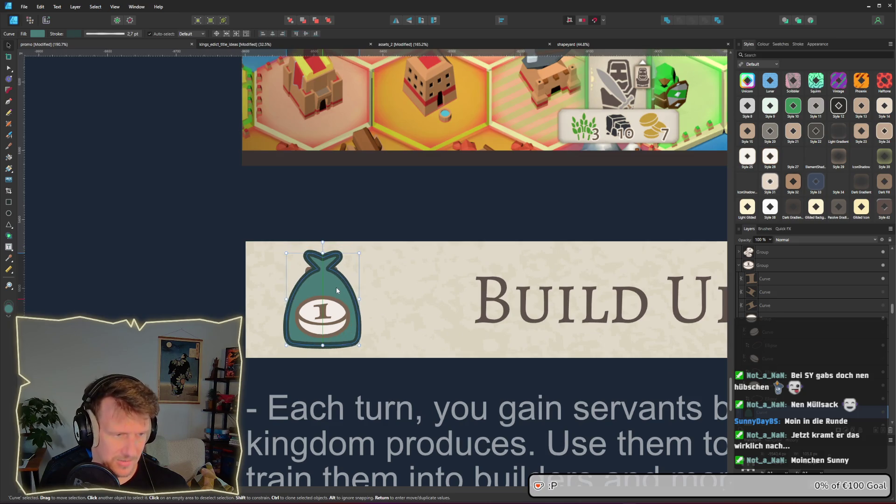
- Fill the pasted bag with the coin's brown and give its outline BUILD's dark brown
click(37, 34)
mouse_move(100, 47)
mouse_down()
mouse_move(322, 322)
mouse_move(344, 306)
mouse_move(326, 322)
mouse_up()
mouse_move(101, 47)
mouse_down()
mouse_move(369, 315)
mouse_move(324, 317)
mouse_move(337, 320)
mouse_up()
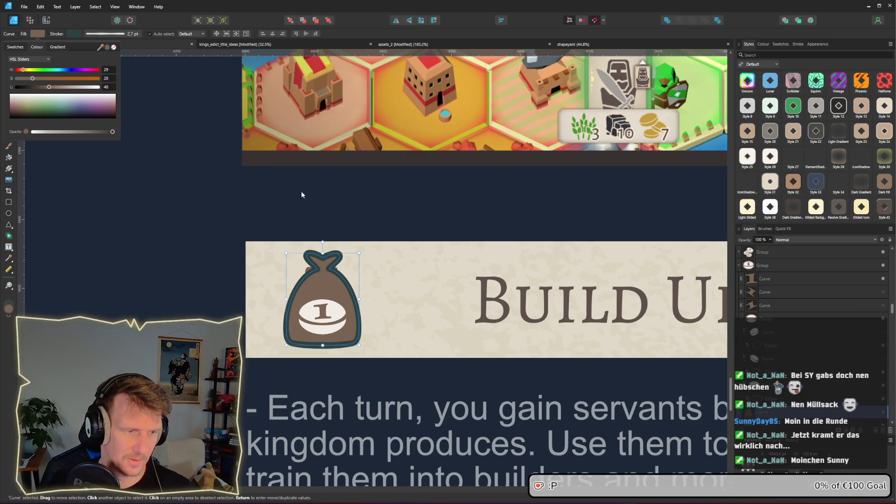
click(75, 35)
drag(111, 49, 484, 290)
- Give the coin's outline the heading's dark brown and begin adjusting its fill colour
click(327, 318)
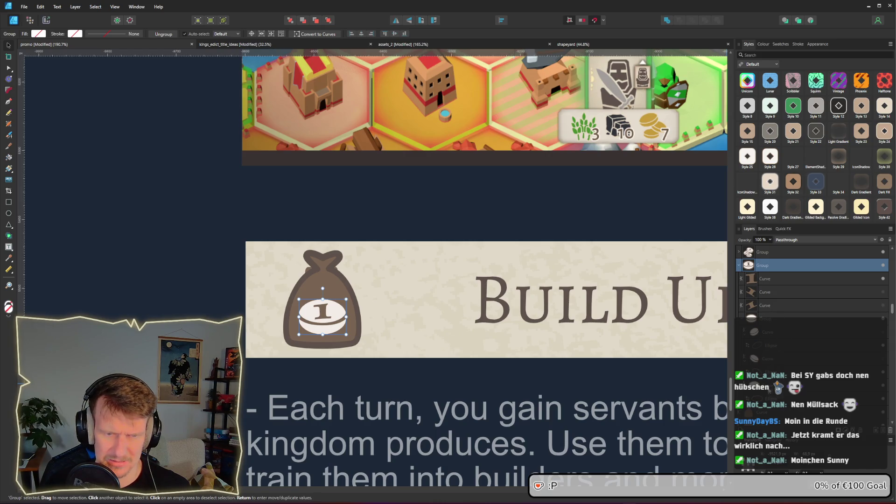
click(775, 390)
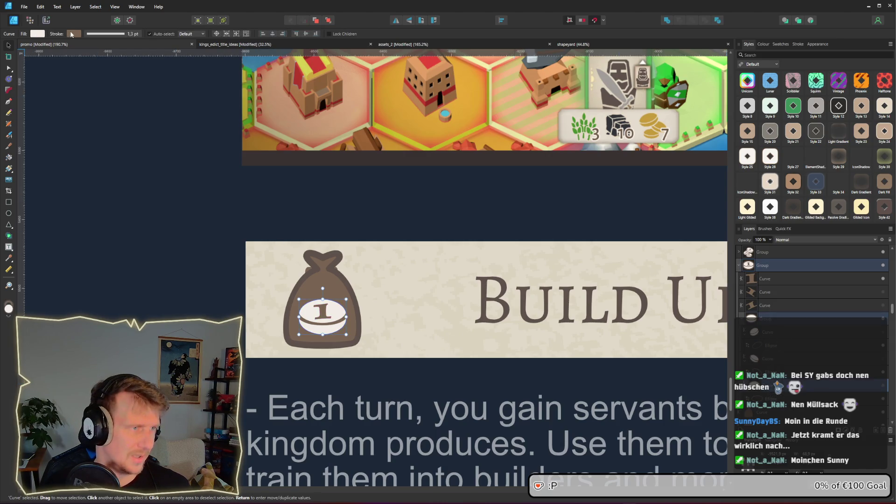
click(73, 34)
drag(112, 47, 472, 293)
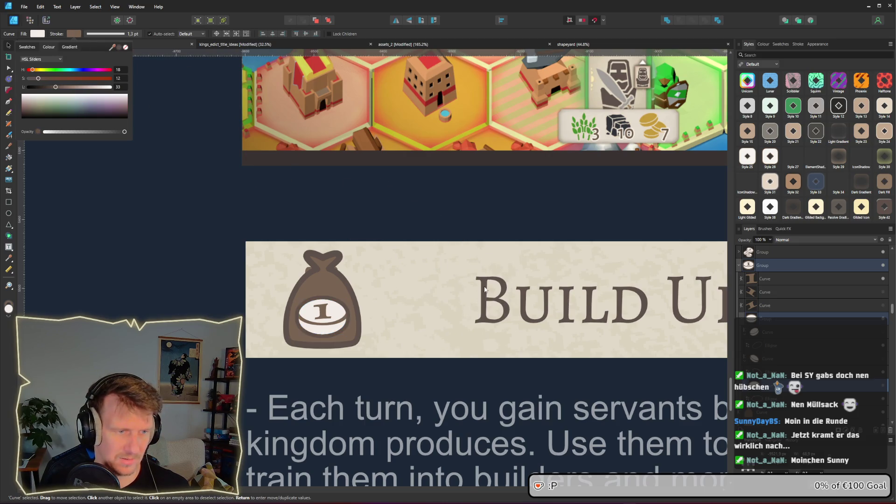
click(338, 326)
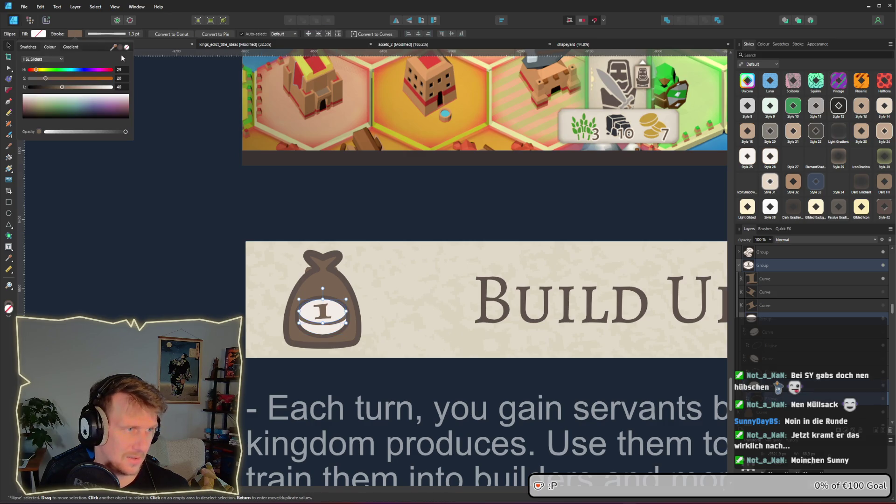
key(ctrl+z)
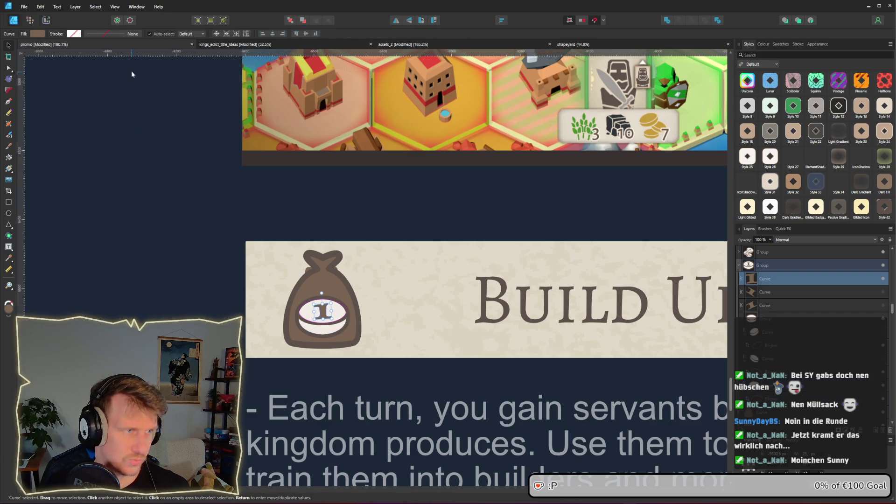
click(43, 36)
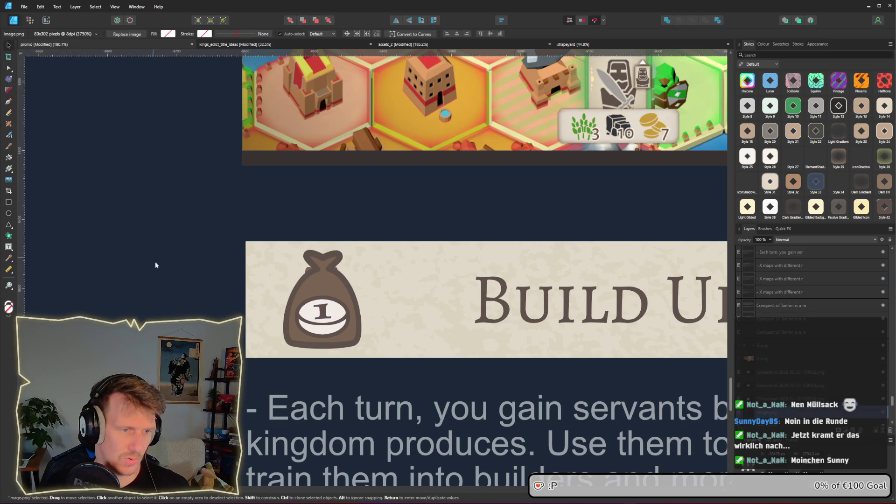
- Delete the money-bag curve from the left icon, keeping only the numbered 1 coin group
scroll(235, 285, down, 3)
click(351, 305)
scroll(269, 334, down, 5)
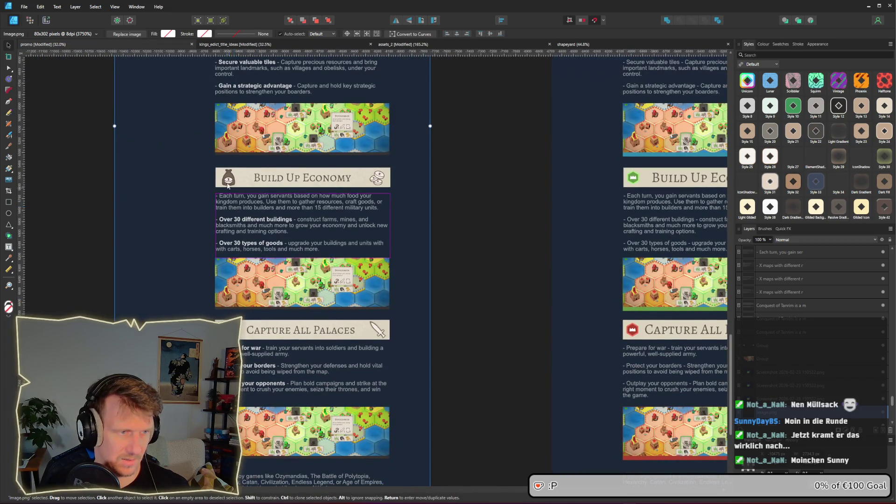
scroll(235, 209, up, 12)
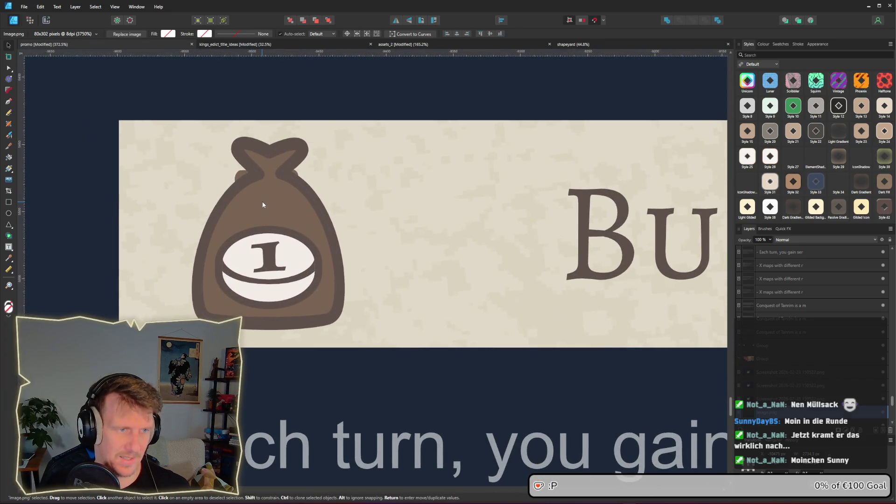
click(271, 191)
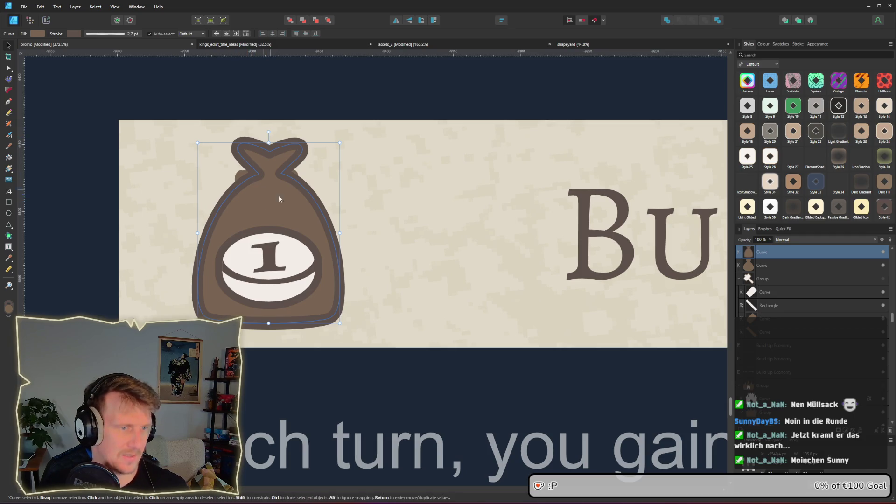
scroll(288, 201, down, 9)
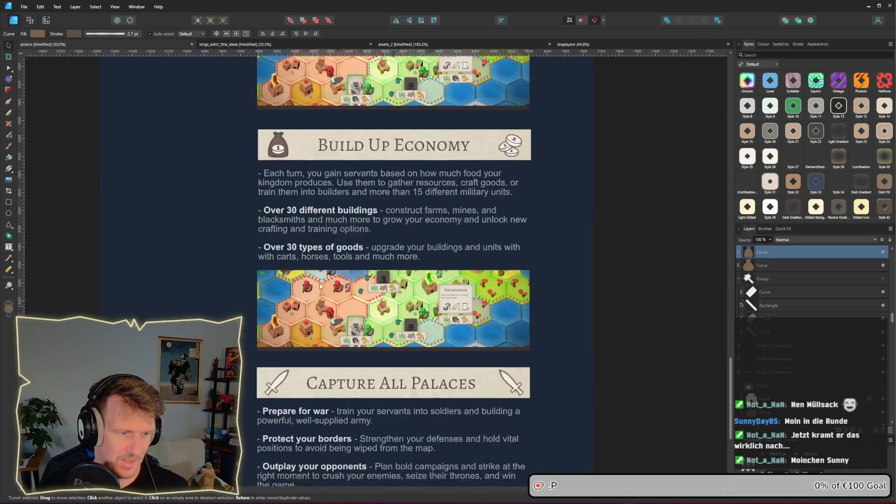
scroll(297, 250, up, 8)
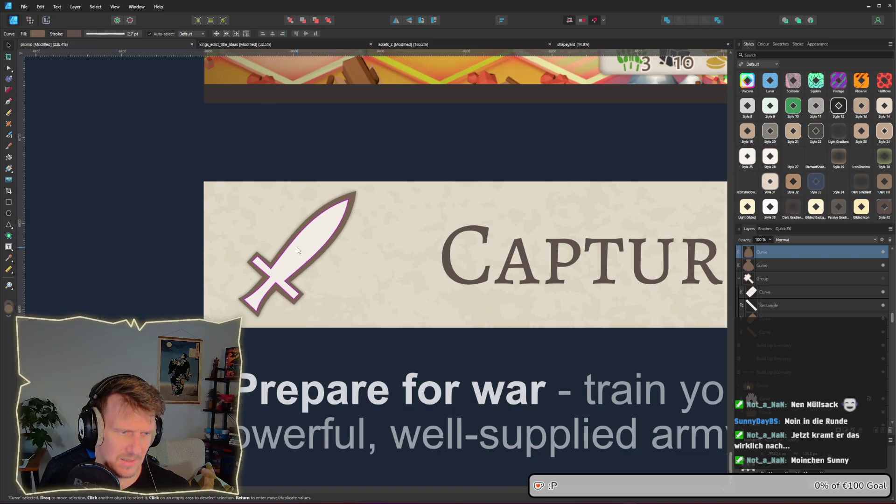
scroll(306, 233, down, 6)
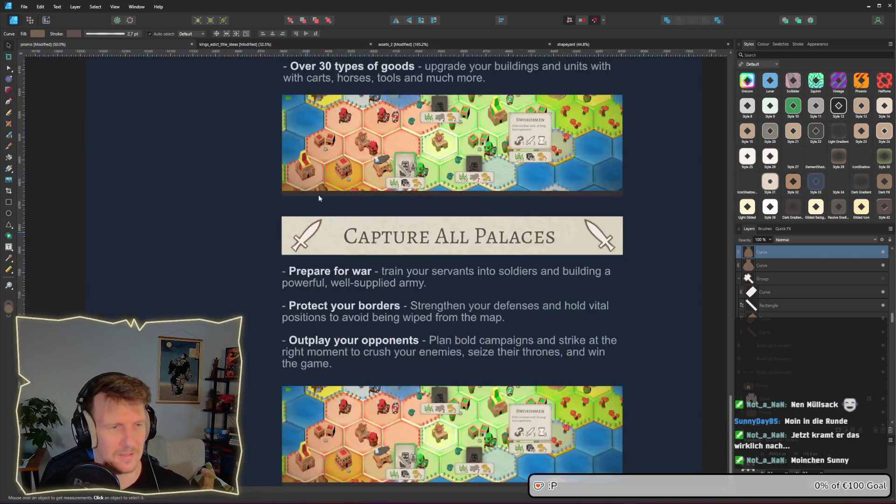
scroll(318, 195, down, 5)
scroll(308, 196, up, 2)
scroll(298, 197, up, 5)
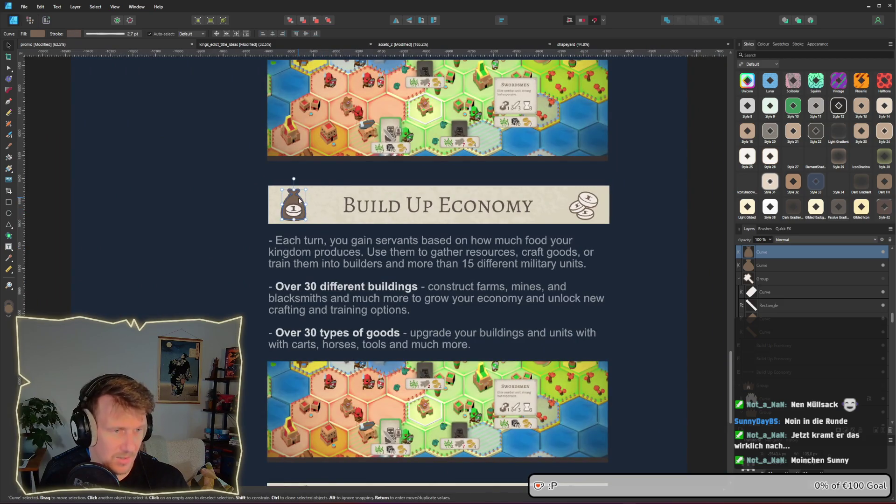
key(Delete)
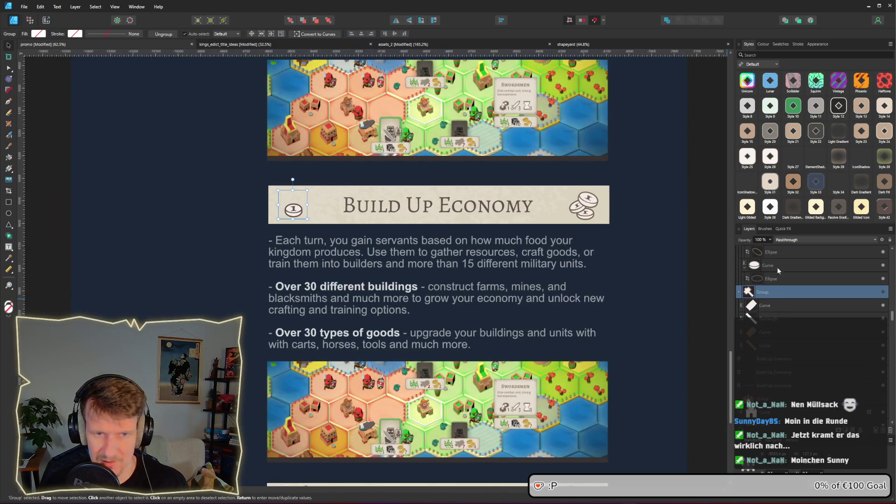
click(293, 208)
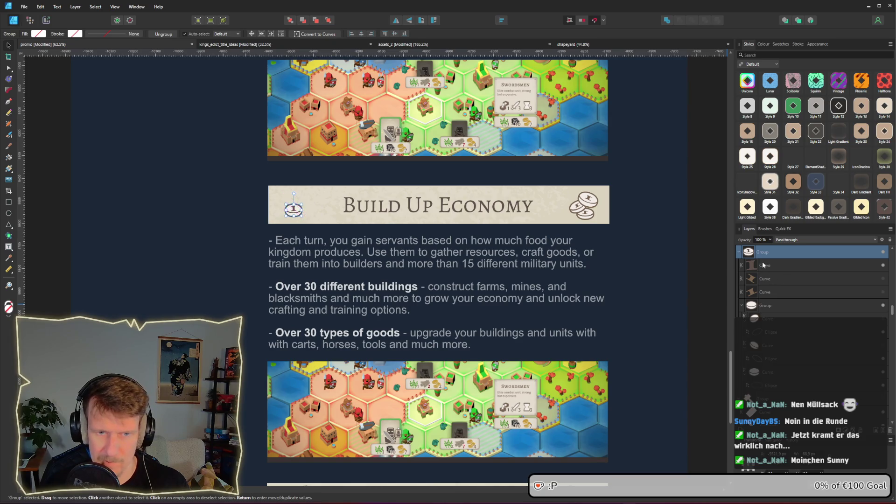
scroll(775, 276, up, 3)
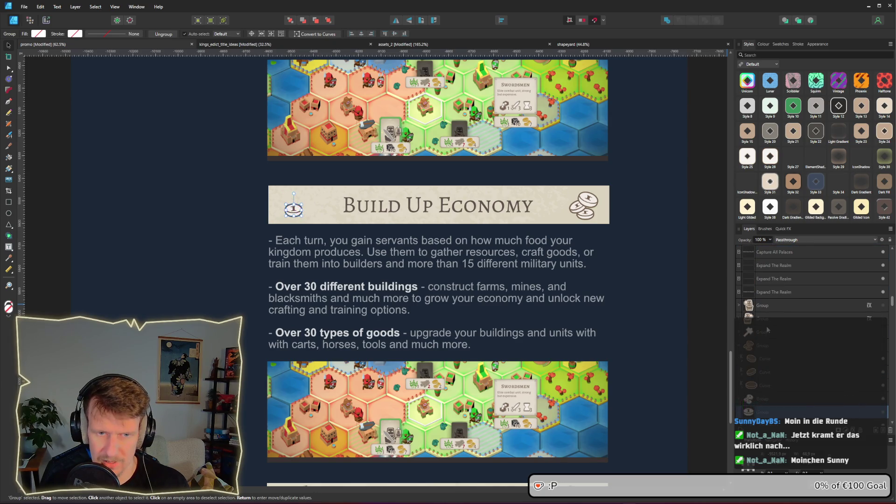
- Duplicate the right-end stacked-coins group and place the copy at the banner's far left edge
click(763, 349)
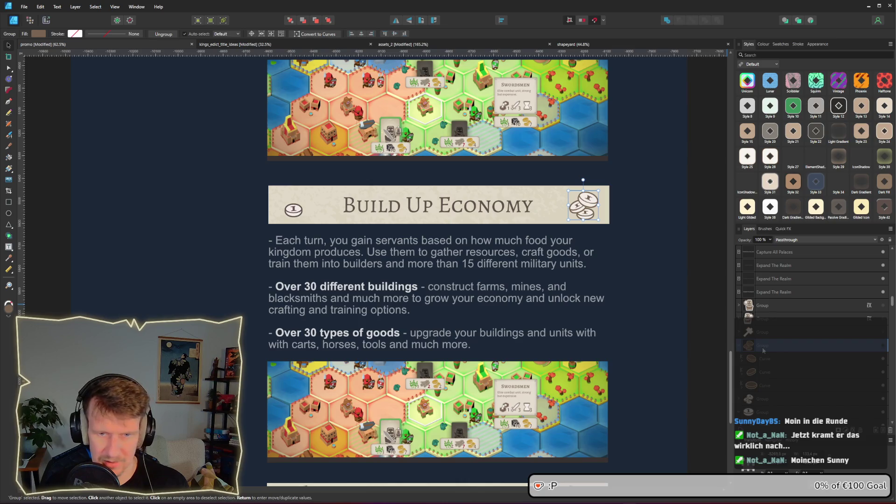
scroll(763, 350, down, 3)
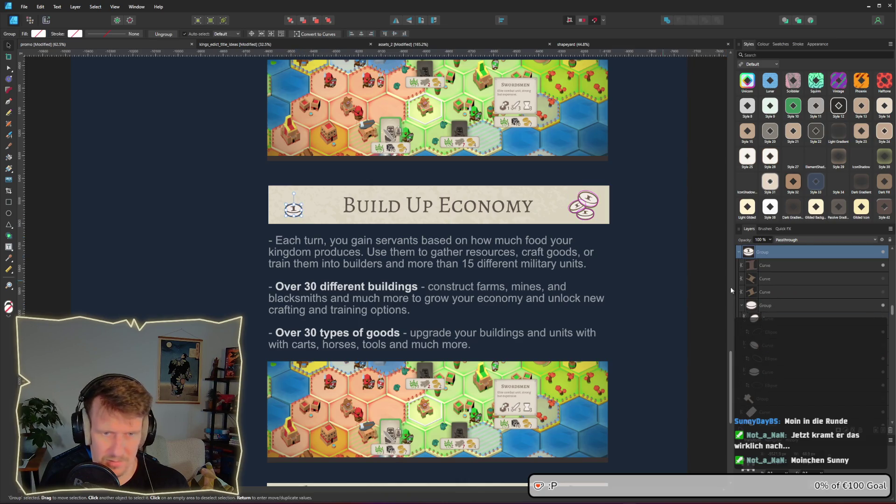
scroll(796, 290, down, 2)
click(781, 329)
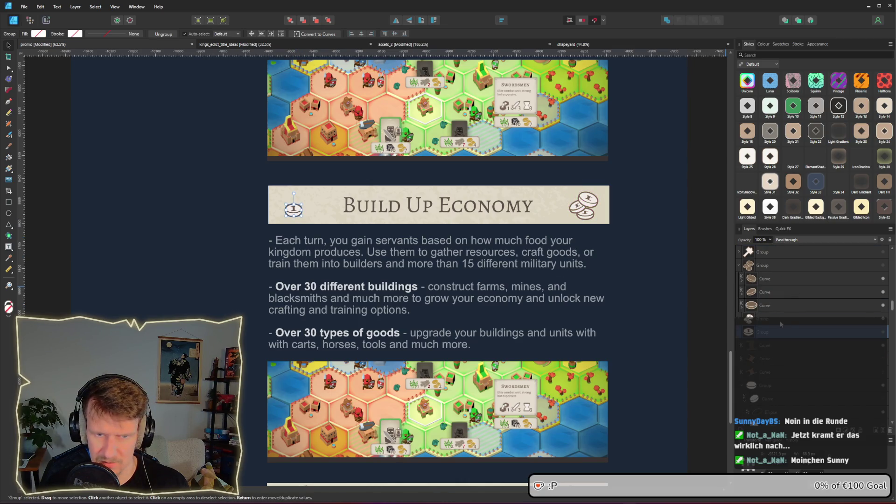
click(884, 322)
click(883, 322)
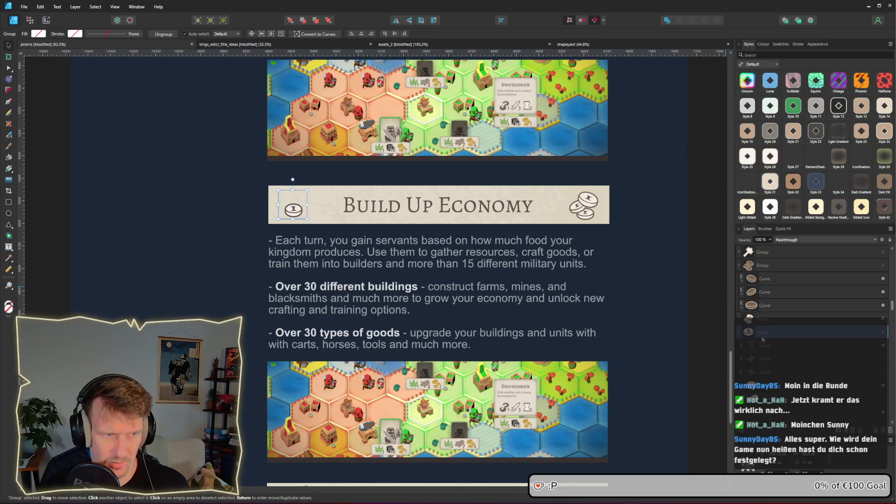
drag(777, 329, 775, 319)
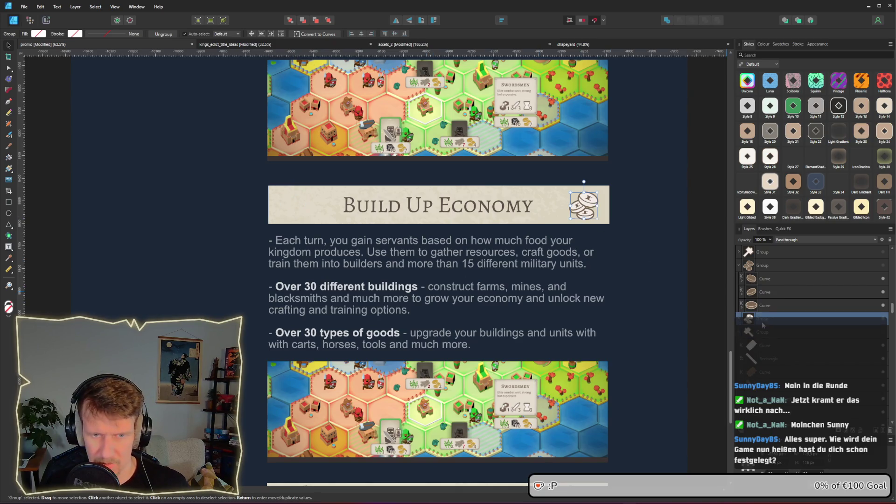
mouse_move(580, 200)
mouse_down()
mouse_move(589, 200)
mouse_move(436, 200)
mouse_up()
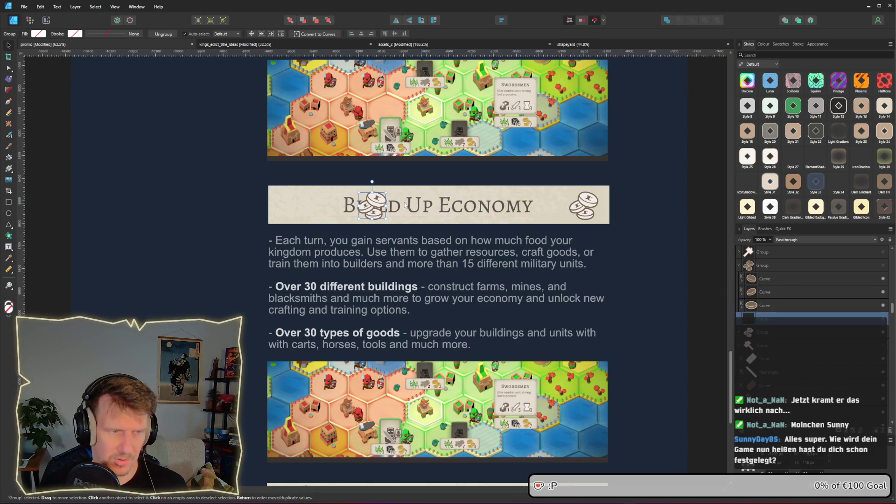
drag(362, 209, 289, 209)
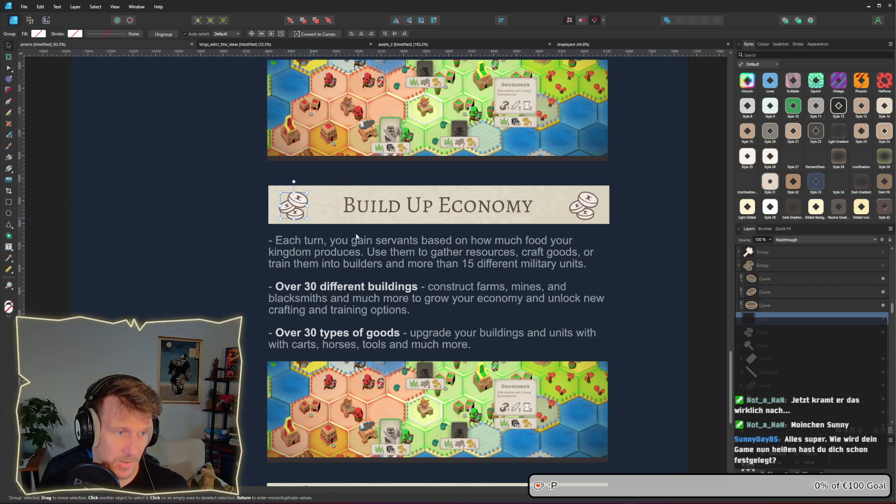
click(185, 234)
scroll(405, 185, down, 3)
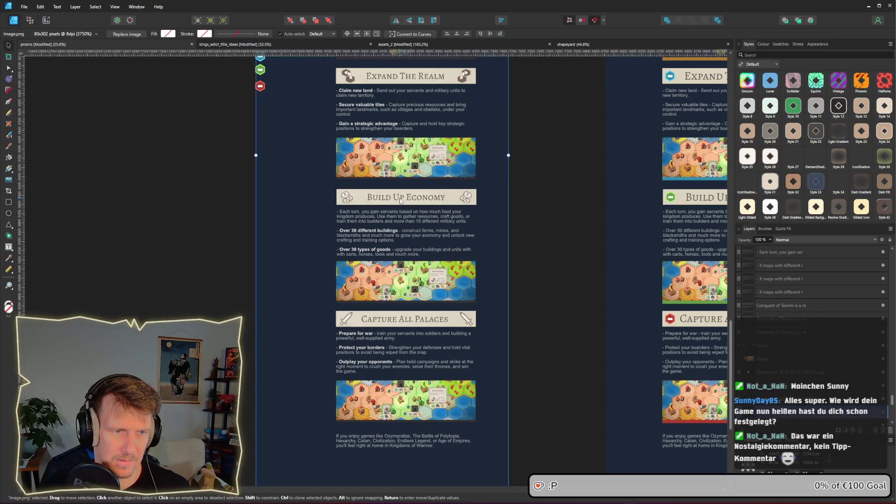
- Scale the left coin stack down by its corner handle to match the right-end stack
scroll(351, 200, up, 5)
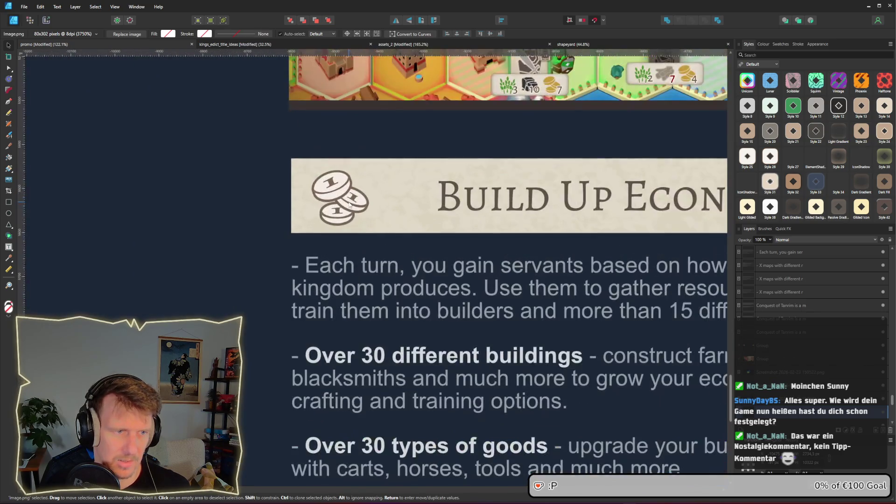
click(351, 204)
drag(369, 225, 359, 215)
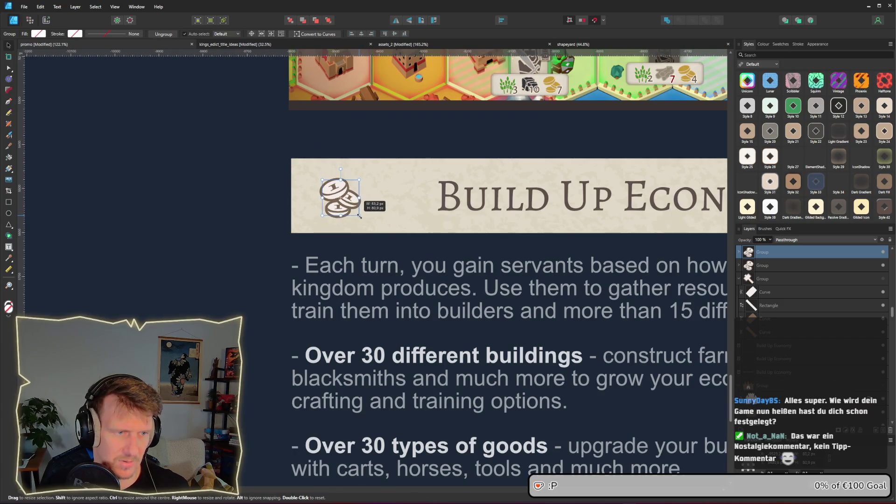
scroll(315, 218, down, 3)
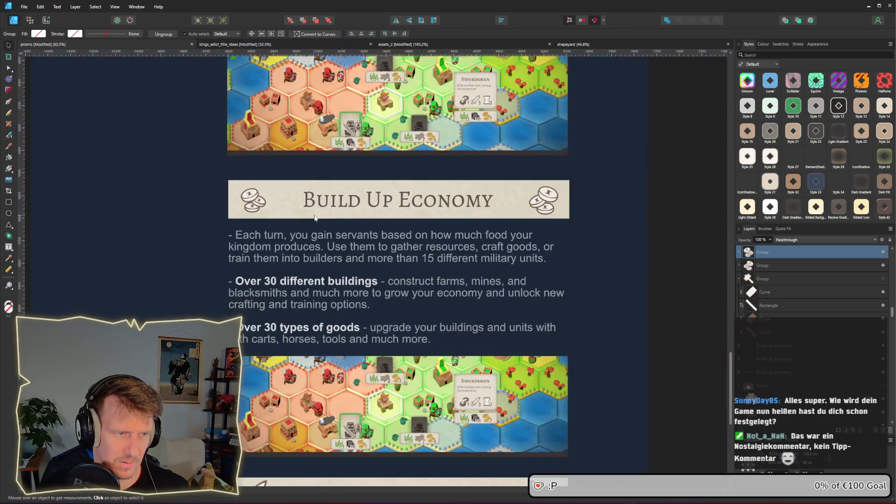
scroll(387, 229, down, 2)
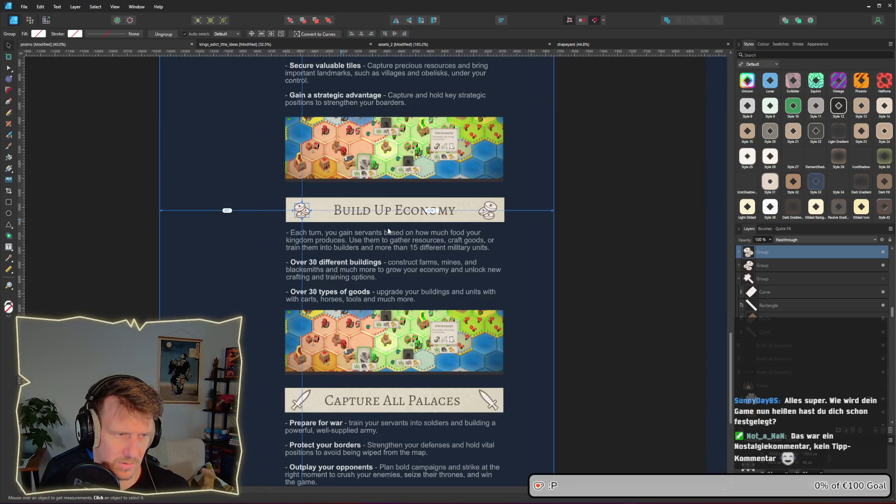
scroll(387, 231, up, 1)
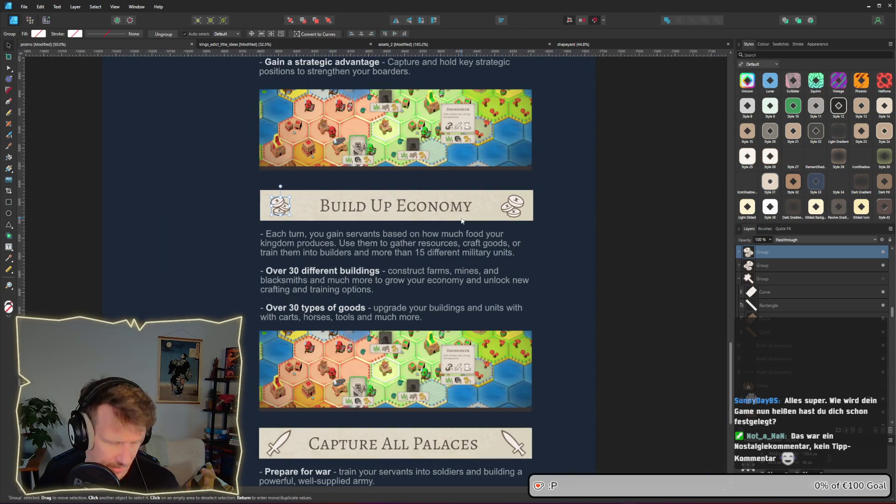
click(554, 237)
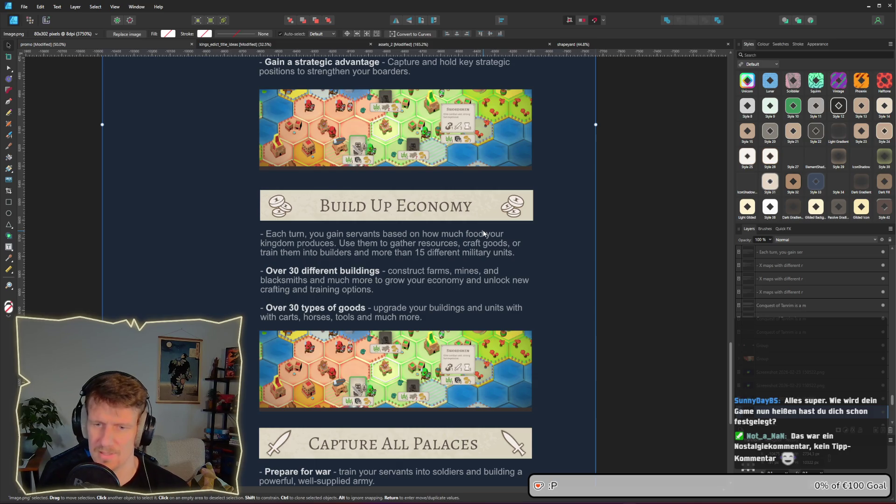
scroll(638, 148, up, 5)
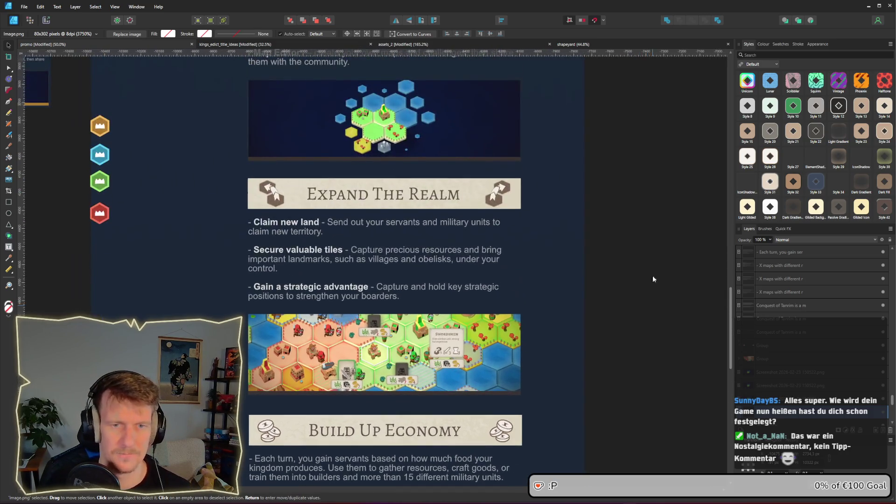
scroll(630, 195, up, 15)
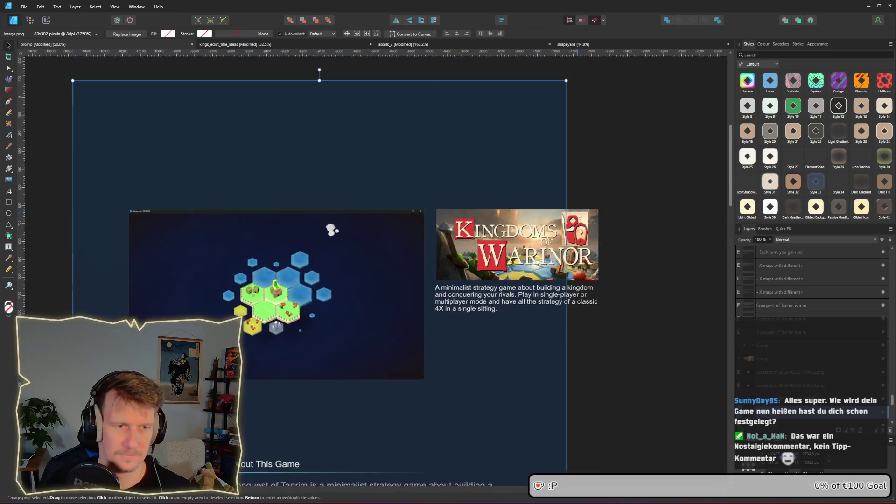
scroll(559, 272, up, 2)
scroll(559, 273, up, 4)
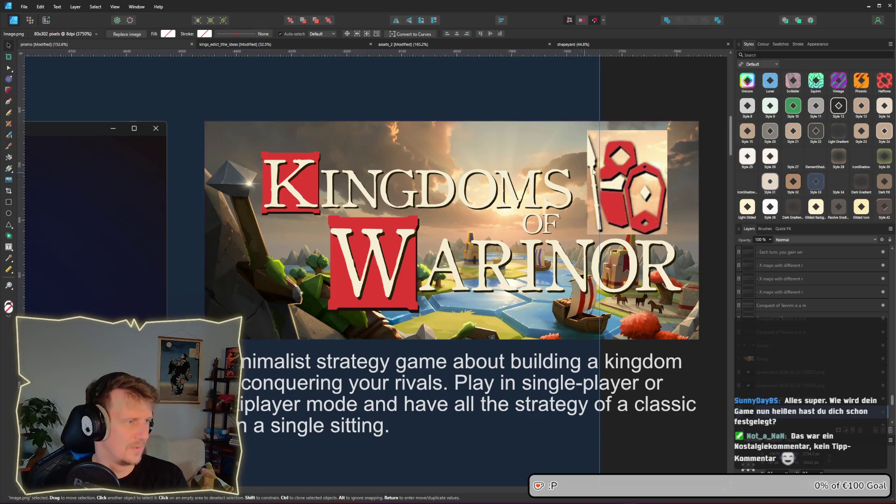
click(683, 94)
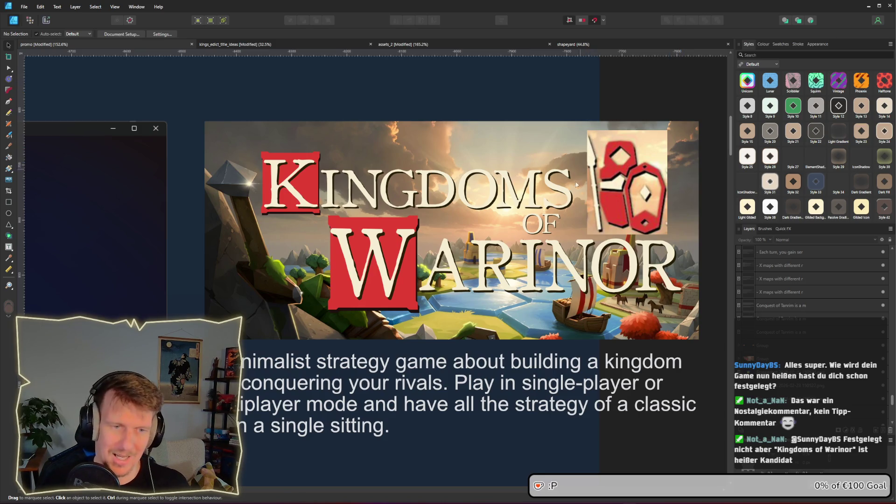
scroll(560, 223, down, 5)
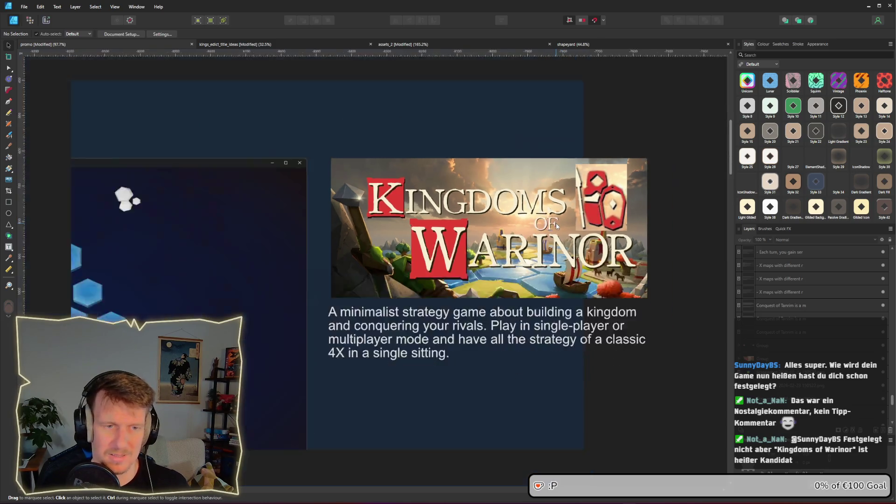
scroll(521, 294, down, 2)
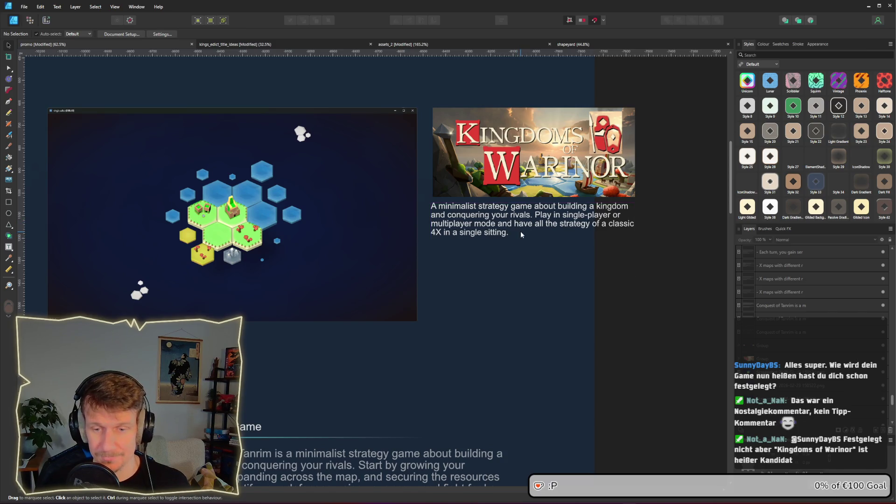
scroll(493, 245, down, 1)
scroll(490, 256, down, 3)
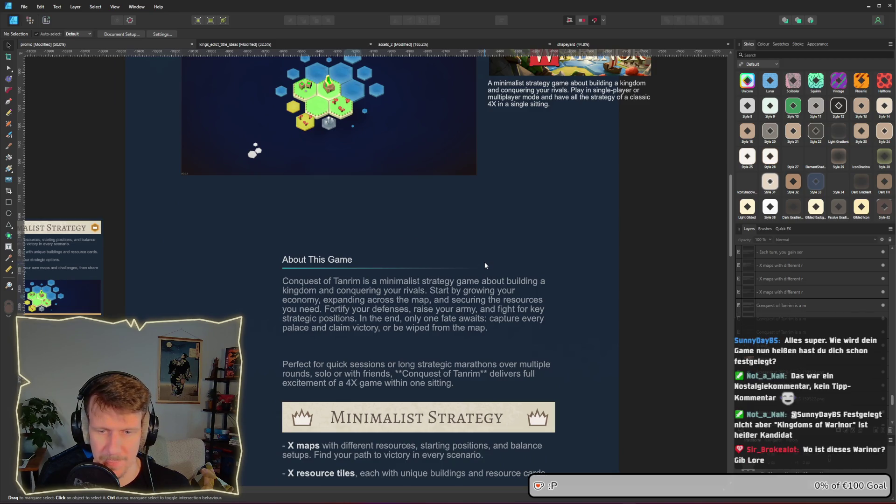
scroll(577, 226, up, 1)
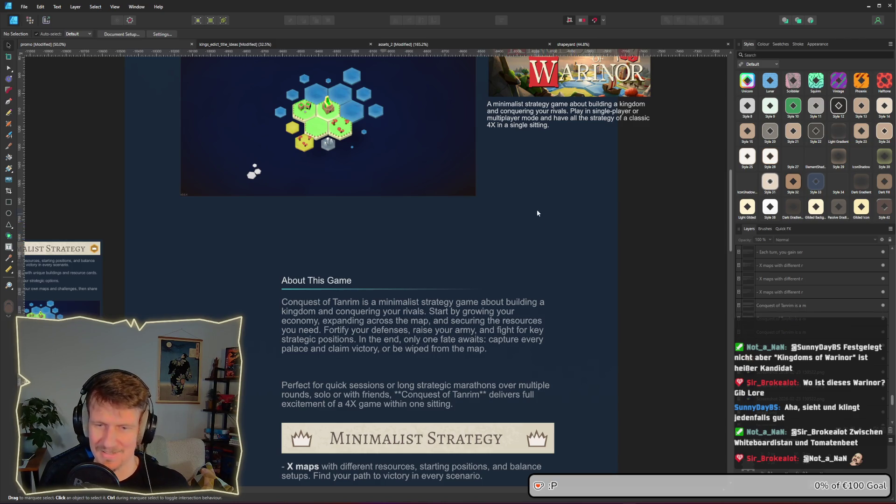
scroll(514, 210, up, 2)
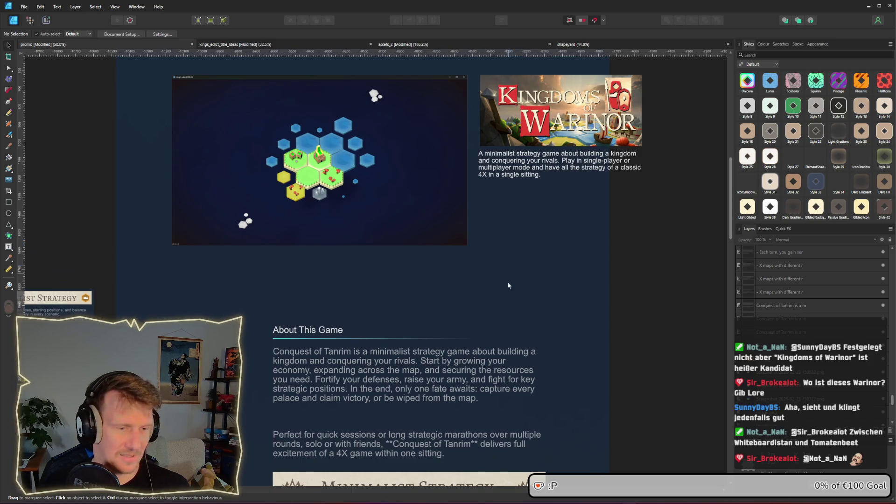
scroll(508, 273, down, 3)
scroll(490, 227, down, 3)
scroll(504, 292, down, 5)
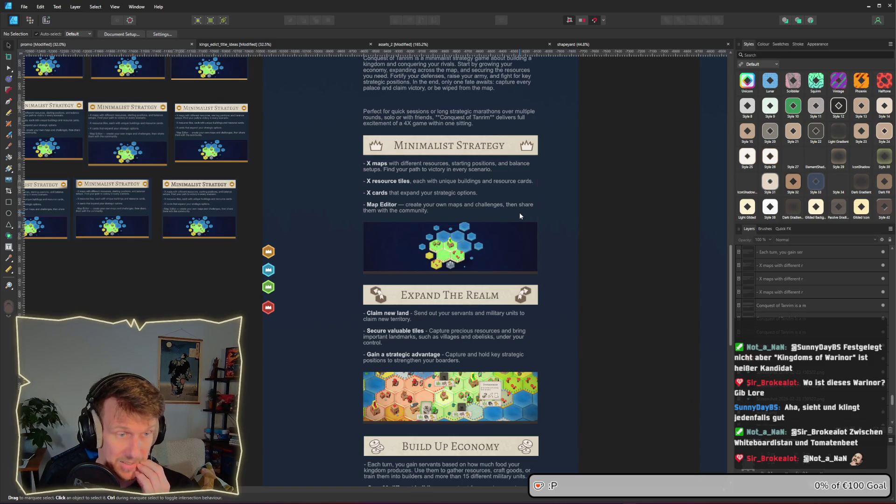
scroll(517, 219, down, 5)
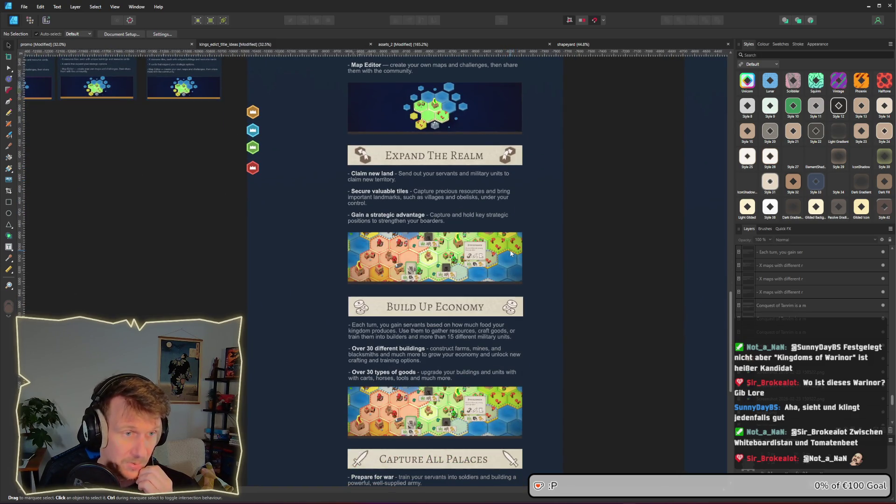
scroll(496, 252, down, 4)
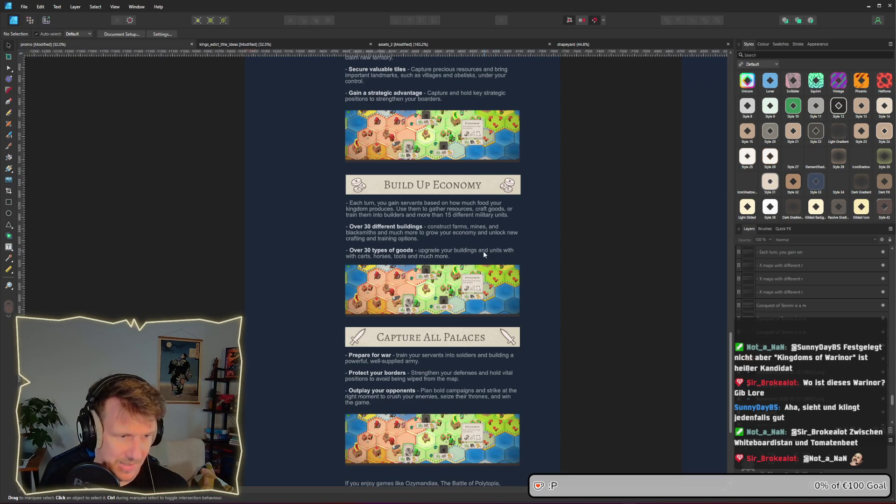
scroll(483, 253, up, 1)
scroll(469, 295, up, 3)
scroll(469, 295, down, 10)
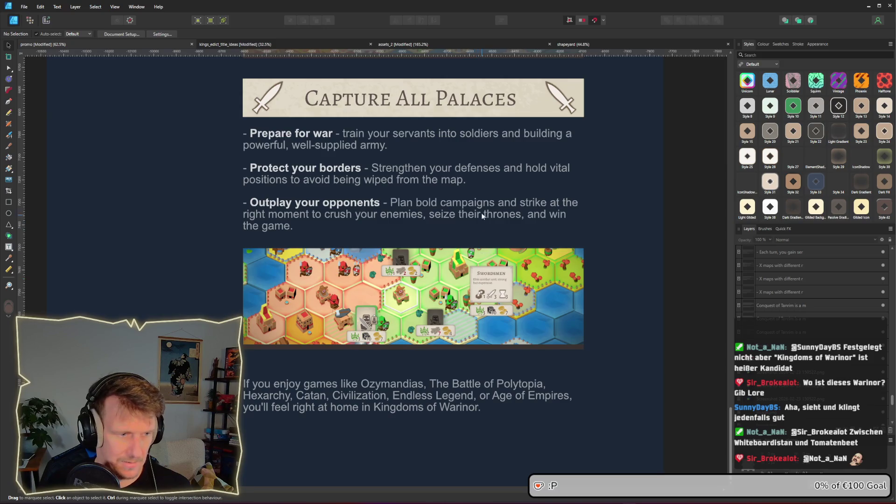
scroll(483, 202, down, 1)
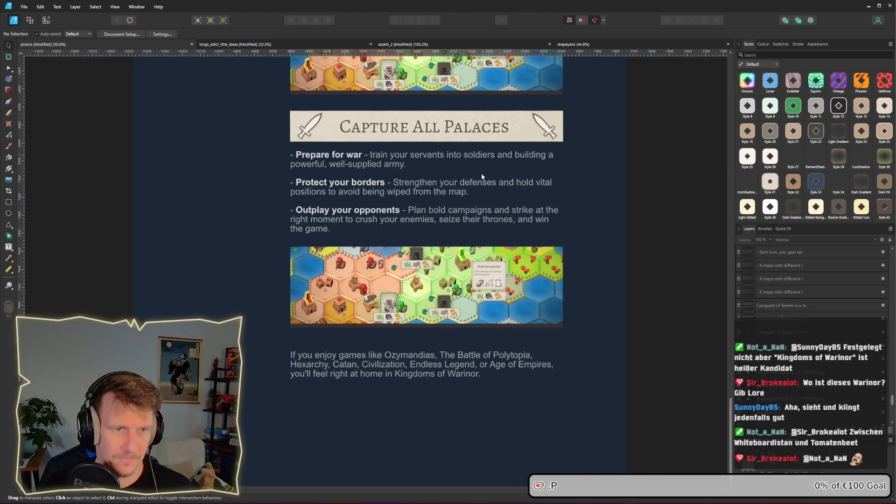
scroll(480, 210, up, 4)
scroll(476, 260, up, 4)
click(522, 227)
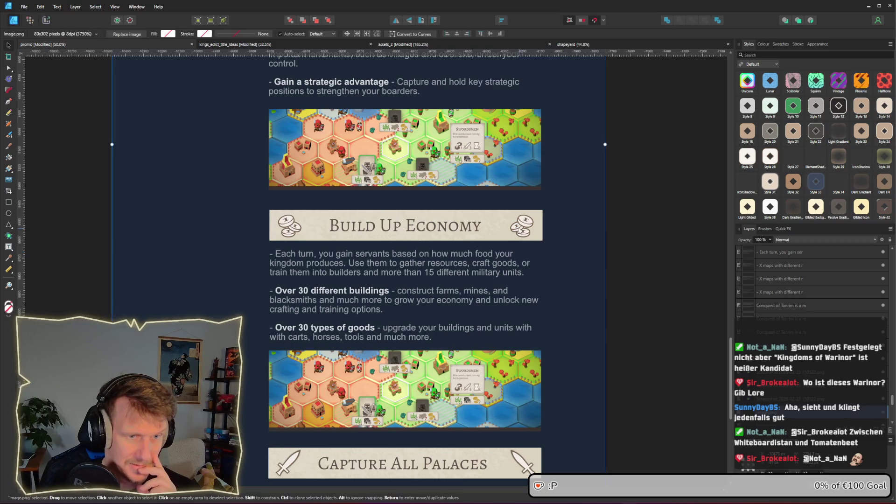
scroll(559, 151, up, 1)
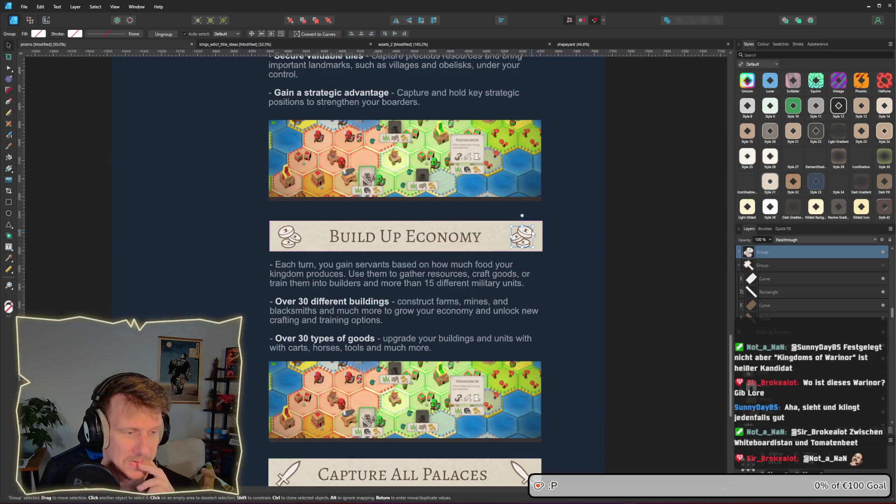
scroll(532, 234, up, 10)
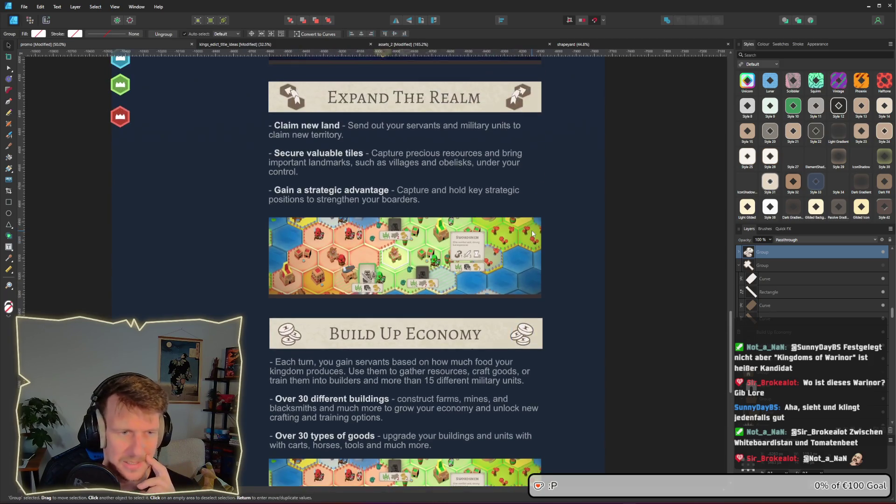
scroll(531, 233, up, 6)
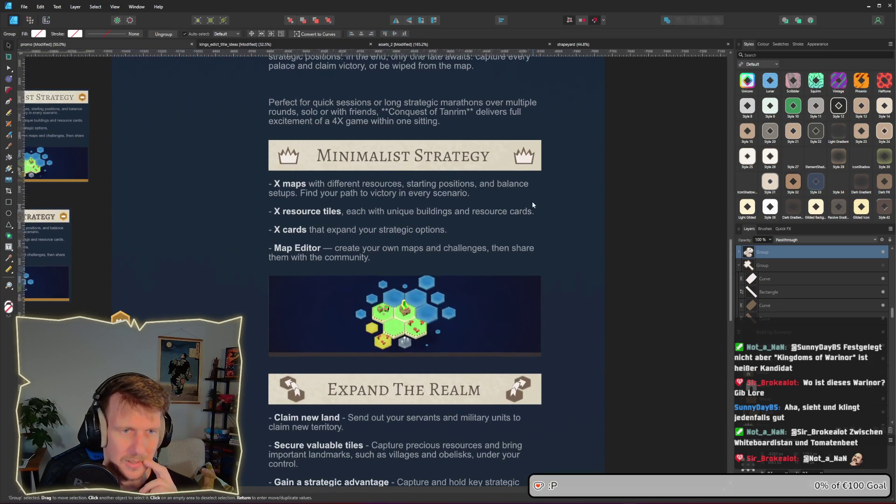
click(521, 162)
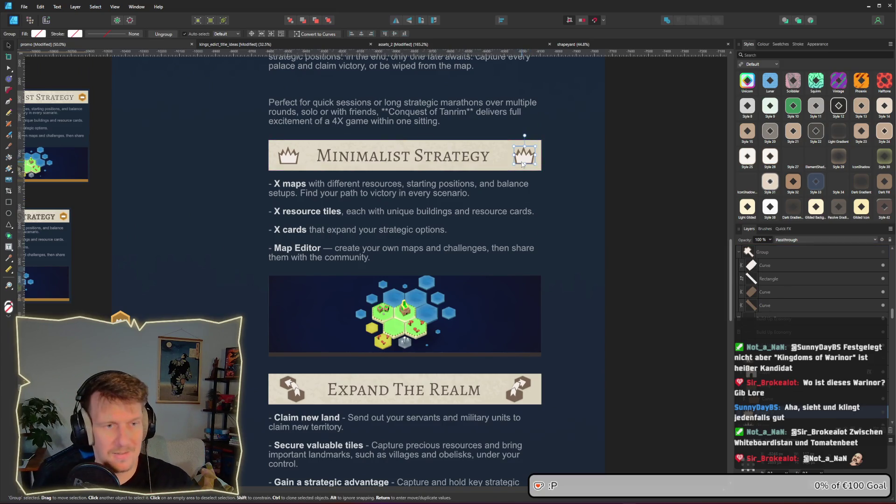
scroll(664, 248, up, 2)
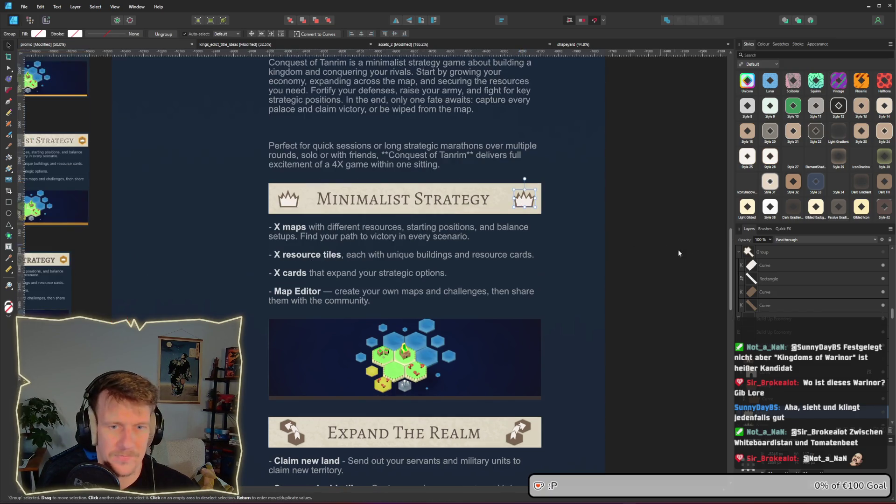
drag(731, 255, 729, 216)
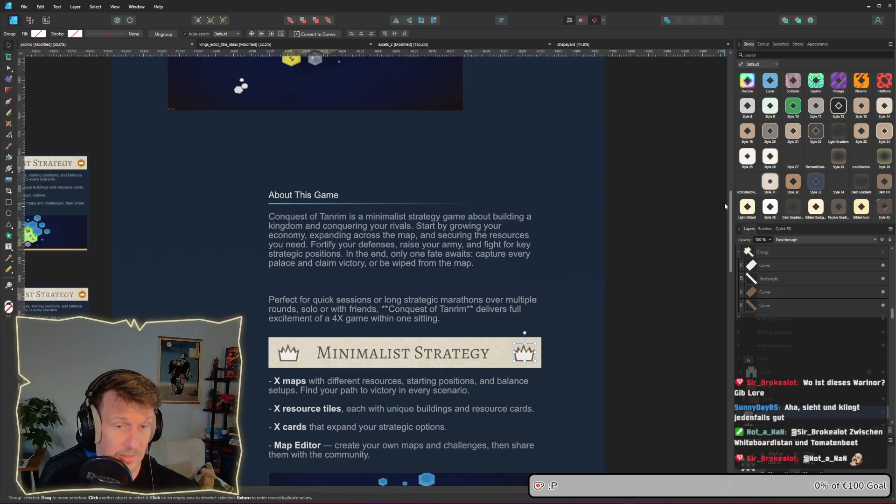
drag(730, 216, 733, 234)
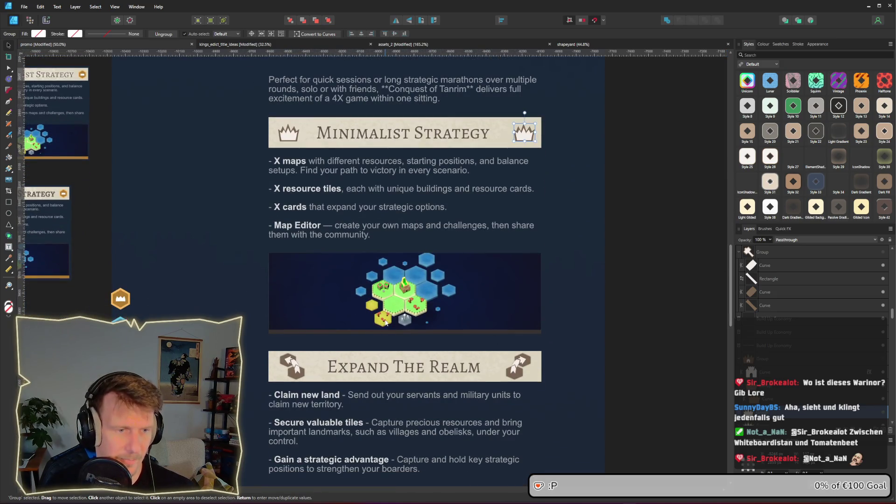
click(385, 284)
scroll(385, 284, down, 1)
scroll(386, 285, down, 3)
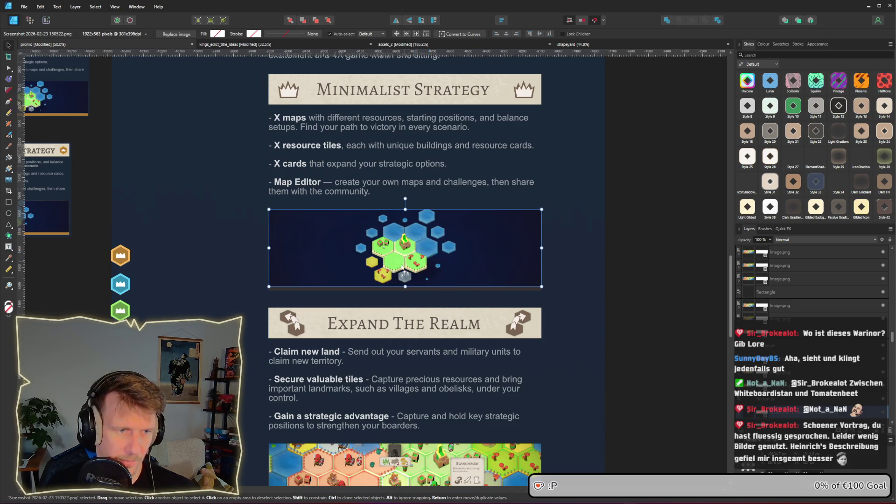
scroll(417, 251, down, 15)
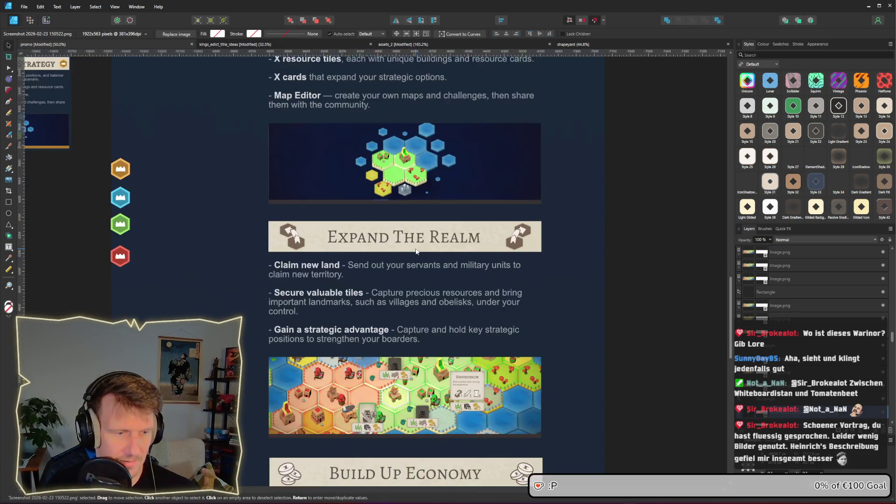
click(405, 320)
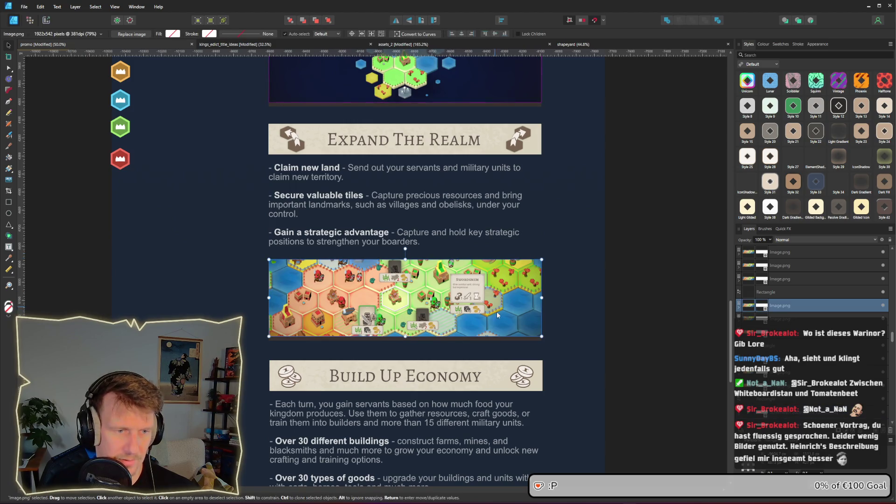
scroll(353, 344, down, 10)
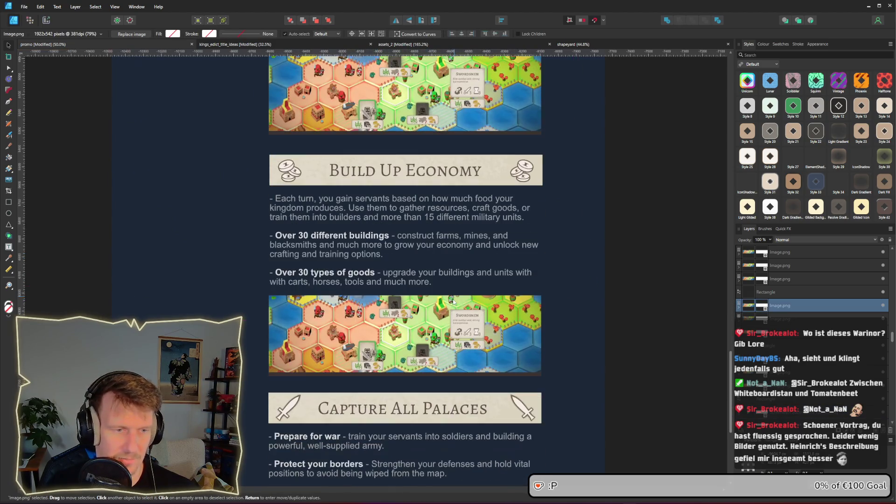
scroll(404, 322, down, 3)
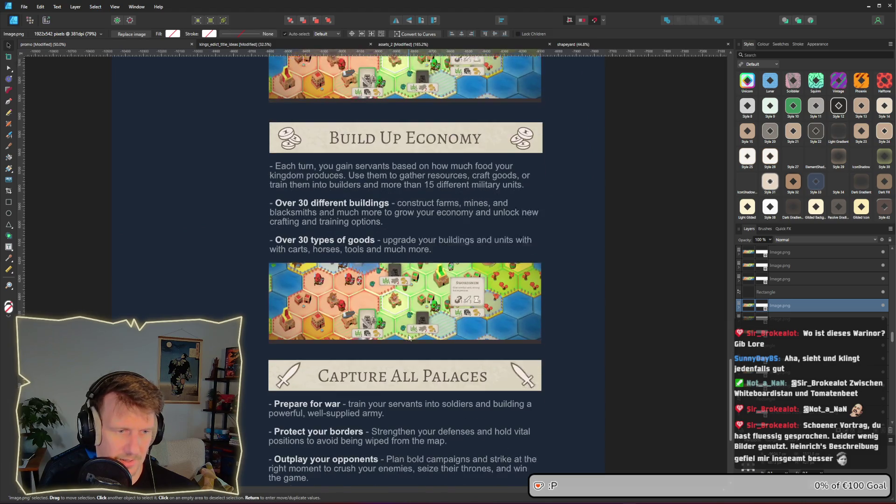
scroll(404, 322, down, 6)
click(412, 356)
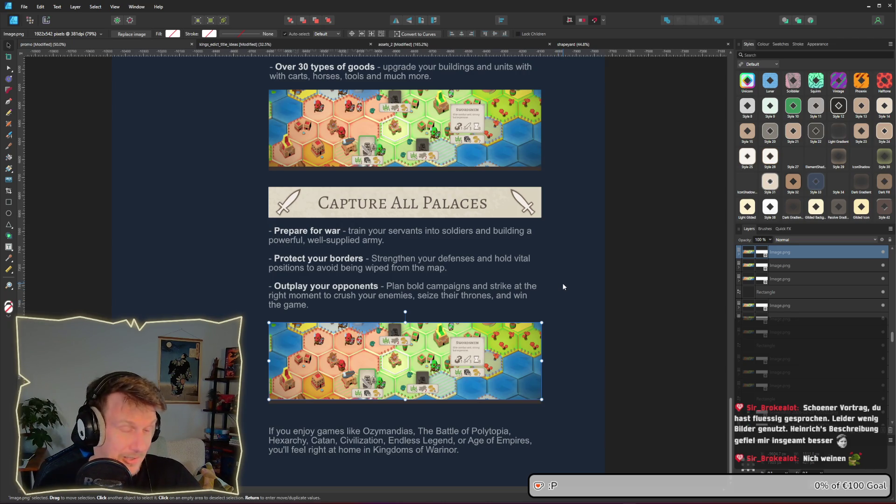
click(562, 286)
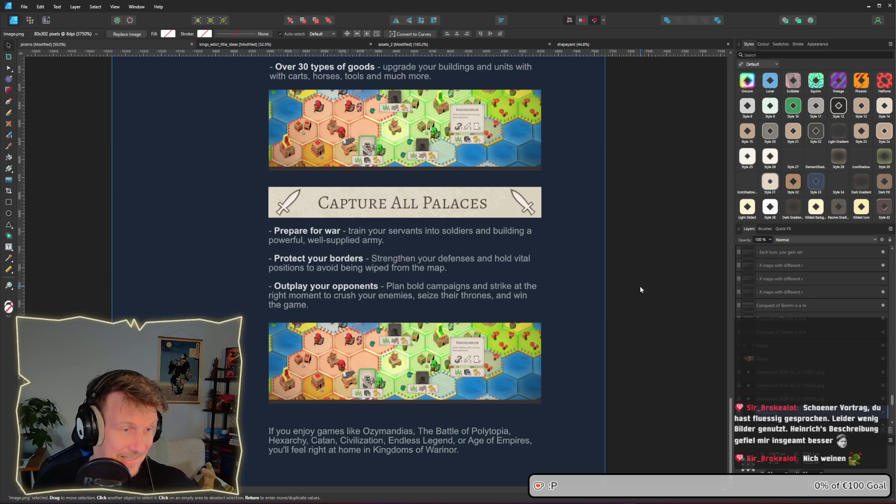
ctrl+scroll(634, 284, down, 3)
drag(620, 268, 626, 267)
click(653, 264)
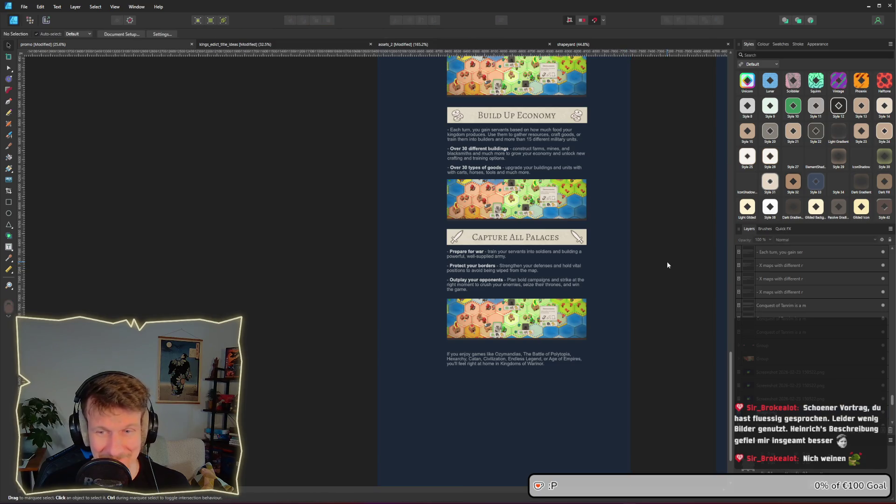
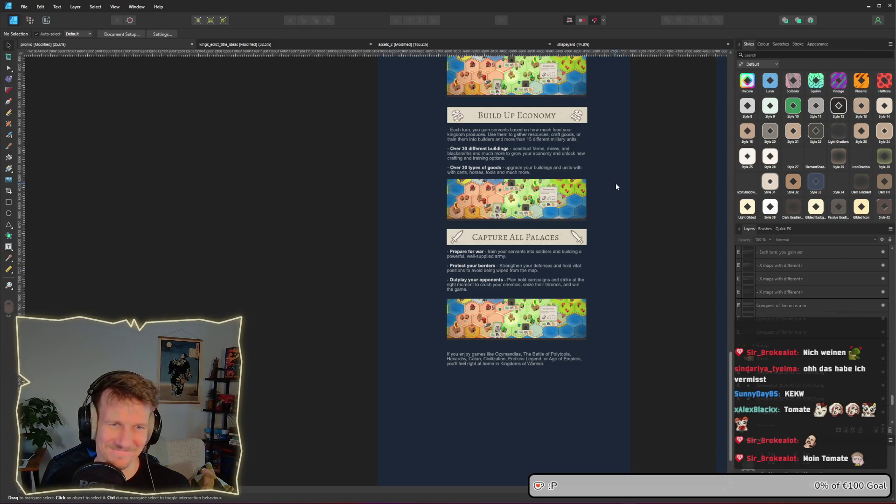
- Scroll to the Capture All Palaces banner and select its sword icon
scroll(609, 166, up, 5)
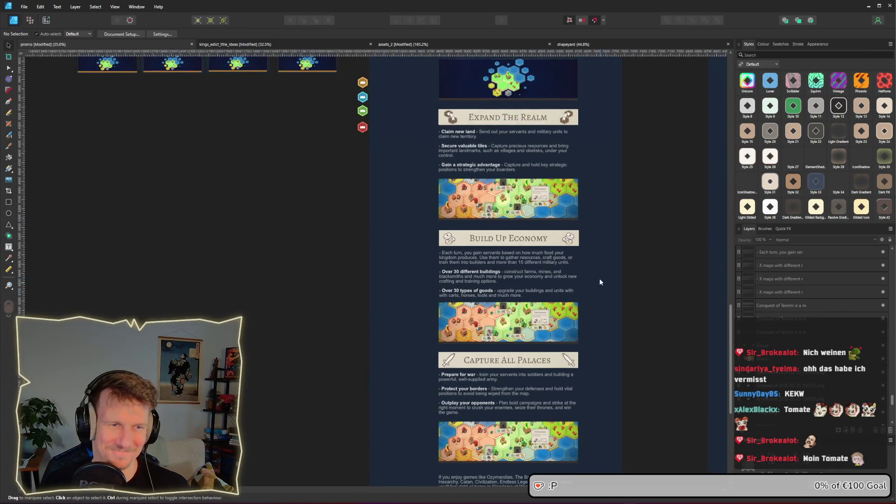
scroll(594, 251, up, 1)
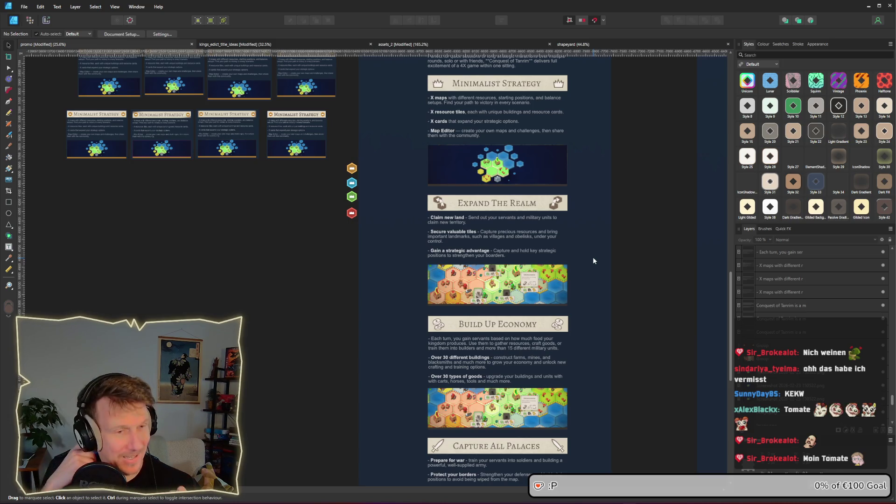
scroll(582, 186, up, 1)
scroll(583, 185, up, 1)
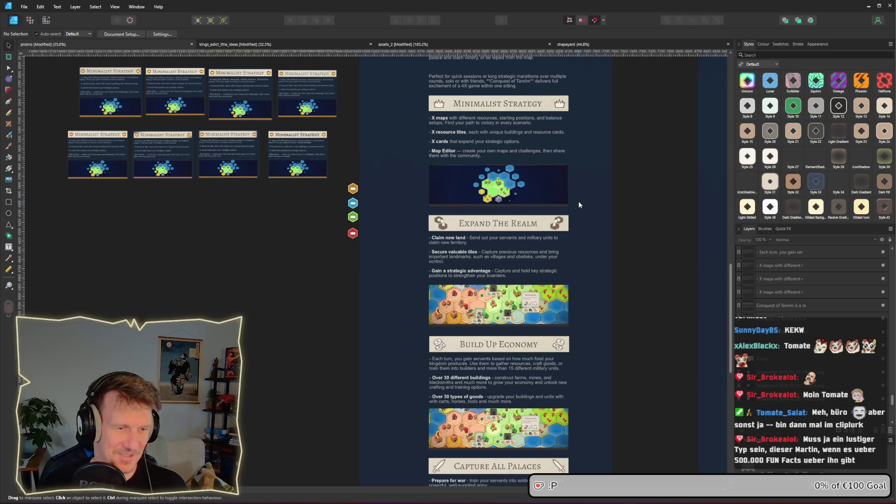
scroll(541, 117, up, 3)
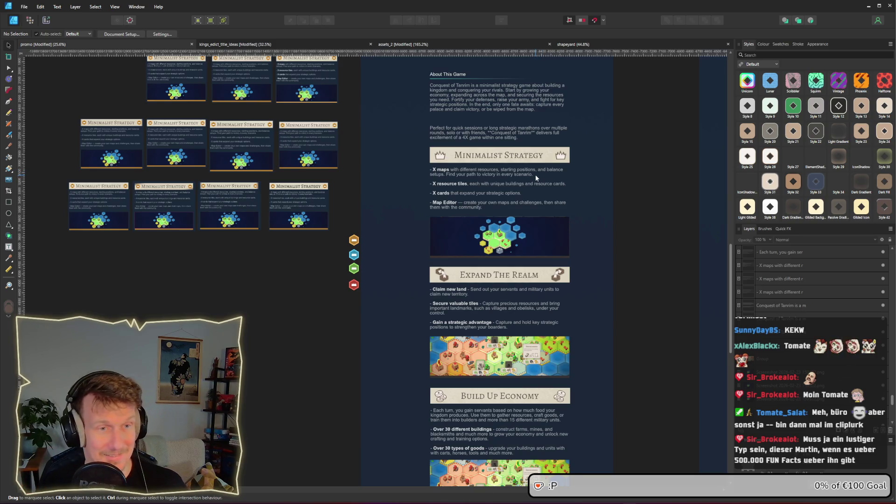
scroll(535, 175, up, 2)
scroll(536, 175, up, 2)
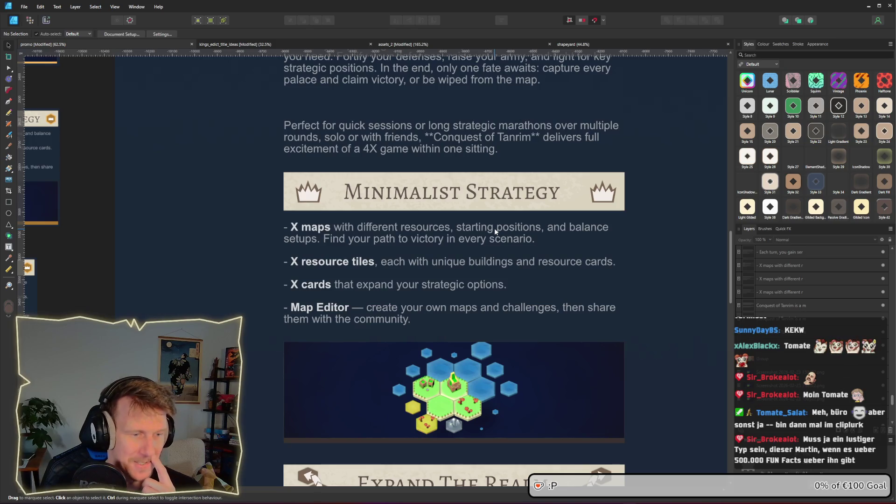
scroll(494, 228, down, 1)
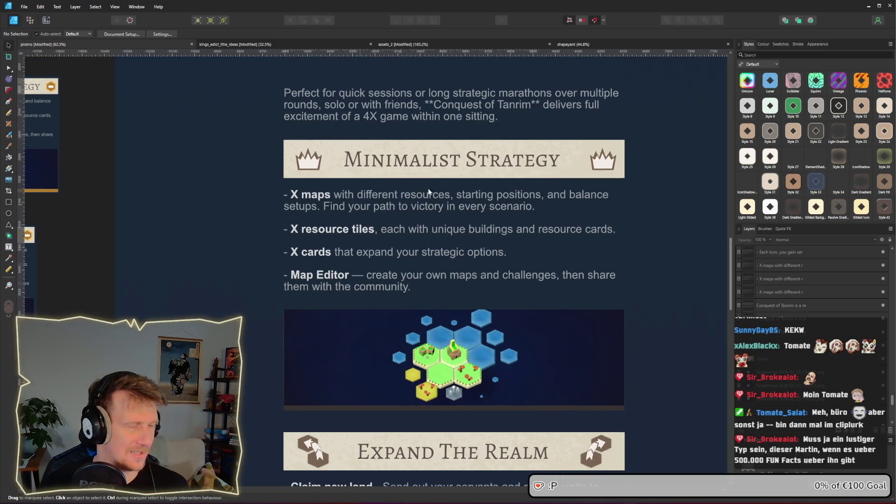
scroll(475, 206, down, 3)
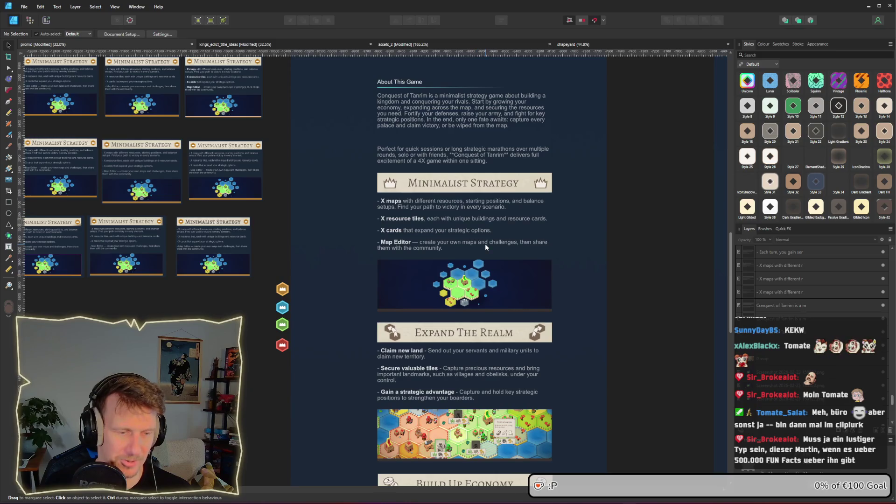
scroll(474, 310, down, 6)
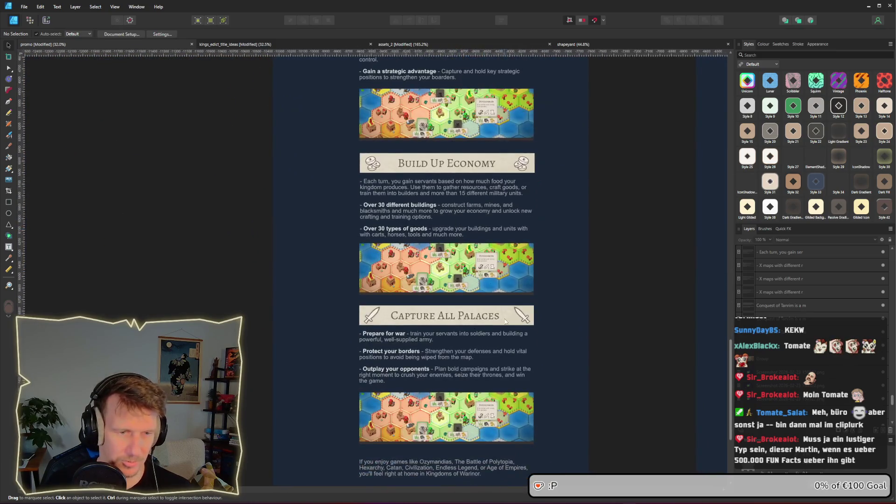
scroll(505, 321, up, 3)
scroll(505, 322, up, 3)
click(606, 318)
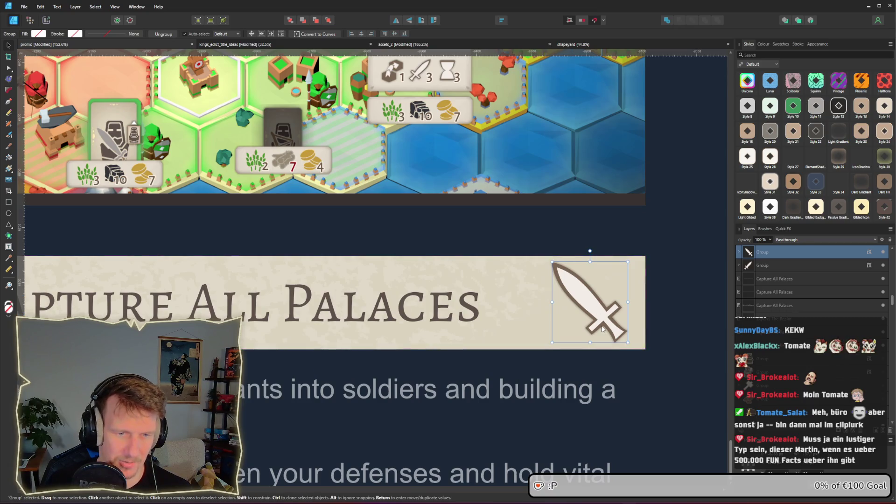
- Copy the sword and paste it just left of the crown on the Minimalist Strategy banner
scroll(601, 329, up, 1)
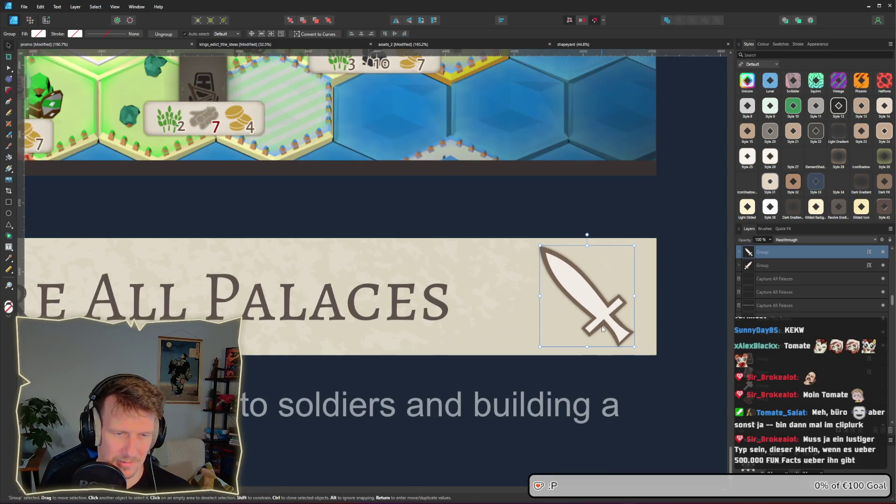
key(alt)
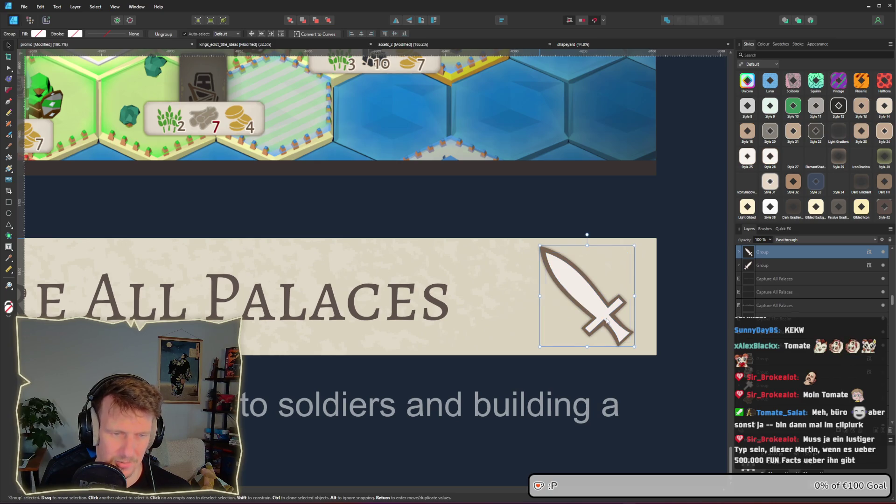
scroll(473, 164, down, 5)
scroll(473, 164, up, 15)
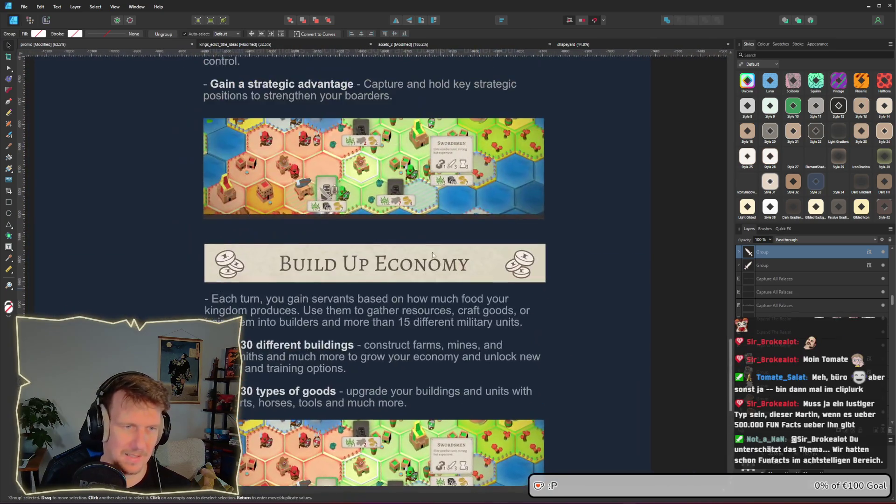
scroll(217, 142, up, 8)
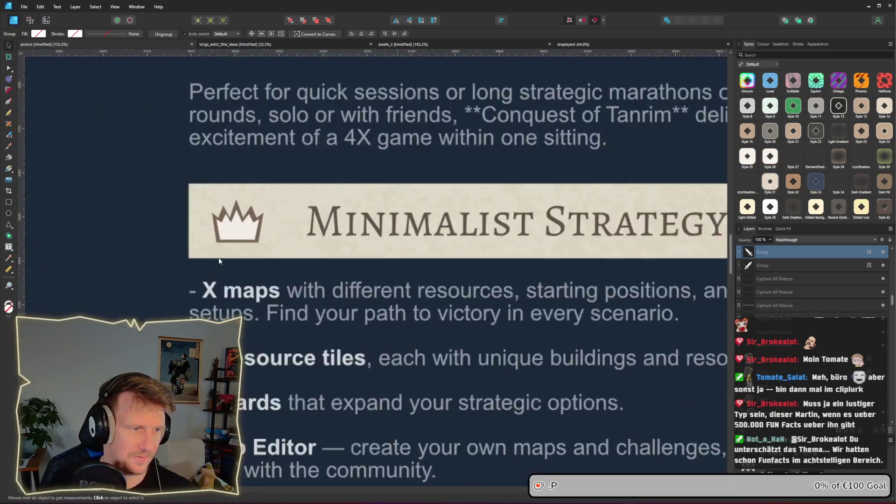
click(281, 246)
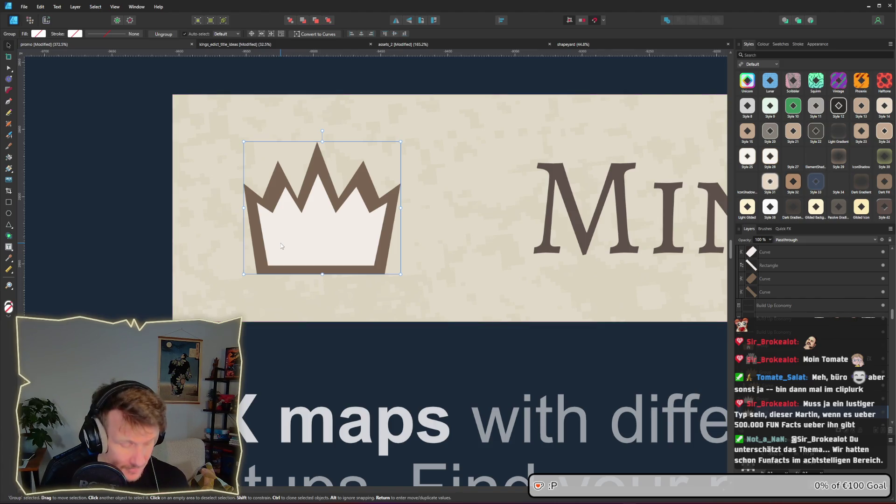
key(ctrl+v)
drag(445, 309, 208, 250)
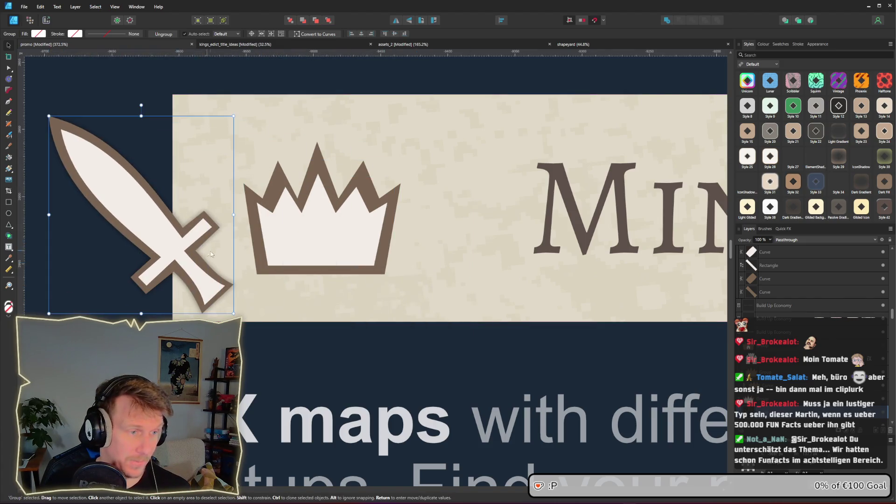
- Bring the Chrome browser window to the front
scroll(207, 253, down, 2)
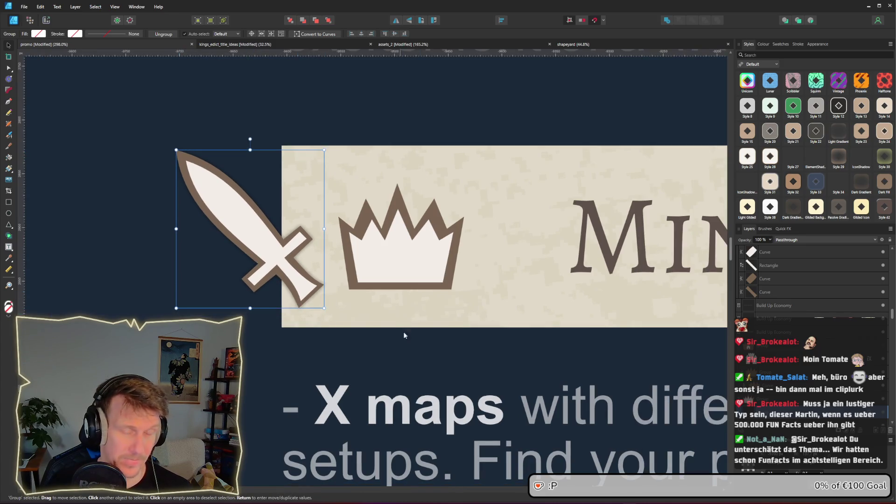
mouse_move(602, 500)
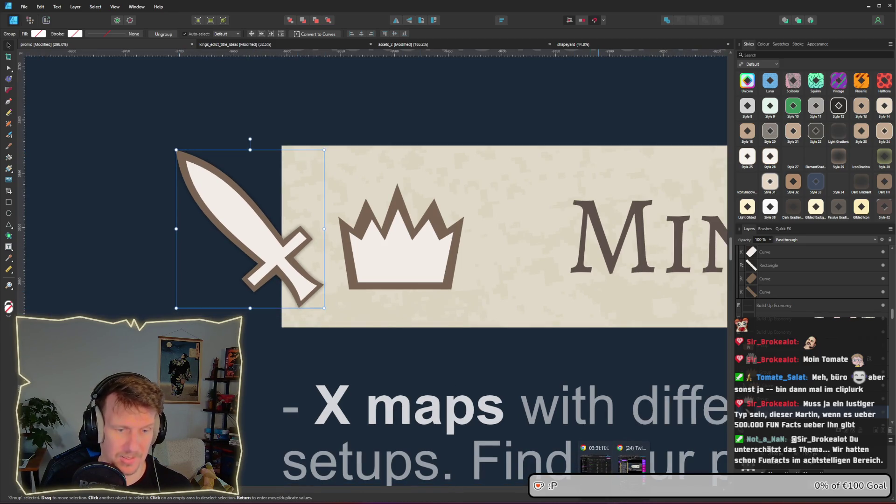
click(625, 463)
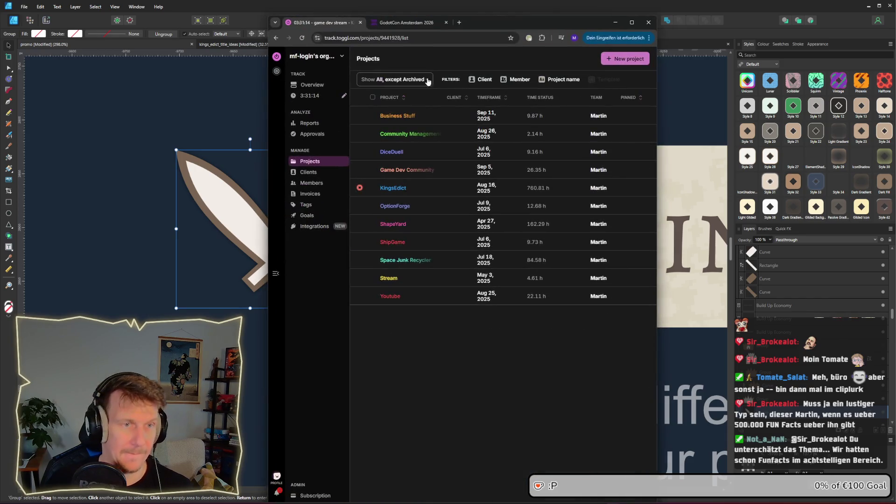
- Search DuckDuckGo for 'crown icon' in a new tab and show image results
key(ctrl+t)
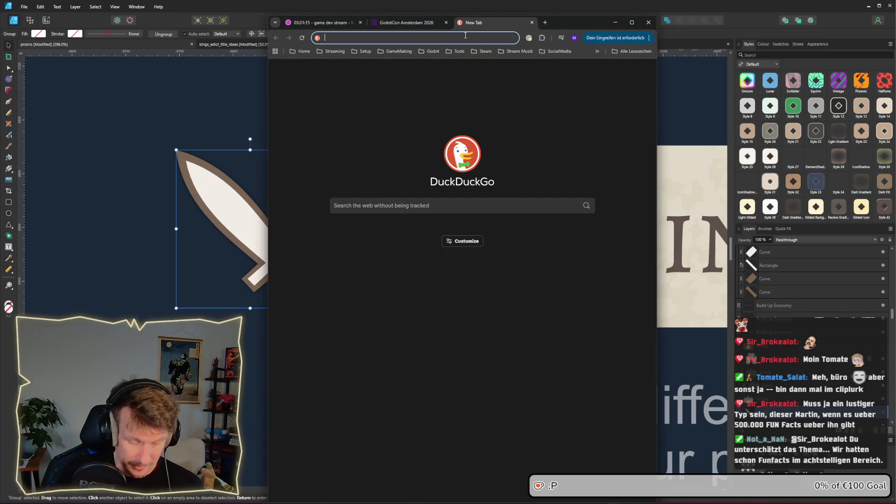
text(crown icon)
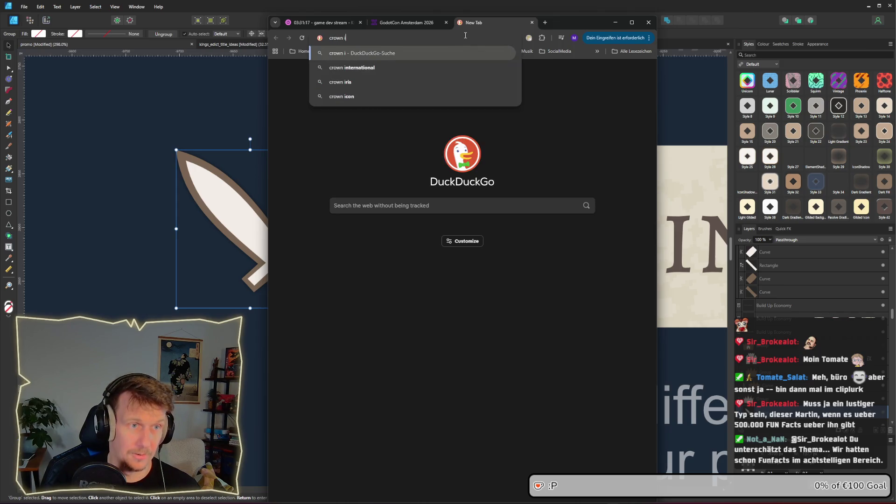
key(Return)
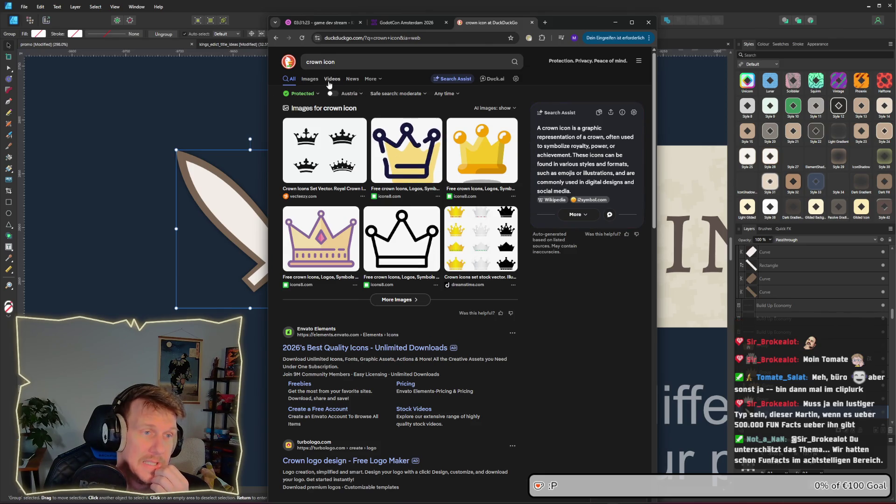
click(309, 78)
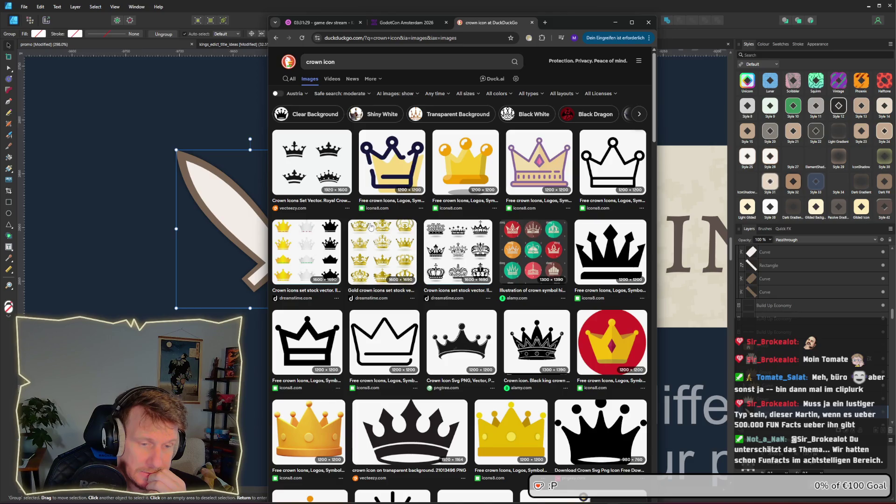
- Preview the Vecteezy crown icons sheet, then return to Affinity Designer
scroll(370, 227, down, 5)
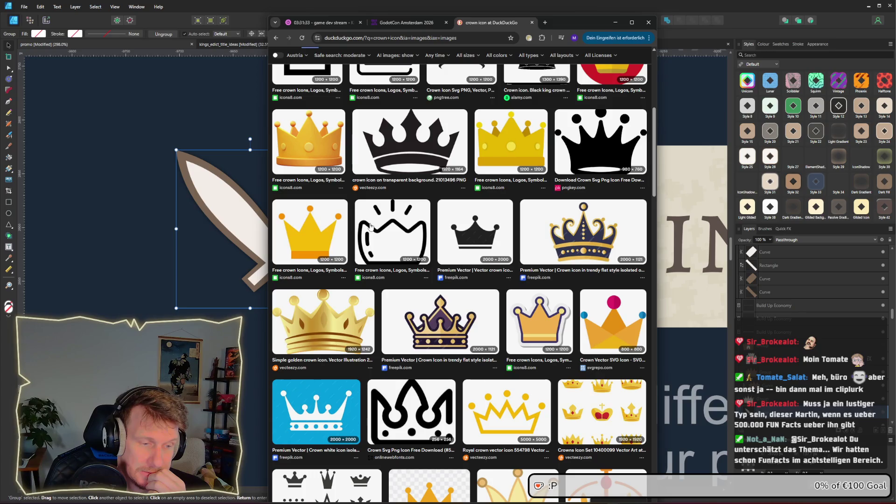
scroll(370, 226, down, 3)
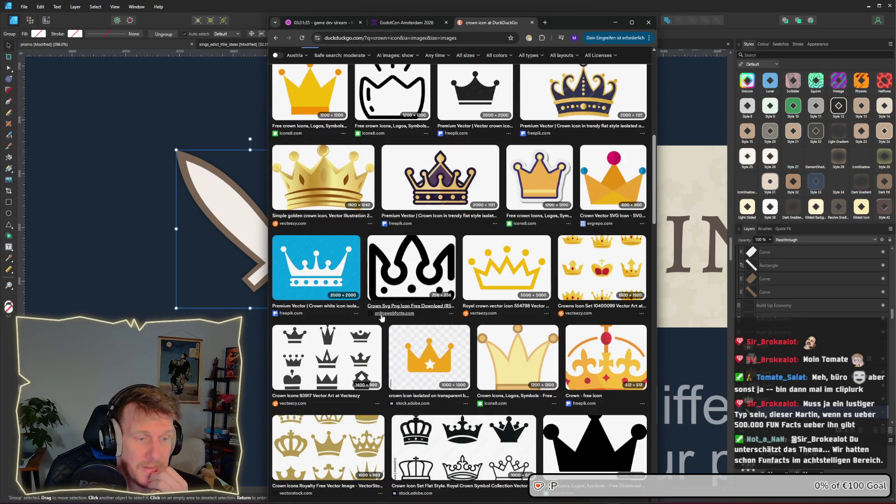
click(347, 364)
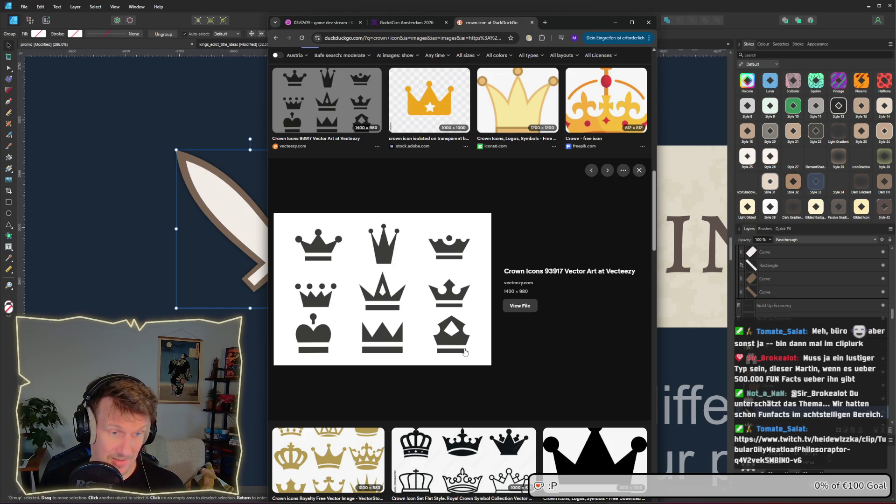
click(678, 340)
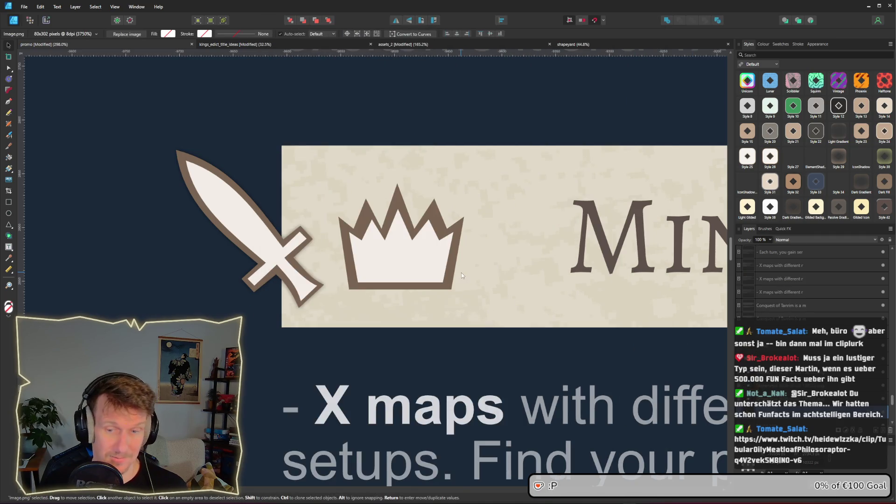
- Draw a brown rectangle bar across the crown's base, discarding a rounded-rectangle attempt
click(10, 206)
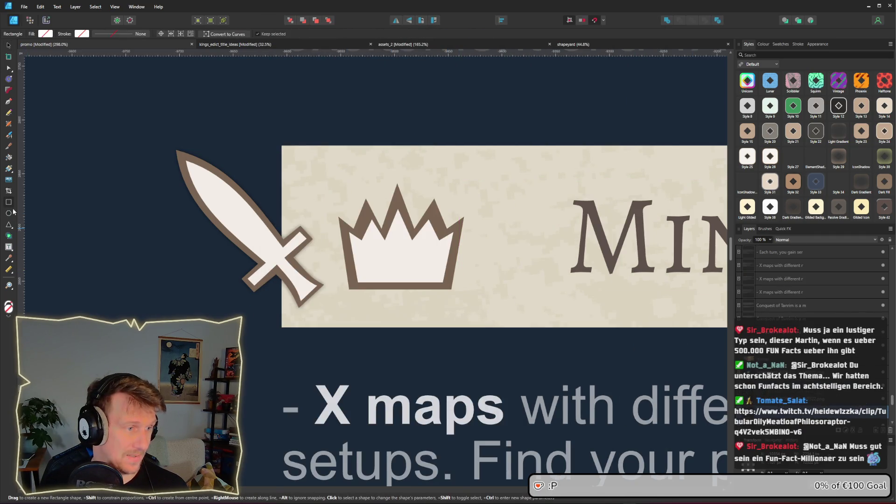
click(12, 226)
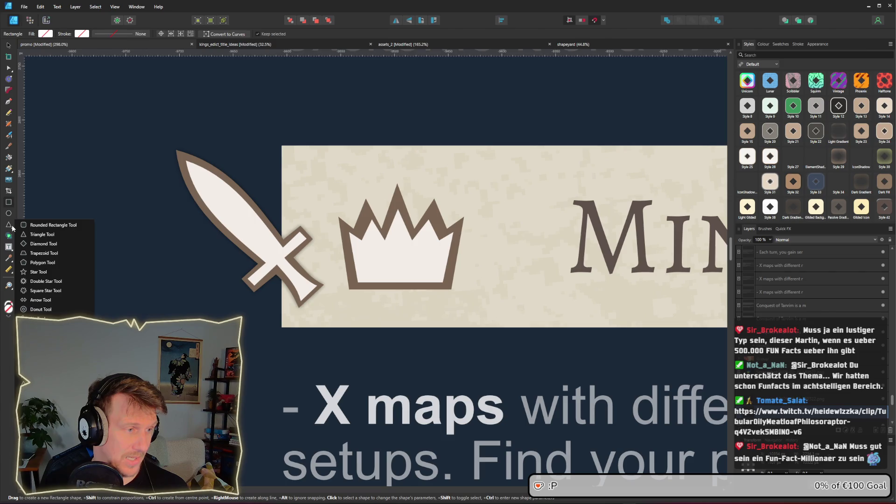
click(54, 225)
mouse_move(329, 204)
mouse_down()
mouse_move(468, 294)
mouse_move(463, 304)
mouse_up()
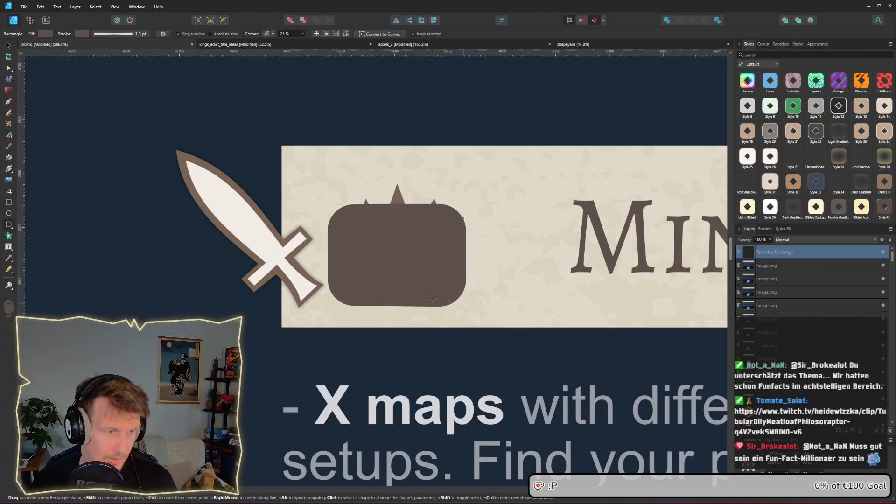
key(ctrl+z)
click(8, 203)
mouse_move(337, 269)
mouse_down()
mouse_move(462, 320)
mouse_move(460, 309)
mouse_up()
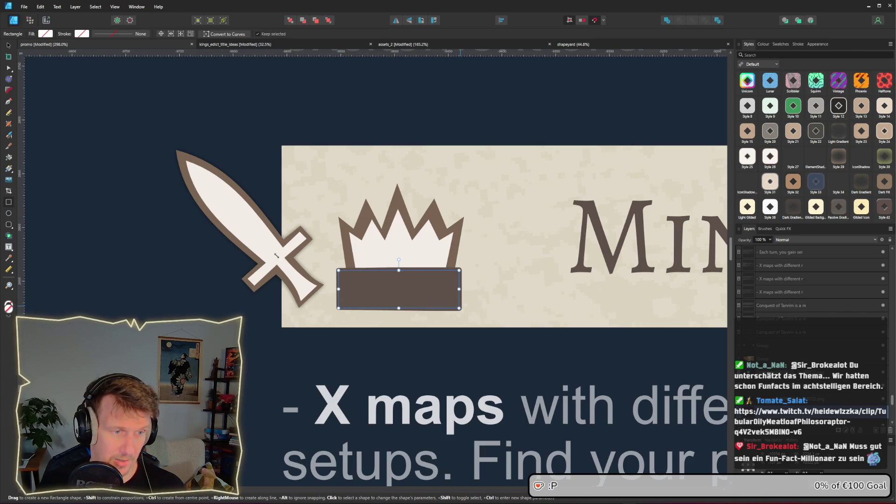
- Draw a hexagon and move it down onto the crown
click(12, 226)
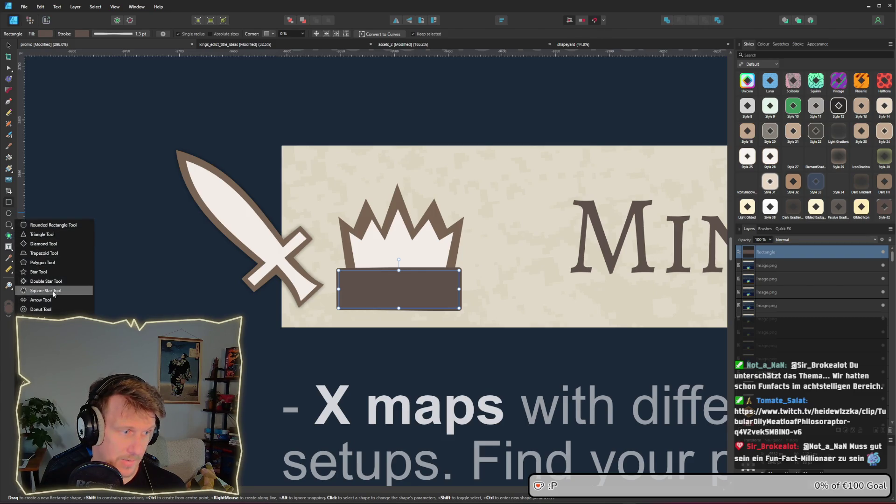
click(42, 262)
mouse_move(383, 174)
mouse_down()
mouse_move(424, 221)
mouse_move(451, 228)
mouse_move(439, 229)
mouse_up()
click(9, 45)
mouse_move(405, 197)
mouse_down()
mouse_move(382, 211)
mouse_move(393, 214)
mouse_up()
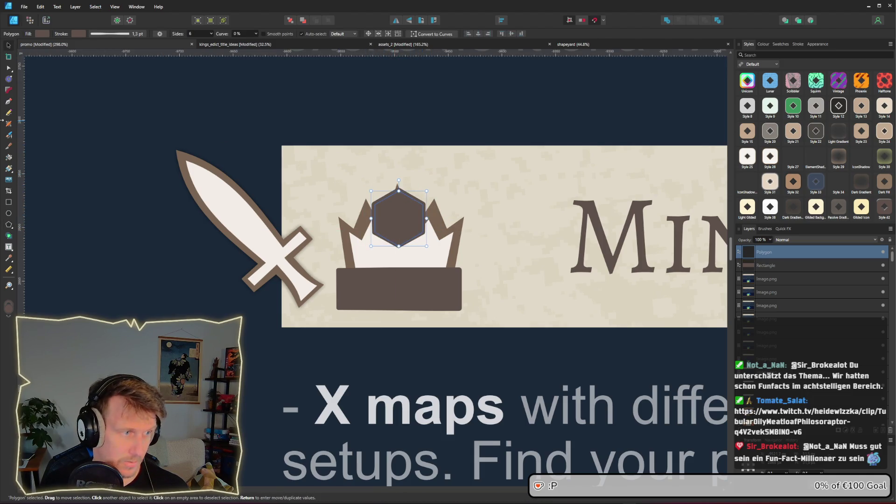
- Draw a narrow triangle, tilt it into a spike and place it on the crown's left
click(7, 204)
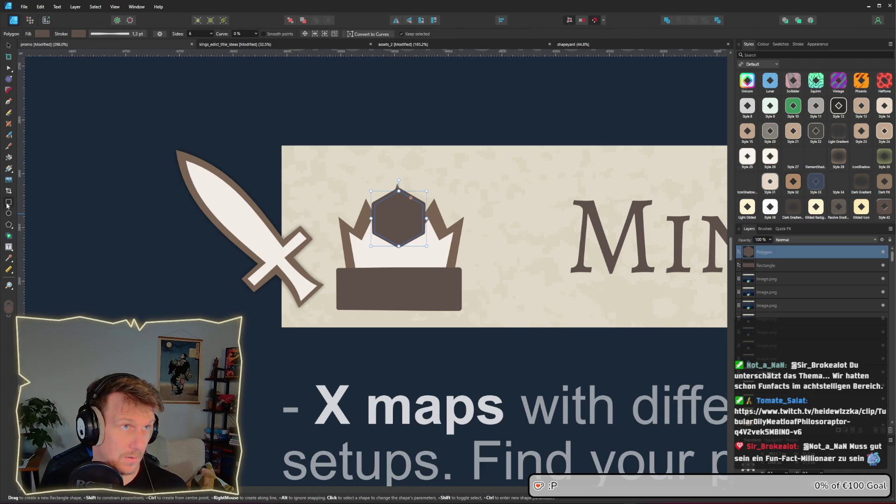
click(13, 227)
click(42, 235)
mouse_move(332, 179)
mouse_down()
mouse_move(429, 249)
mouse_move(420, 266)
mouse_move(408, 255)
mouse_up()
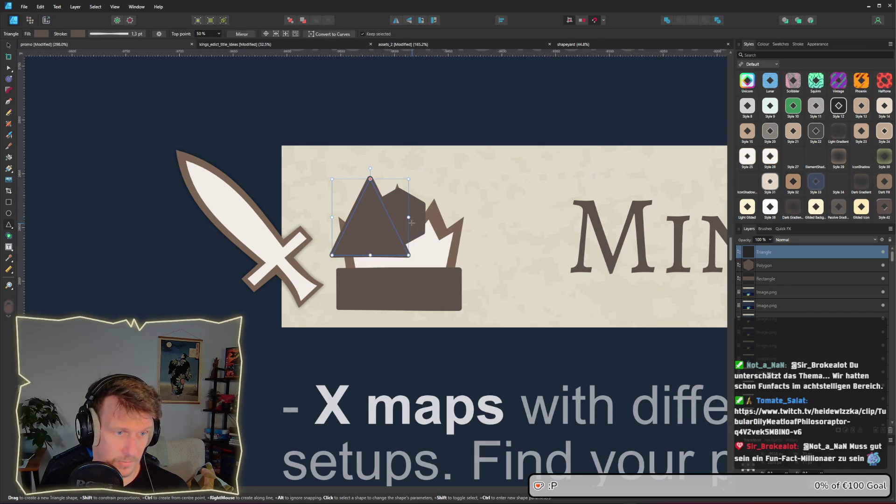
drag(408, 217, 385, 217)
click(8, 45)
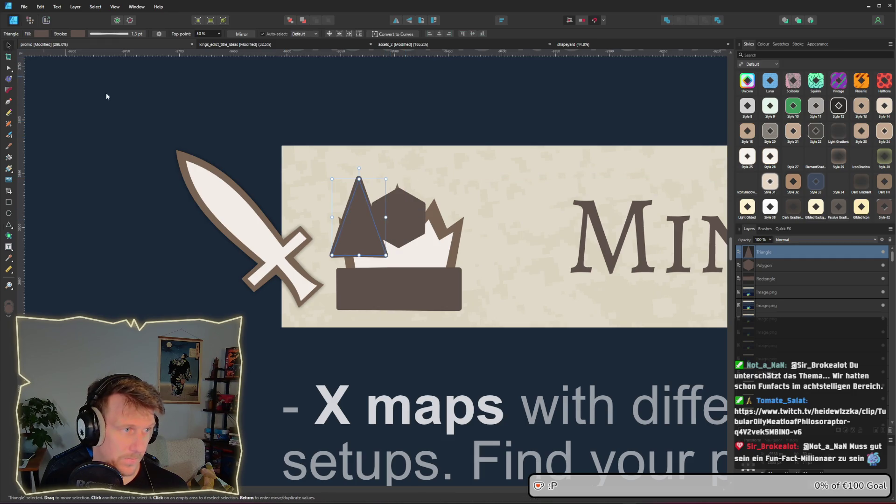
mouse_move(359, 168)
mouse_down()
mouse_move(342, 169)
mouse_move(333, 185)
mouse_up()
mouse_move(363, 220)
mouse_down()
mouse_move(343, 252)
mouse_move(411, 248)
mouse_move(425, 254)
mouse_move(414, 273)
mouse_move(445, 269)
mouse_up()
- Add a mirrored triangle on the right, fine-tune spikes and hexagon, and select all pieces
click(395, 21)
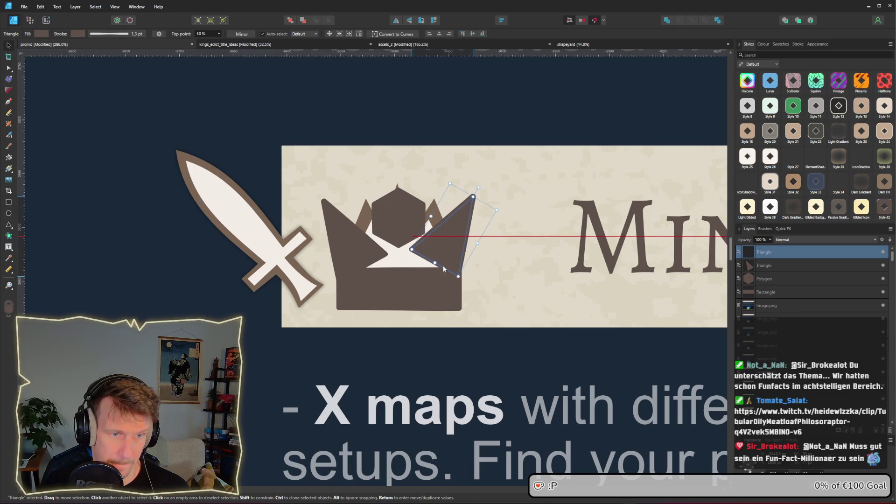
click(350, 255)
drag(349, 252, 351, 250)
click(453, 257)
drag(453, 255, 455, 262)
drag(351, 250, 352, 246)
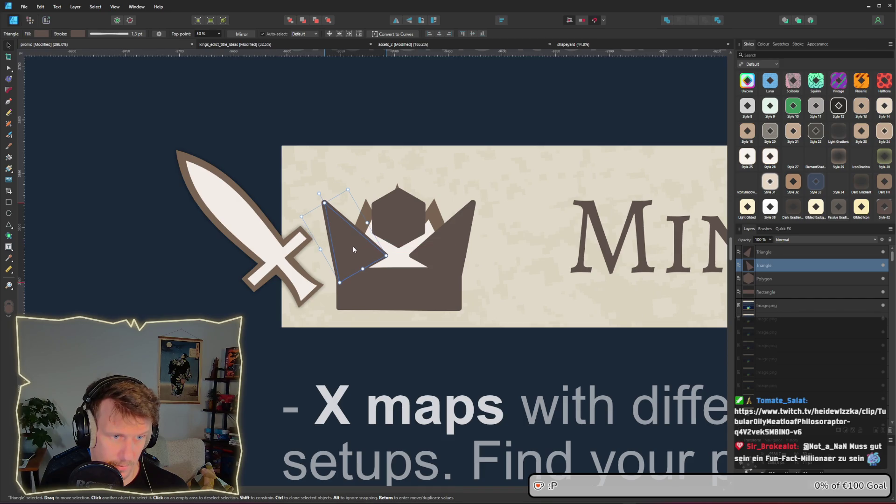
drag(405, 226, 399, 261)
mouse_move(489, 357)
mouse_down()
mouse_move(413, 264)
mouse_move(220, 273)
mouse_up()
scroll(382, 268, down, 5)
- Move the crown pieces left off the banner and reposition the left triangle
shift+click(377, 262)
scroll(264, 274, up, 3)
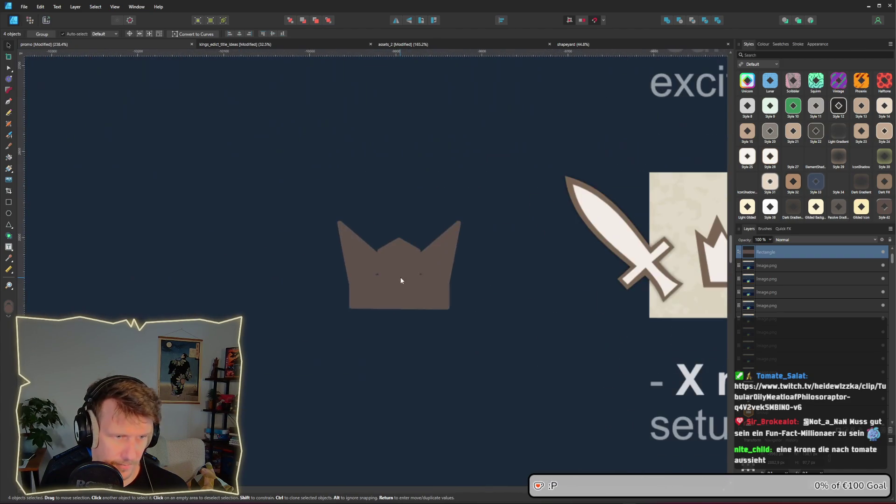
click(418, 286)
click(356, 259)
mouse_move(356, 259)
mouse_down()
mouse_move(442, 264)
mouse_move(315, 260)
mouse_up()
- Duplicate and flip a triangle onto the crown's right side, and delete the middle triangle
scroll(440, 263, up, 2)
click(331, 254)
click(424, 264)
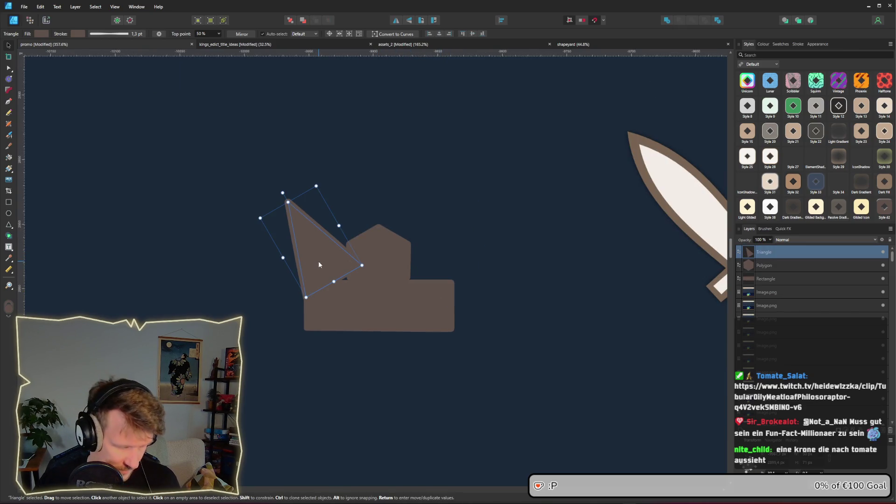
key(ctrl+shift+h)
mouse_move(374, 268)
mouse_down()
mouse_move(443, 268)
mouse_move(453, 242)
mouse_up()
click(396, 20)
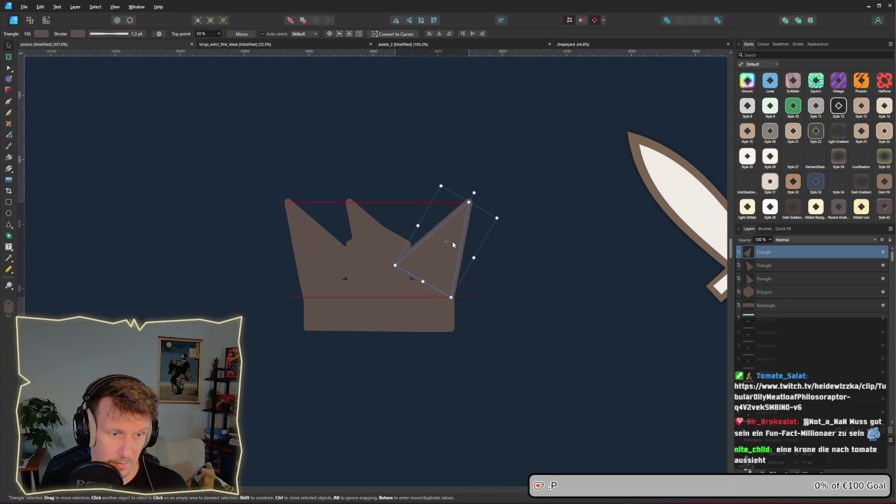
click(370, 248)
mouse_move(377, 249)
mouse_down()
mouse_move(374, 199)
mouse_move(358, 224)
mouse_up()
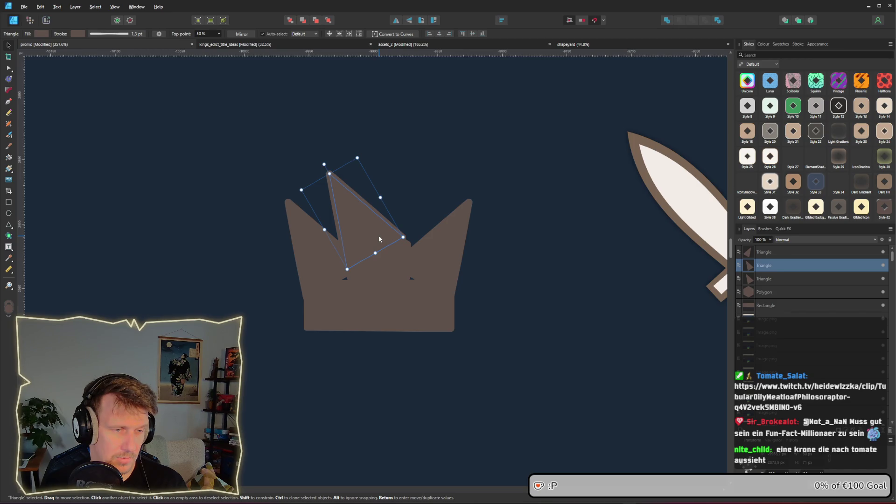
key(Delete)
- Move the hexagon onto the left spike tip, copy it to the right spike, and align them
click(384, 265)
drag(381, 265, 312, 205)
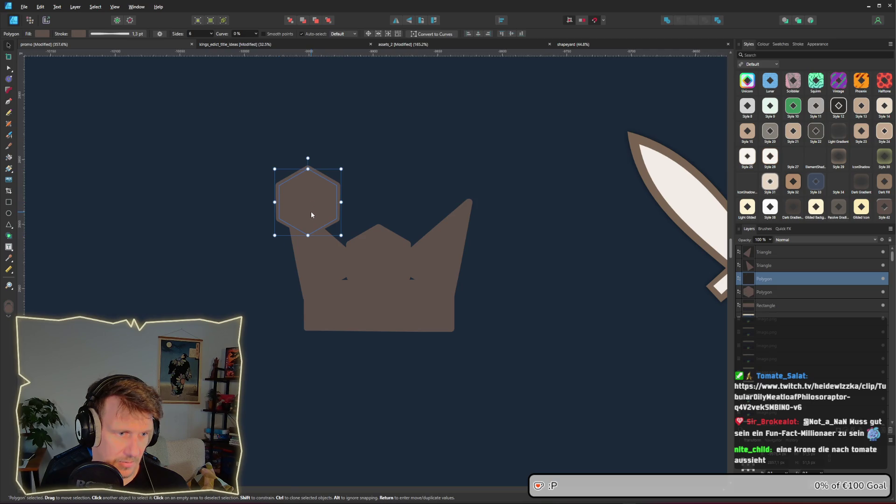
mouse_move(325, 219)
mouse_down()
mouse_move(334, 212)
mouse_move(307, 206)
mouse_move(453, 206)
mouse_up()
click(334, 246)
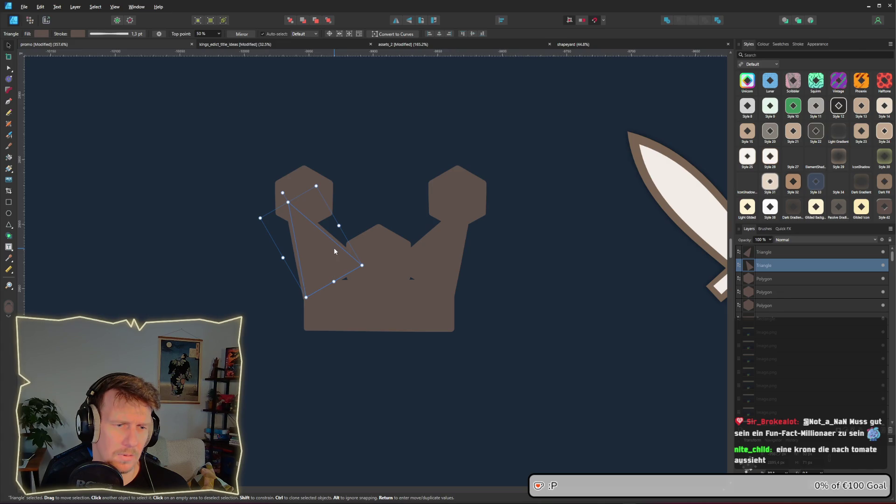
click(392, 249)
drag(456, 205, 458, 206)
click(304, 209)
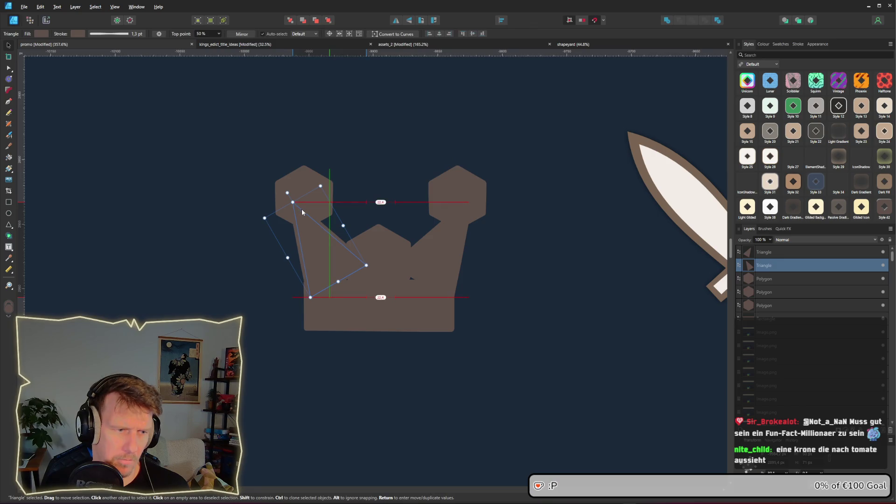
drag(300, 209, 298, 209)
click(524, 255)
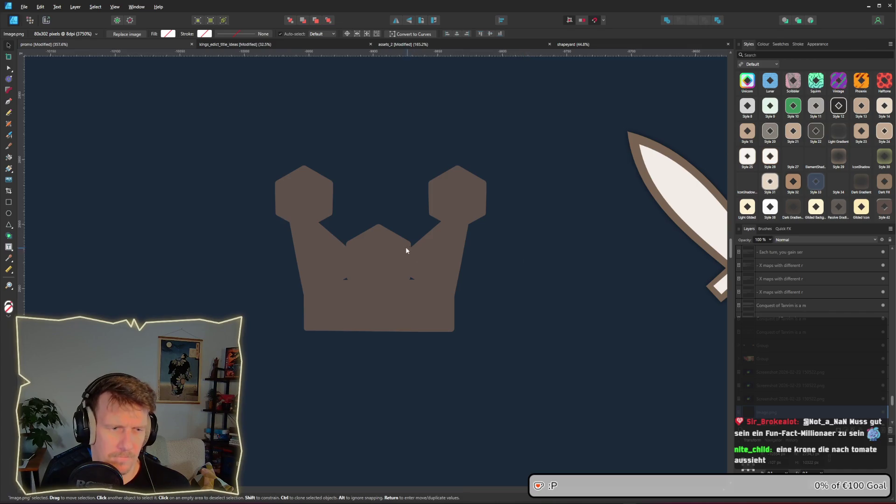
click(8, 224)
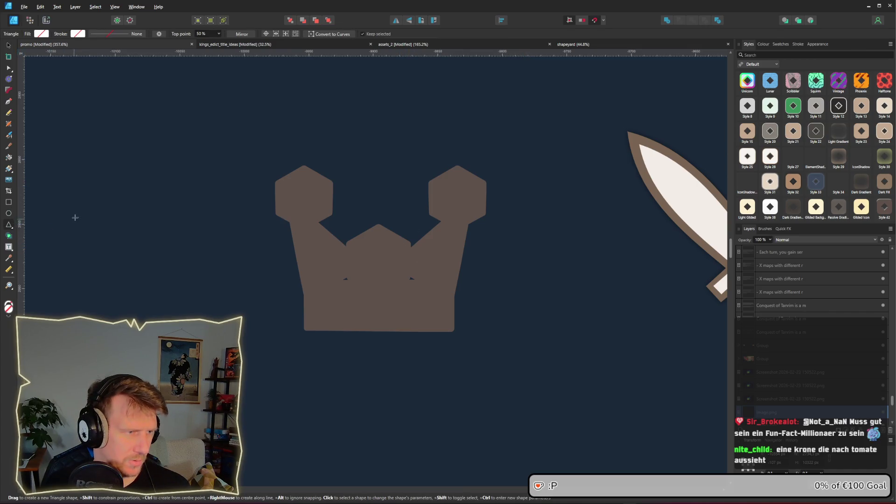
- Draw a large 5-sided polygon and move it over the crown
mouse_move(10, 226)
mouse_down()
mouse_move(28, 238)
mouse_move(28, 258)
mouse_up()
click(211, 33)
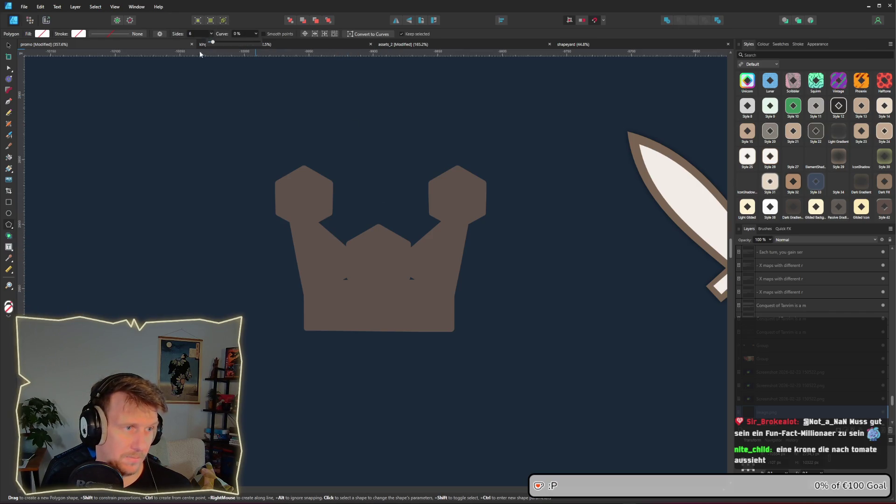
drag(212, 42, 215, 44)
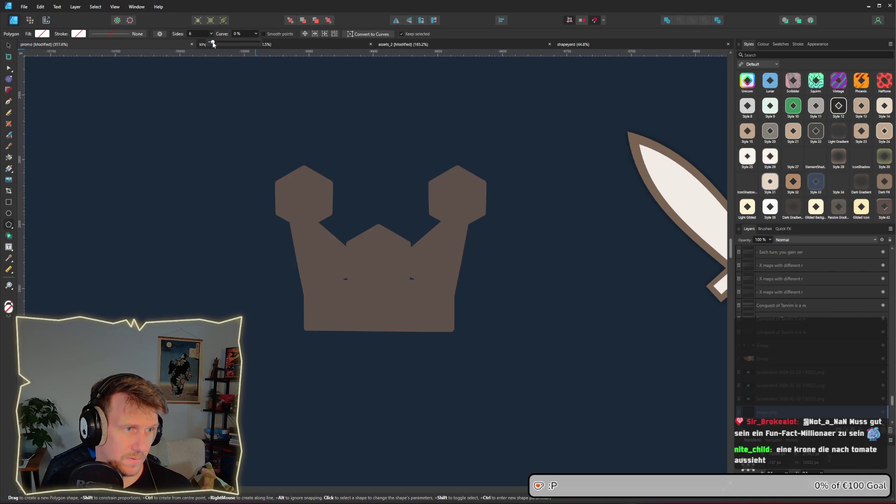
mouse_move(343, 117)
mouse_down()
mouse_move(432, 236)
mouse_move(490, 348)
mouse_move(553, 327)
mouse_up()
drag(385, 249, 466, 269)
key(ctrl+z)
key(v)
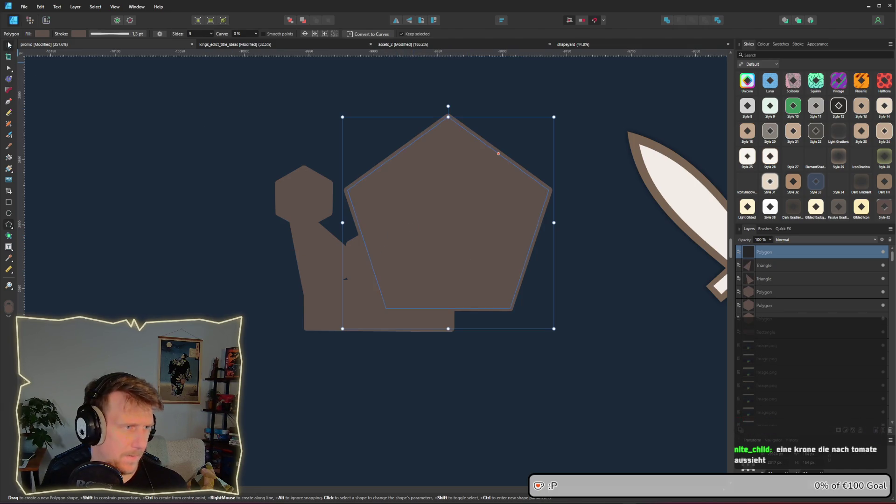
drag(425, 238, 361, 232)
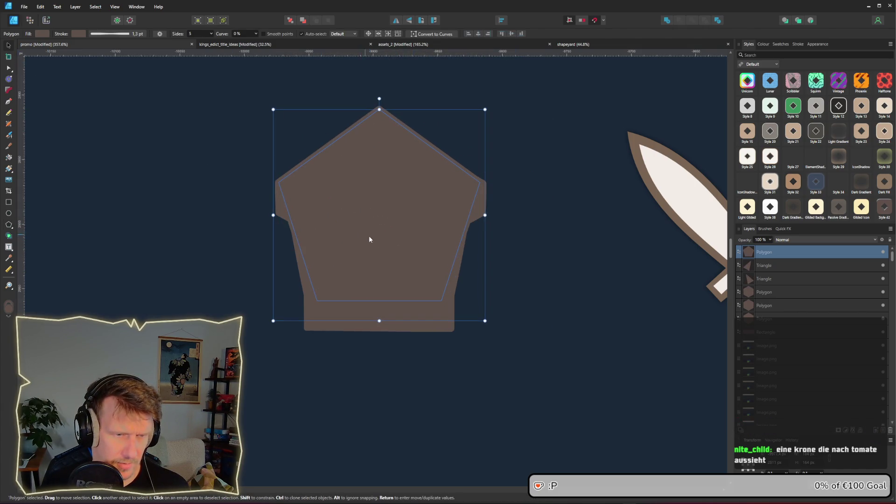
- Merge the pentagon, base and both triangles with Add, and stack the curve above the hexagons
shift+click(421, 325)
shift+click(455, 279)
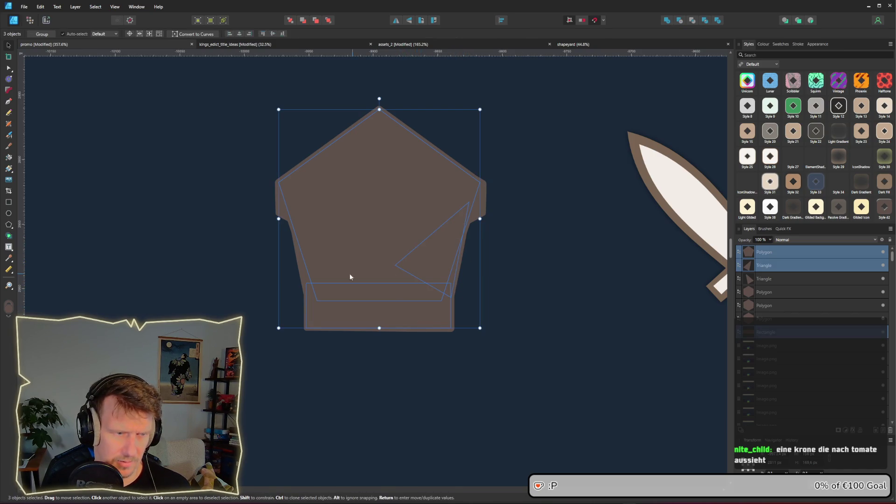
shift+click(301, 271)
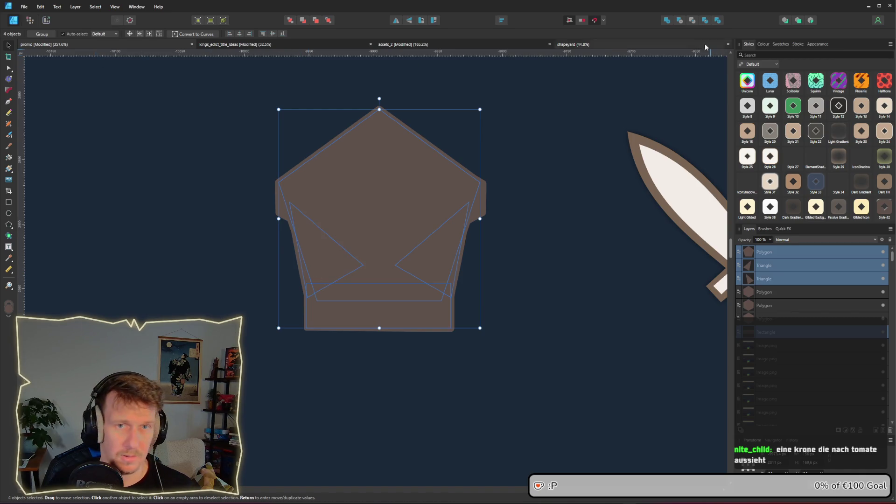
click(667, 21)
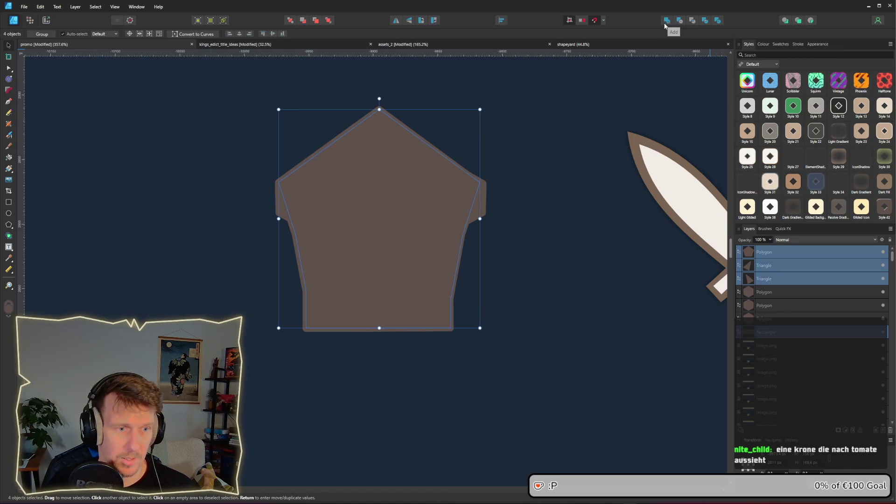
click(522, 239)
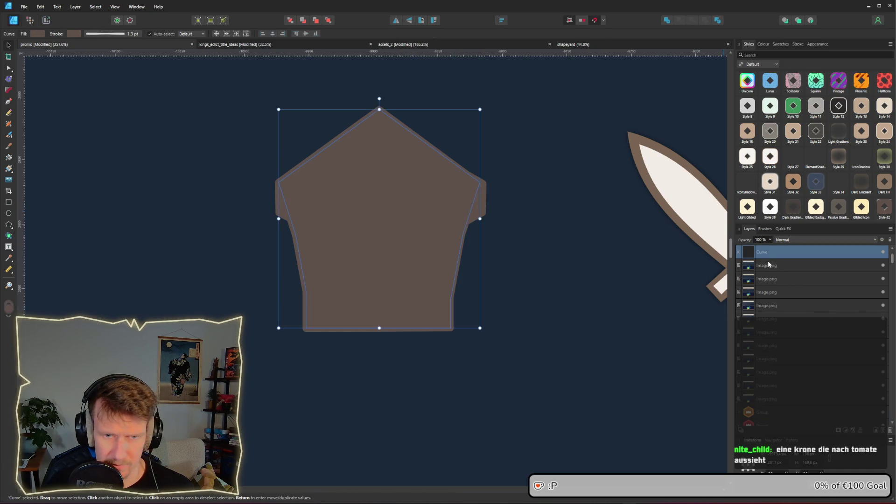
scroll(768, 264, up, 1)
mouse_move(773, 293)
mouse_down()
mouse_move(767, 299)
mouse_move(762, 256)
mouse_up()
click(763, 266)
shift+click(768, 292)
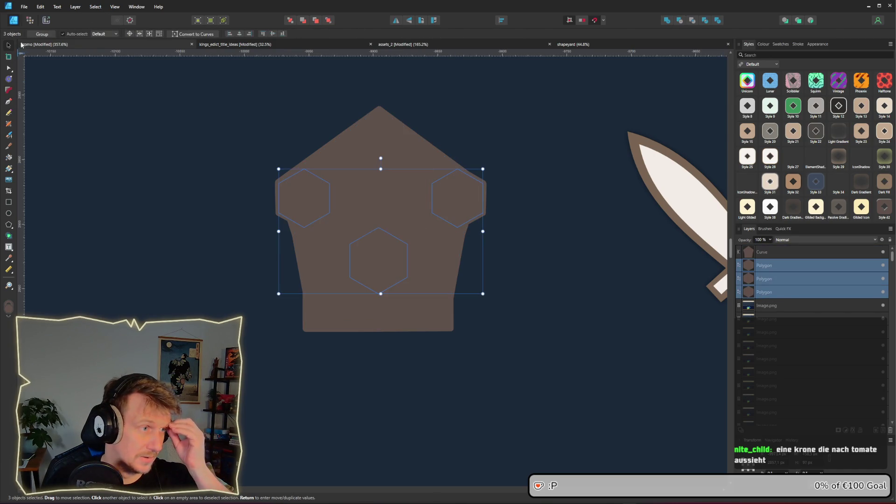
- Give the hexagons a cream fill and bring them above the merged crown shape
click(8, 68)
click(42, 34)
drag(70, 87, 74, 92)
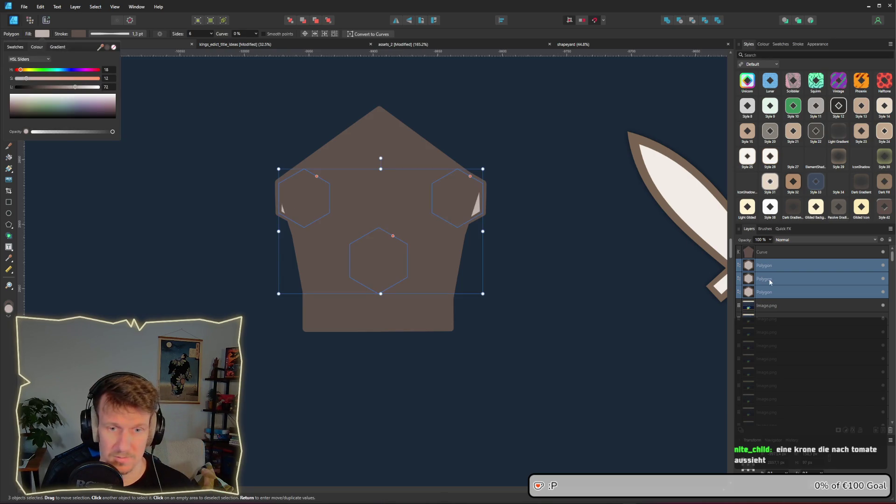
drag(770, 267, 768, 245)
click(583, 270)
- Enlarge the bottom hexagon and raise it, then enlarge the two upper hexagons
click(395, 271)
mouse_move(410, 291)
mouse_down()
mouse_move(426, 299)
mouse_move(418, 294)
mouse_up()
drag(387, 268, 388, 246)
click(475, 210)
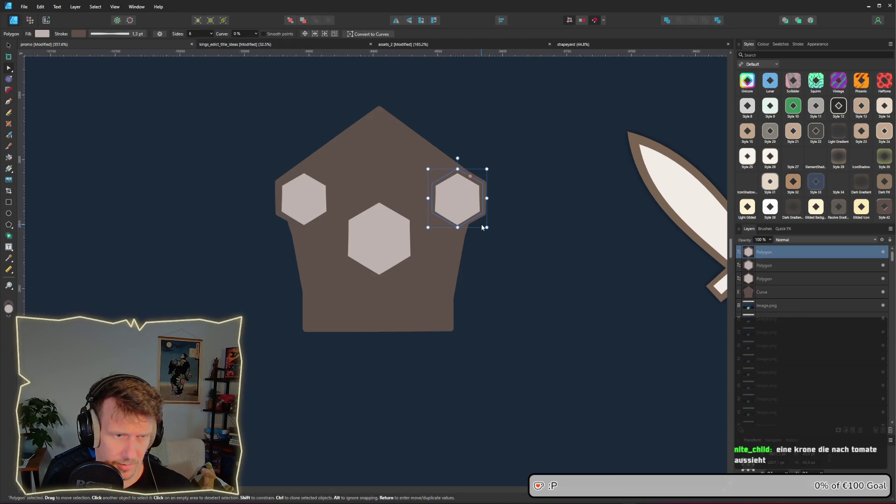
shift+click(304, 198)
mouse_move(483, 227)
mouse_down()
mouse_move(494, 233)
mouse_move(470, 209)
mouse_up()
- Subtract the two upper hexagons from the crown shape
key(a)
shift+click(377, 141)
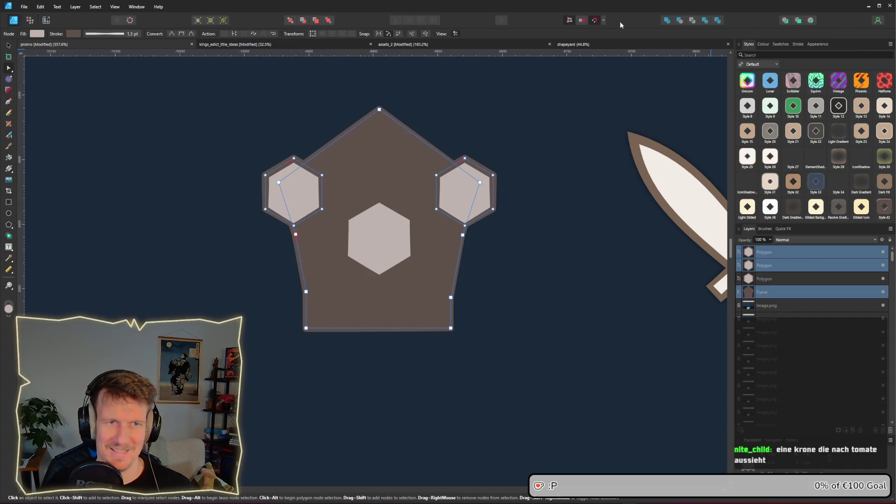
click(679, 20)
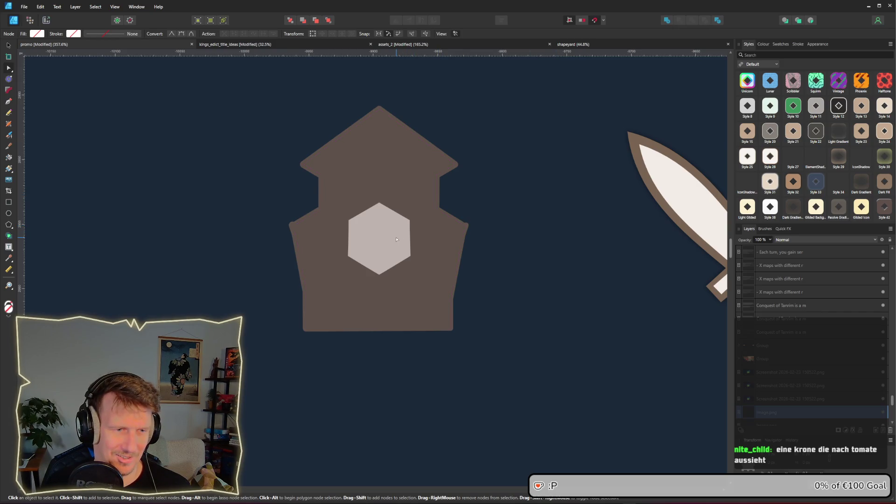
- Move the centre cream hexagon higher and shrink it slightly
click(387, 250)
mouse_move(387, 251)
mouse_down()
mouse_move(385, 197)
mouse_move(385, 211)
mouse_up()
drag(418, 238, 413, 236)
click(476, 270)
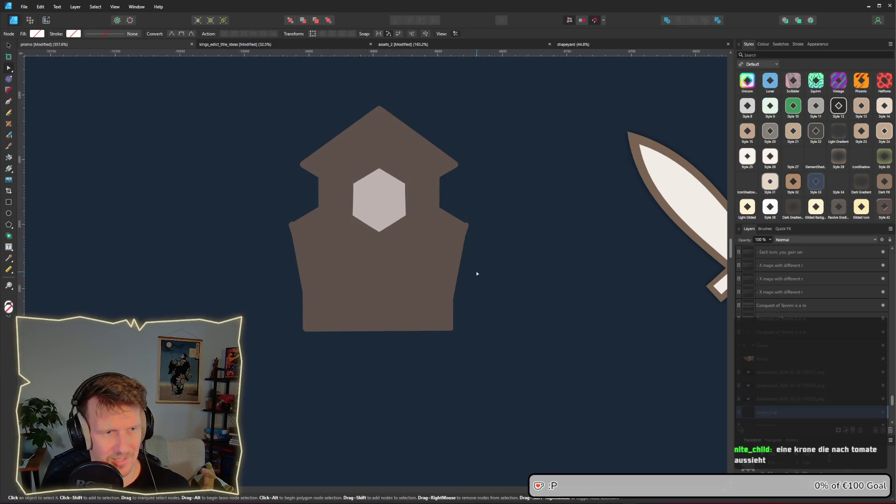
click(423, 276)
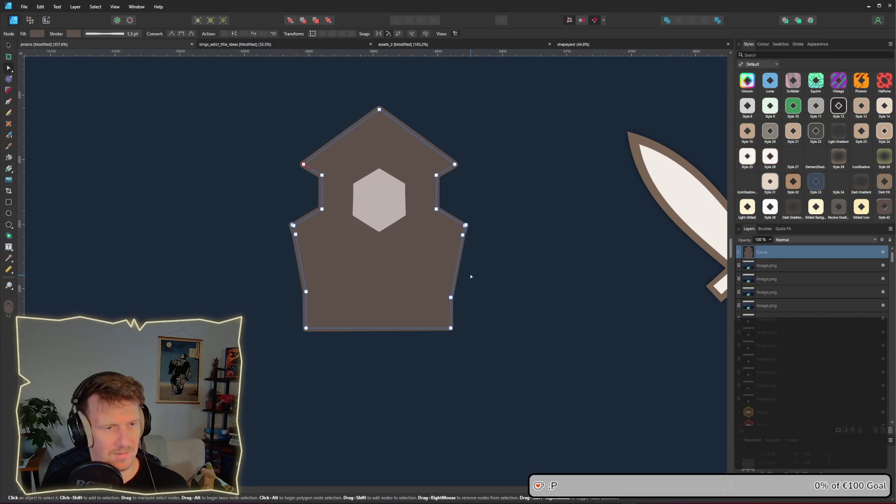
click(499, 274)
click(9, 202)
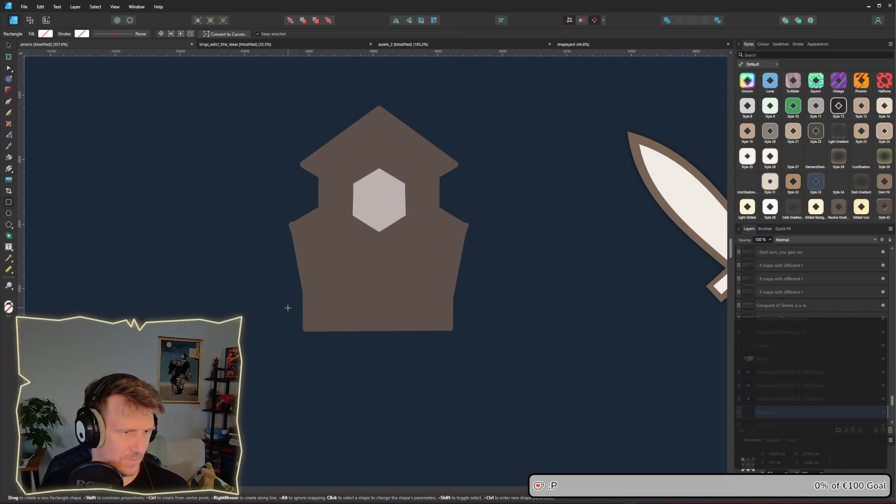
- Draw a bar across the lower crown shape and subtract it to split off a separate base
drag(276, 281, 499, 300)
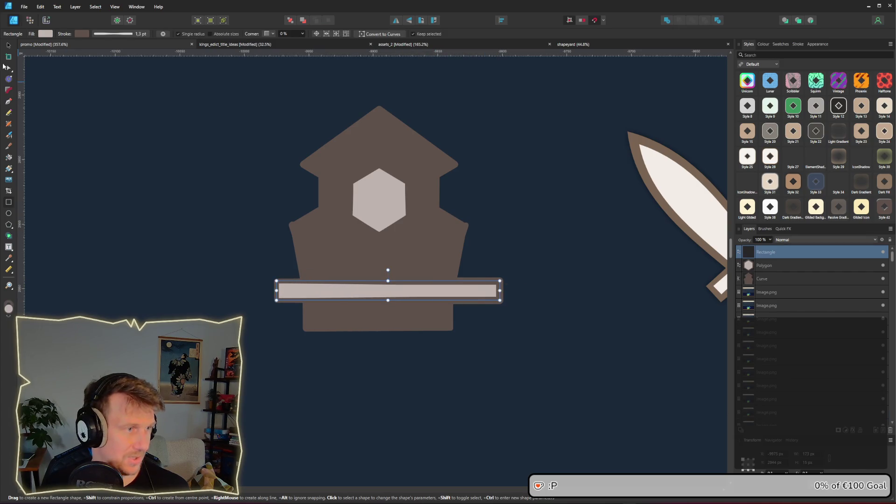
click(8, 45)
shift+click(347, 245)
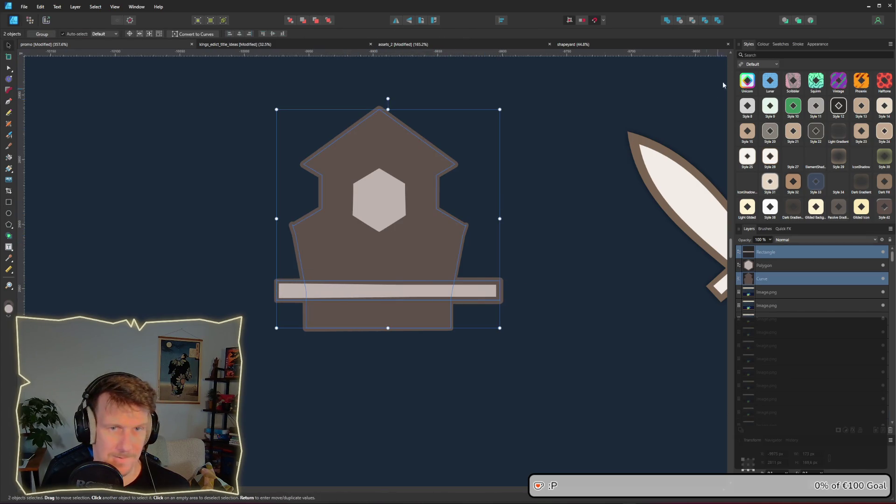
click(679, 20)
click(427, 262)
scroll(426, 261, down, 6)
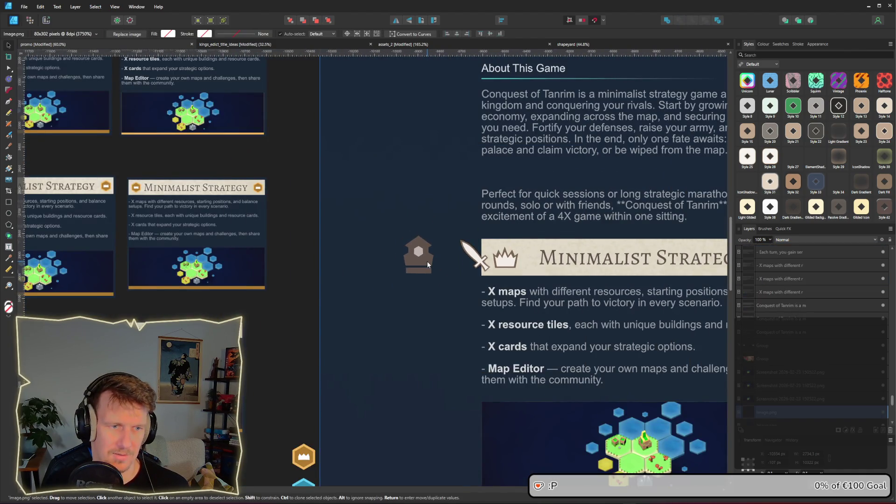
scroll(427, 262, up, 7)
- Pull the crown's left and right notch nodes outward and upward into spikes
click(446, 247)
key(a)
drag(205, 190, 234, 213)
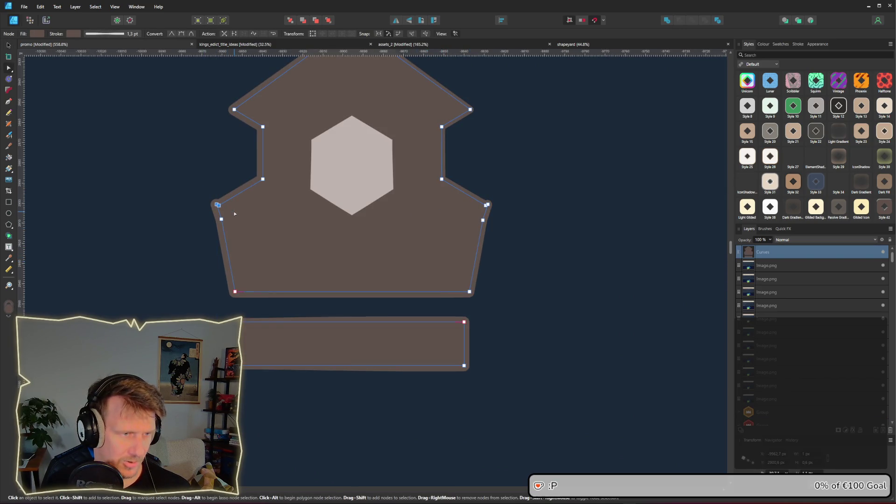
click(218, 205)
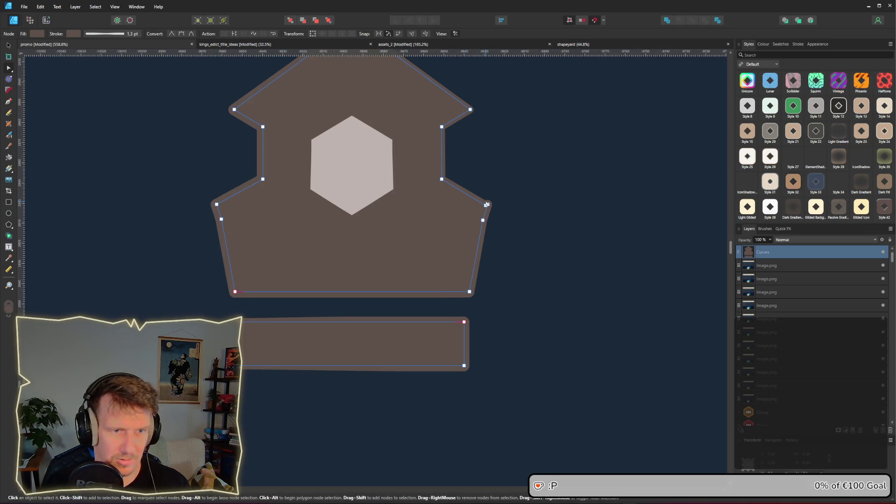
click(503, 218)
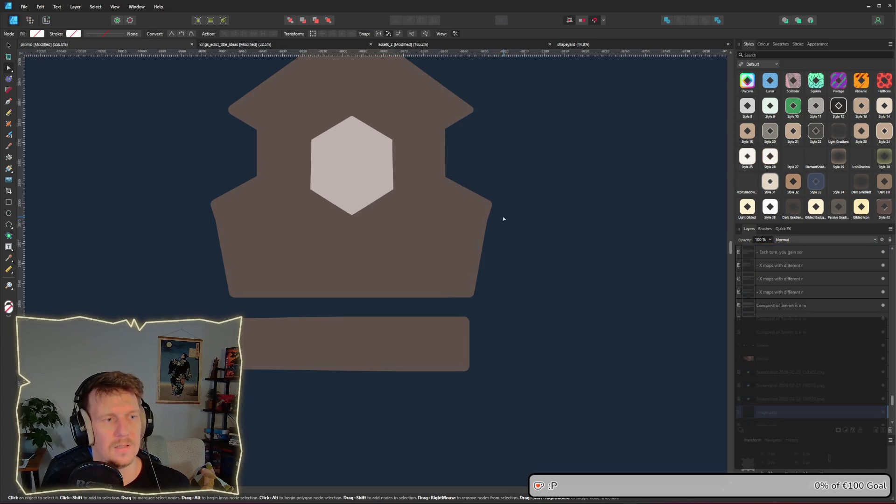
key(ctrl+z)
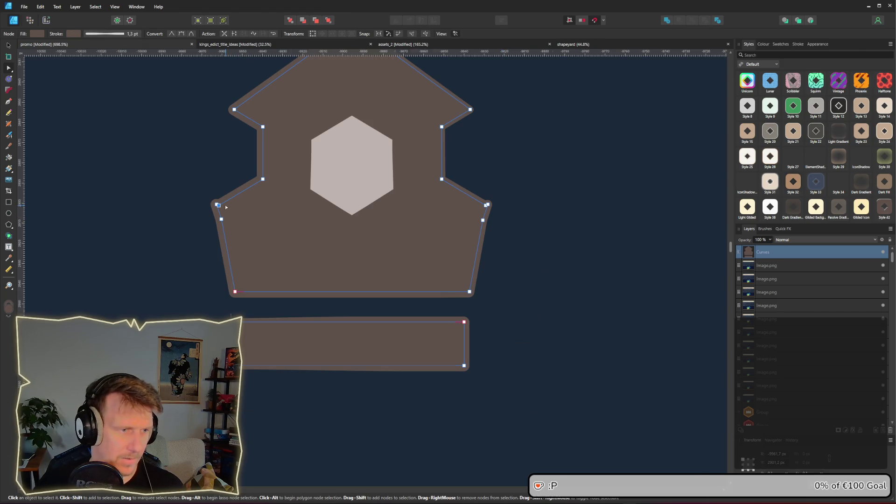
scroll(225, 204, up, 2)
drag(206, 201, 188, 197)
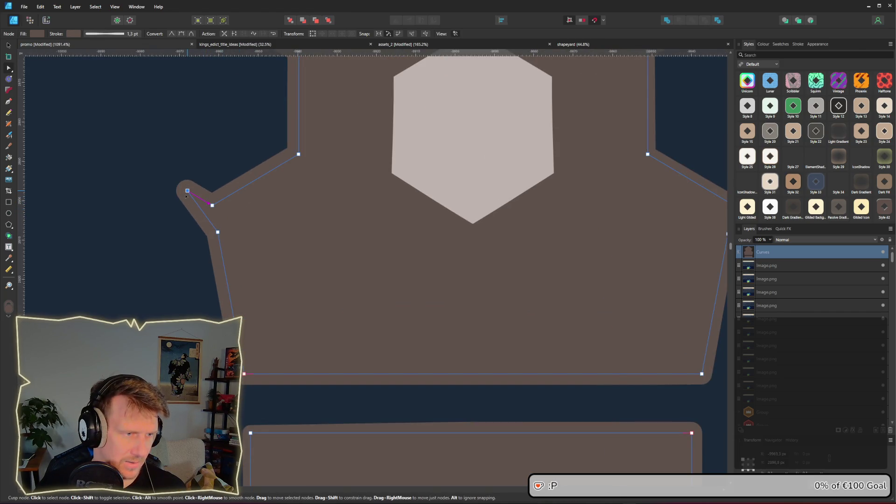
scroll(387, 210, down, 2)
drag(285, 202, 278, 200)
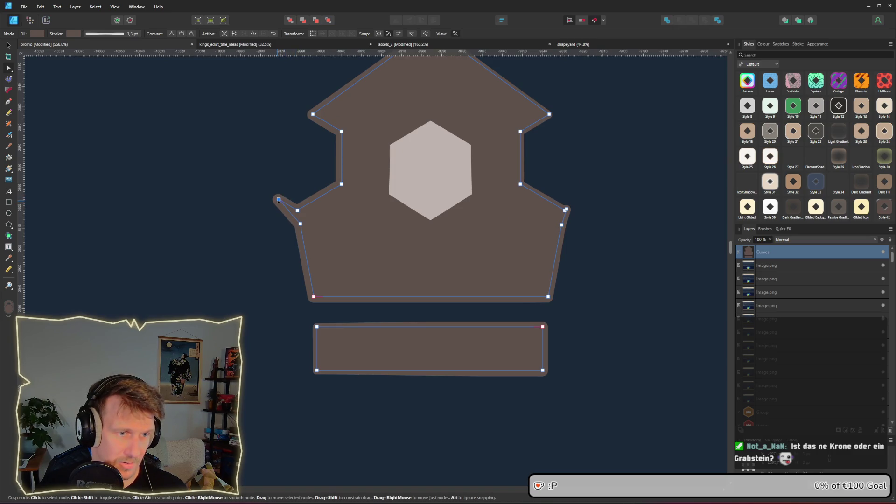
drag(566, 209, 583, 199)
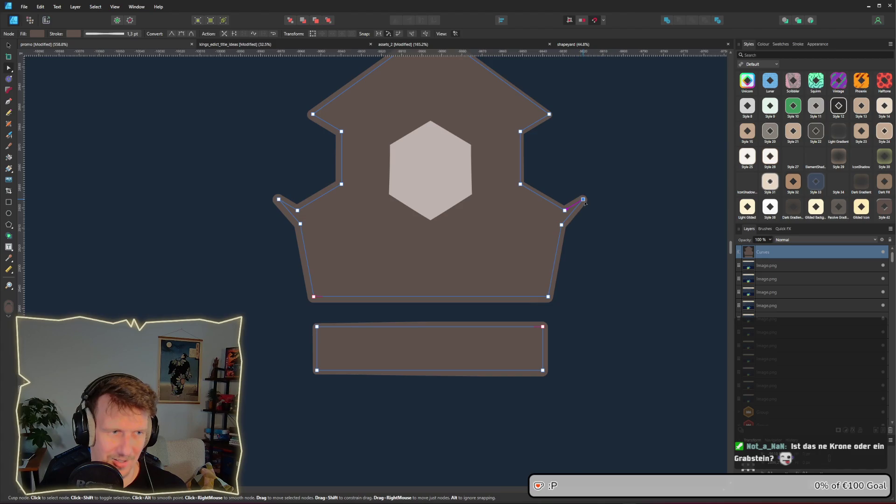
click(601, 213)
- Taper the base by moving the lower-left and lower-right nodes of crown and bar inward
scroll(614, 228, down, 3)
mouse_move(634, 230)
mouse_down()
mouse_move(541, 227)
mouse_move(502, 213)
mouse_up()
scroll(541, 227, down, 5)
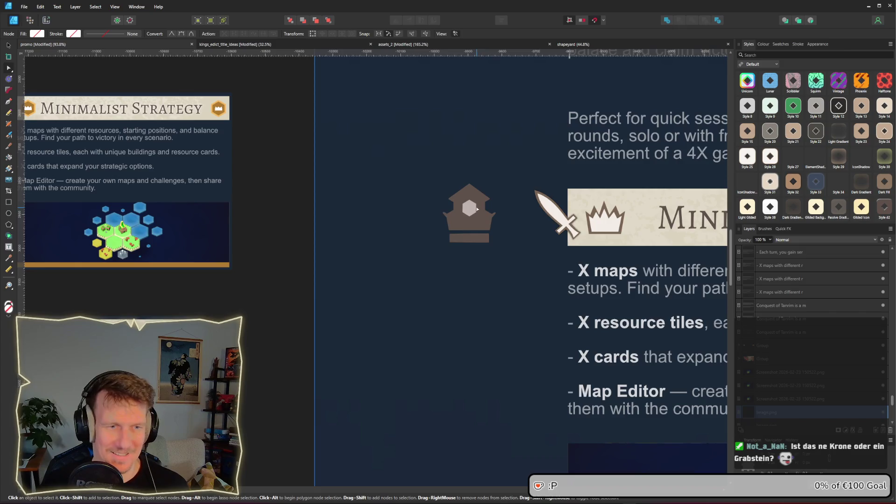
scroll(479, 211, up, 8)
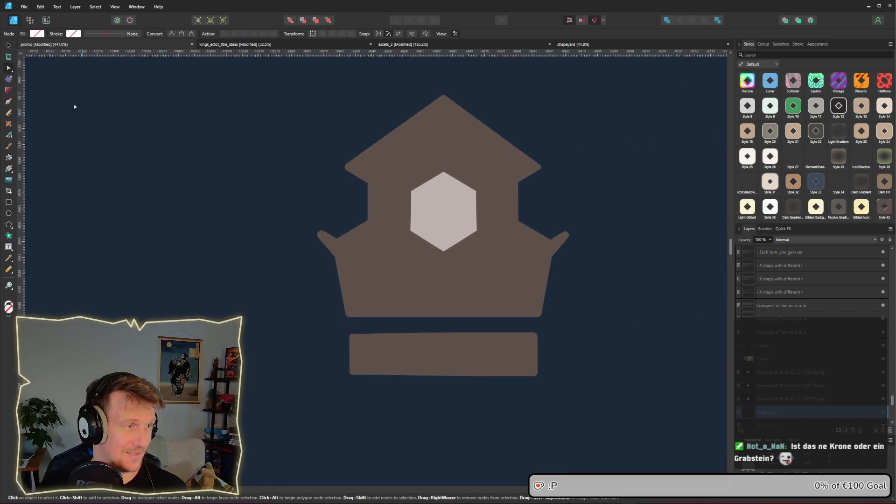
click(411, 263)
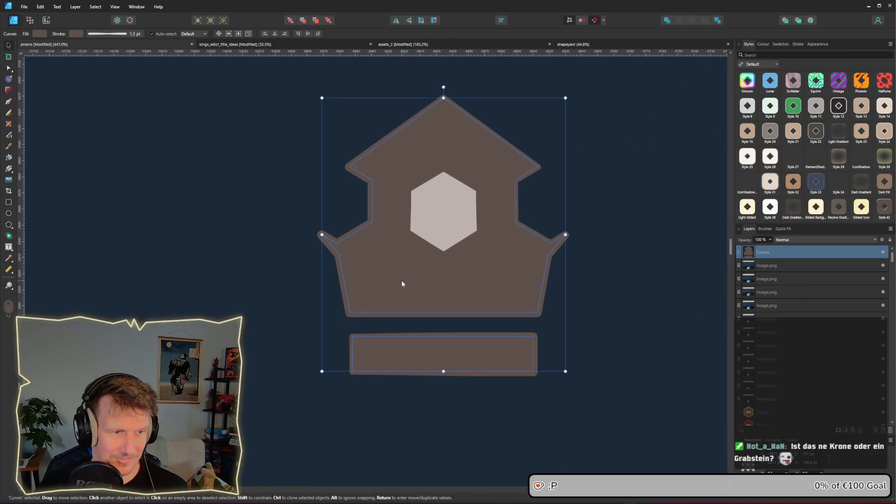
drag(305, 299, 357, 338)
mouse_move(555, 285)
mouse_down()
mouse_move(507, 343)
mouse_move(527, 337)
mouse_up()
click(581, 327)
scroll(580, 327, down, 3)
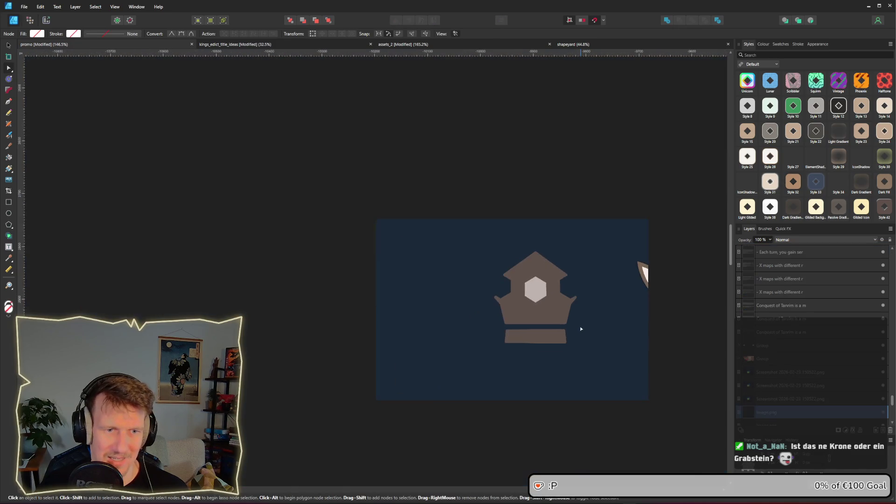
scroll(580, 329, down, 2)
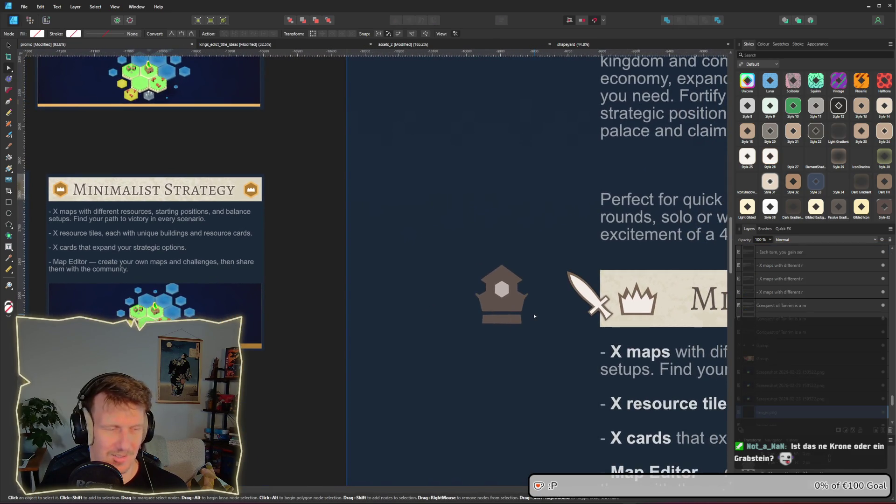
- Shift the lower-left nodes of the crown and base inward, then return to the browser references
key(alt+Tab)
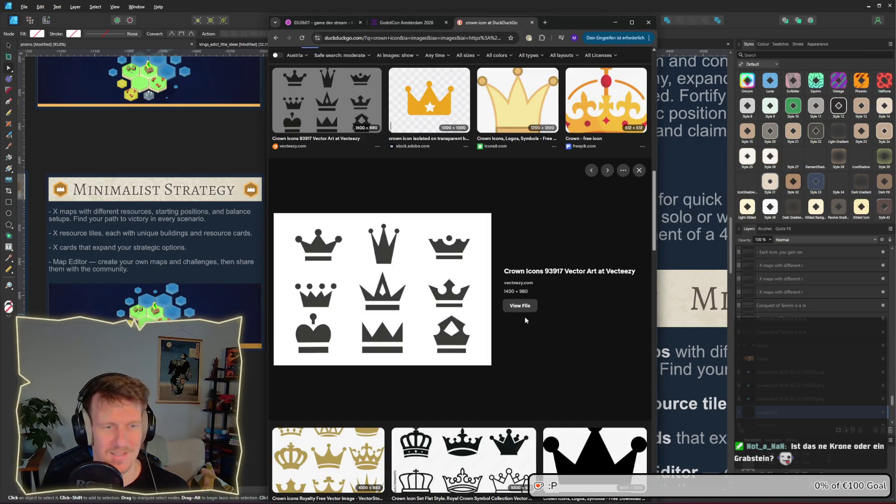
key(alt+Tab)
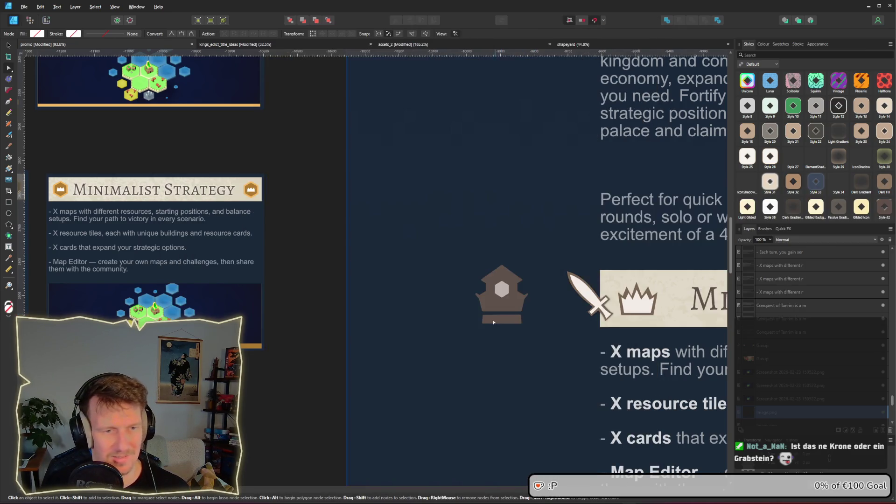
scroll(503, 320, up, 3)
click(468, 298)
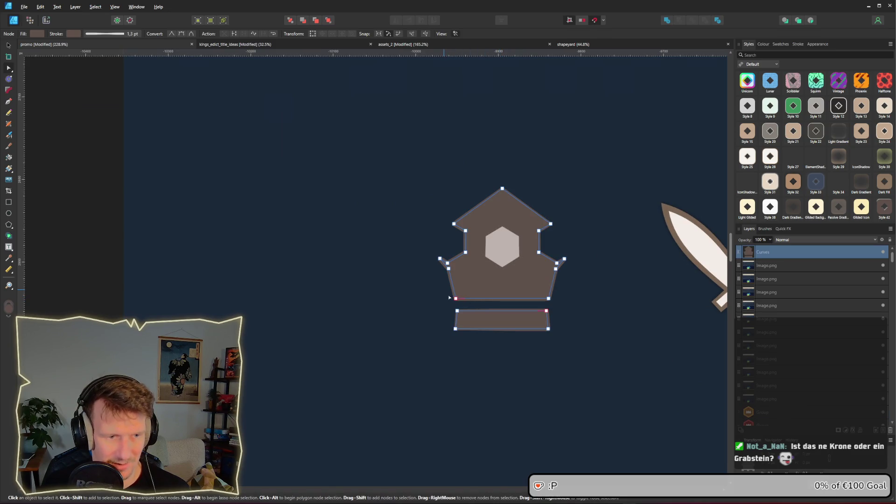
drag(455, 298, 462, 298)
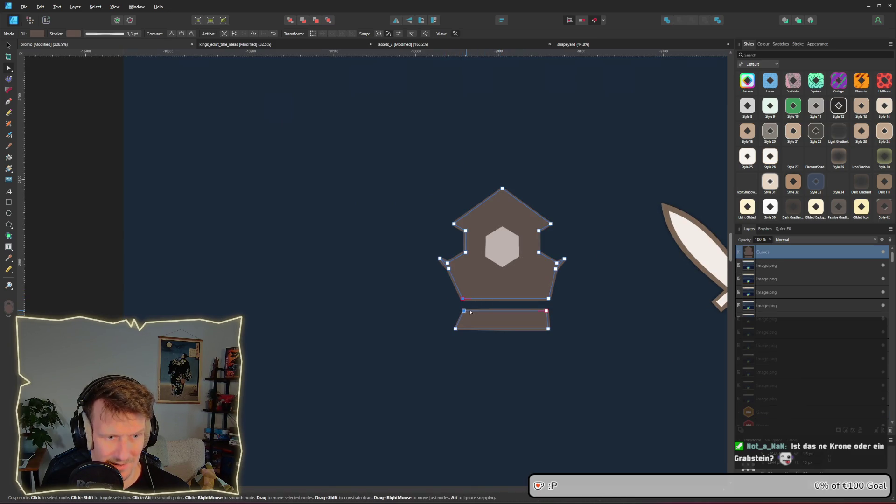
click(566, 313)
scroll(572, 315, down, 2)
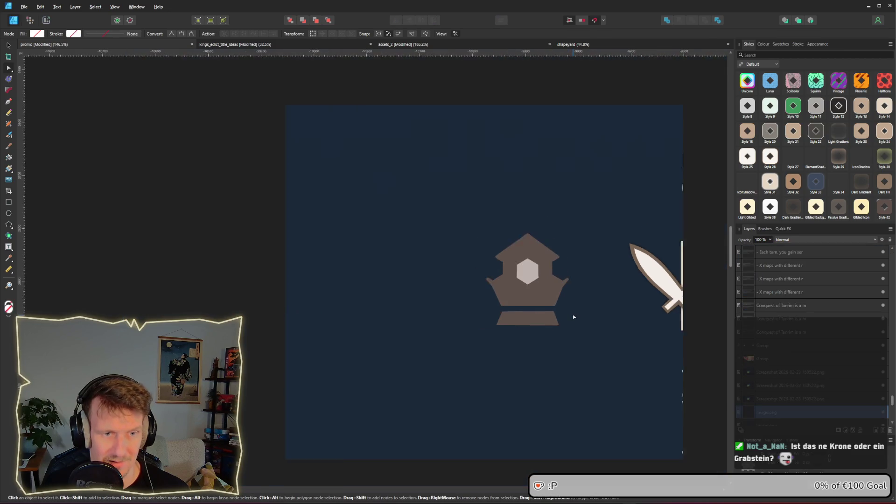
scroll(572, 315, down, 1)
key(alt+Tab)
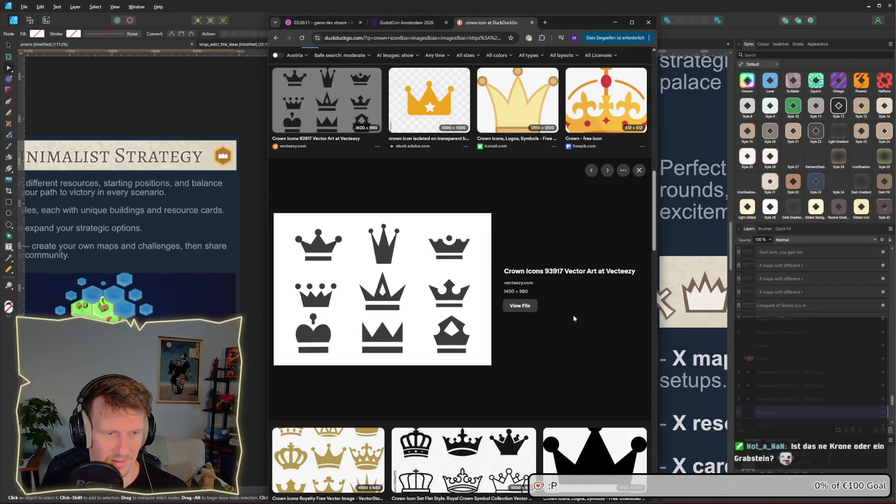
- Snip the bottom-right crown image from the search results and paste it onto the canvas
key(alt+Tab)
scroll(538, 316, up, 4)
click(503, 318)
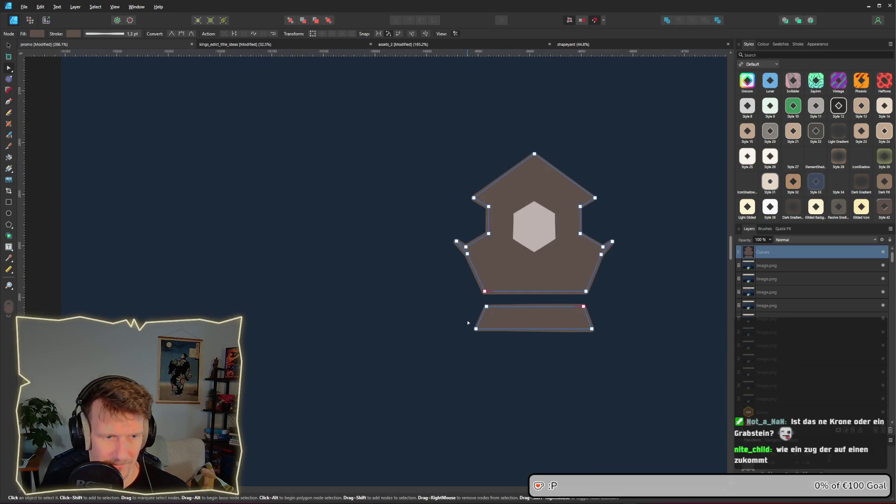
key(alt+Tab)
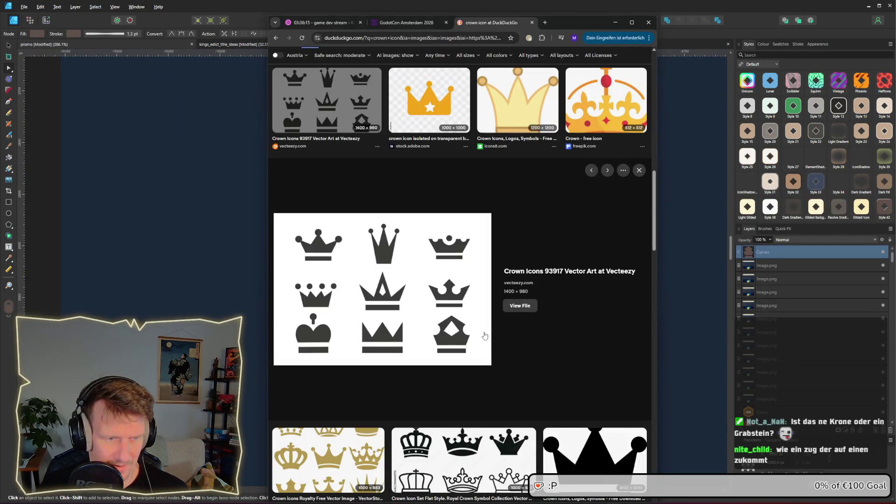
key(alt+Tab)
key(alt+Tab)
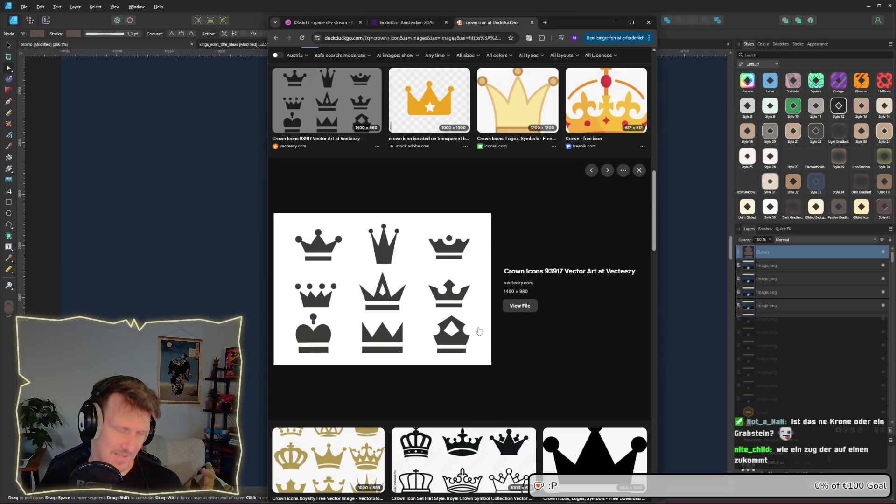
key(super+shift+s)
drag(422, 307, 471, 355)
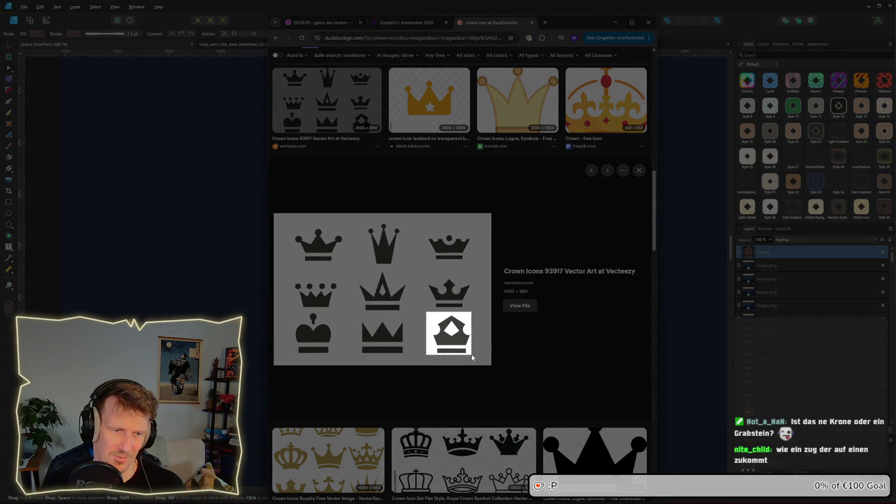
key(alt+Tab)
click(390, 189)
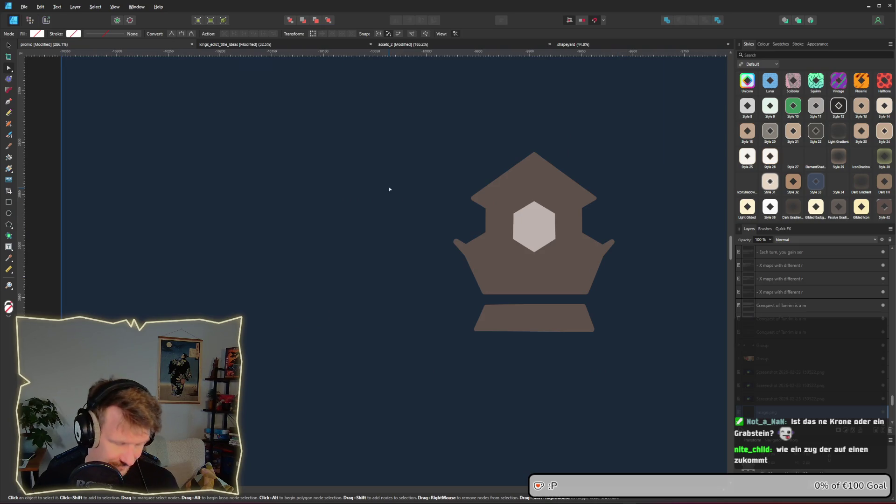
key(ctrl+v)
- Move the pasted reference crown up and to the left of the brown crown
key(v)
drag(371, 267, 312, 154)
scroll(526, 253, right, 3)
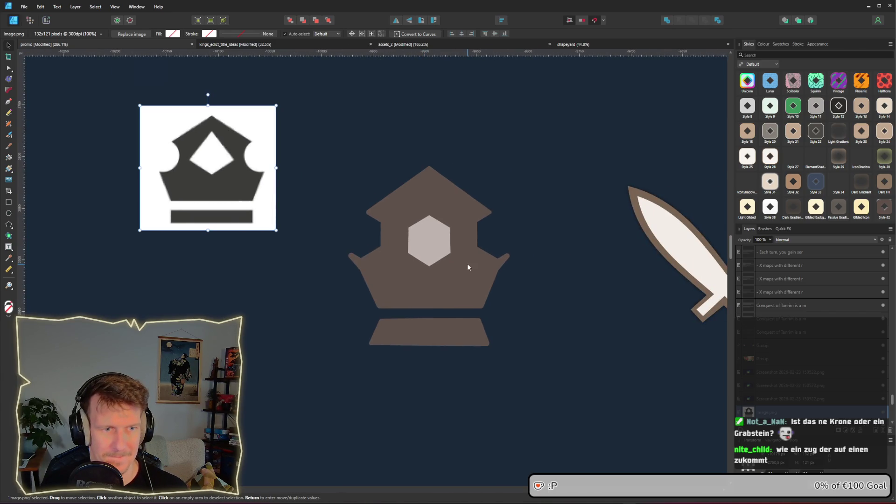
- Raise the hexagon slightly within the crown
click(433, 243)
drag(432, 242, 430, 228)
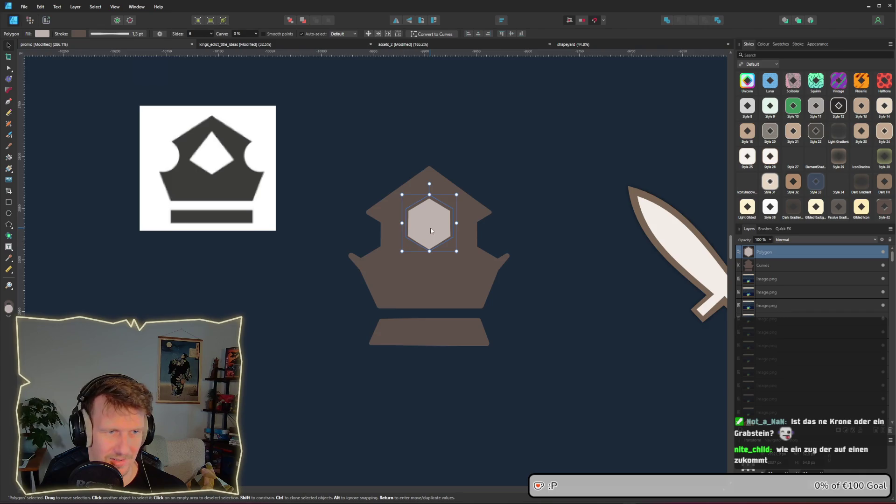
scroll(430, 230, down, 3)
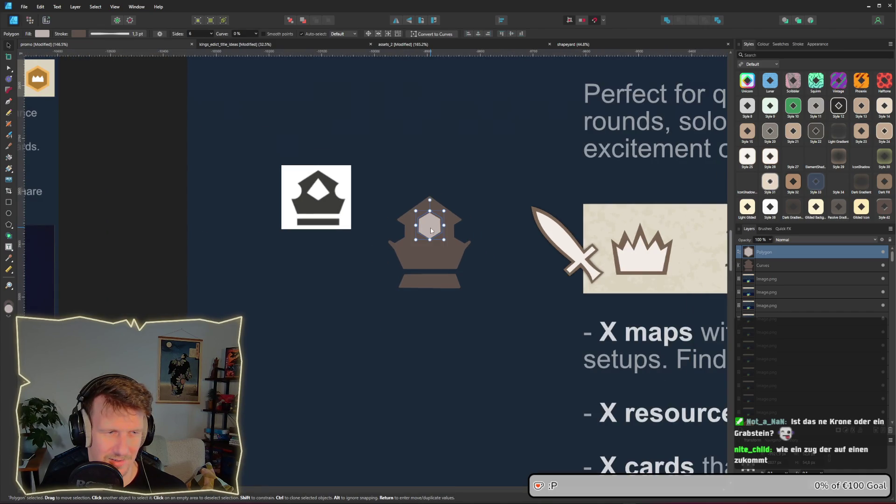
scroll(430, 230, up, 4)
- Select the protruding node on the crown's left edge
click(525, 265)
key(a)
drag(311, 242, 333, 266)
- Delete the protruding left-edge node to straighten the crown, then enlarge the hexagon
key(Delete)
click(556, 278)
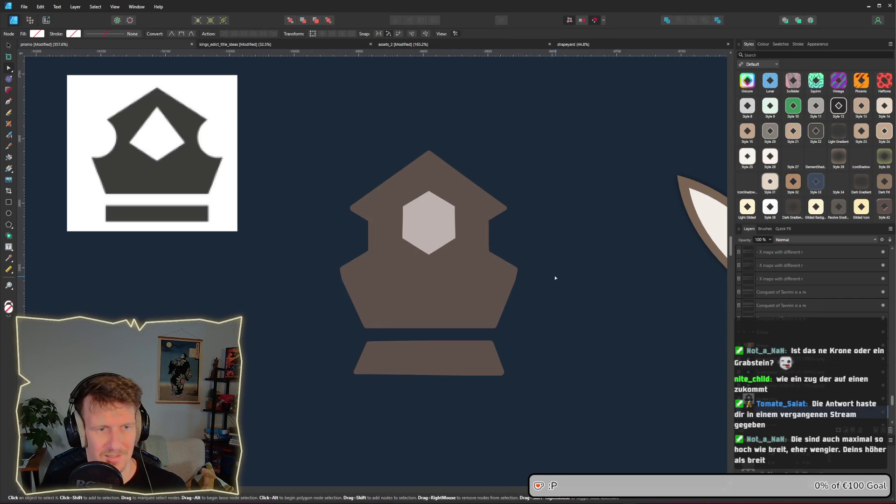
click(428, 232)
drag(455, 254, 476, 270)
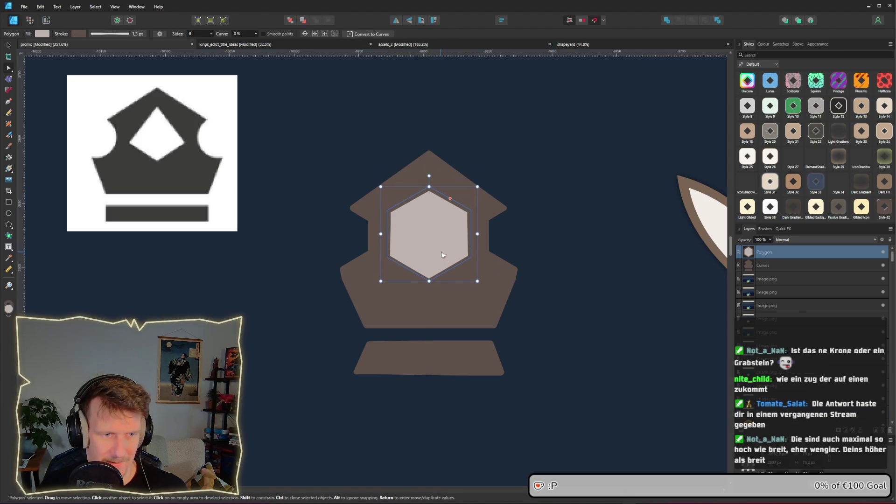
- Move the hexagon down to snap onto the crown's centre line
scroll(472, 271, down, 4)
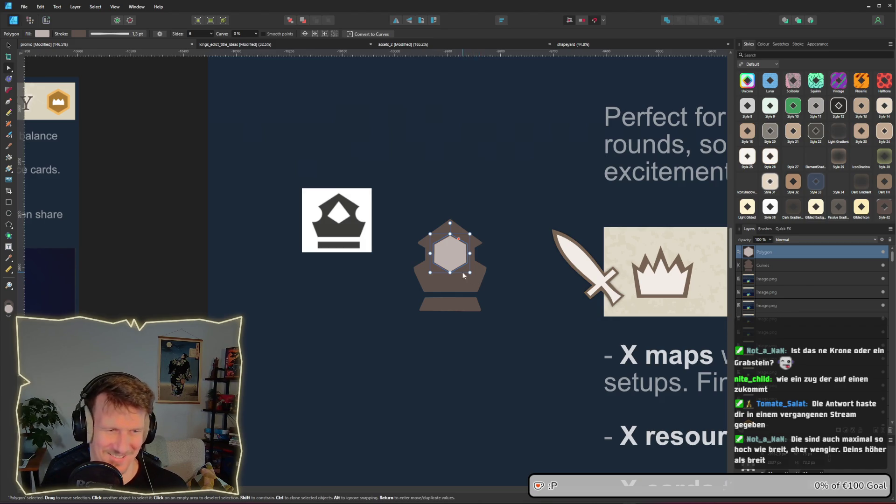
scroll(462, 272, up, 2)
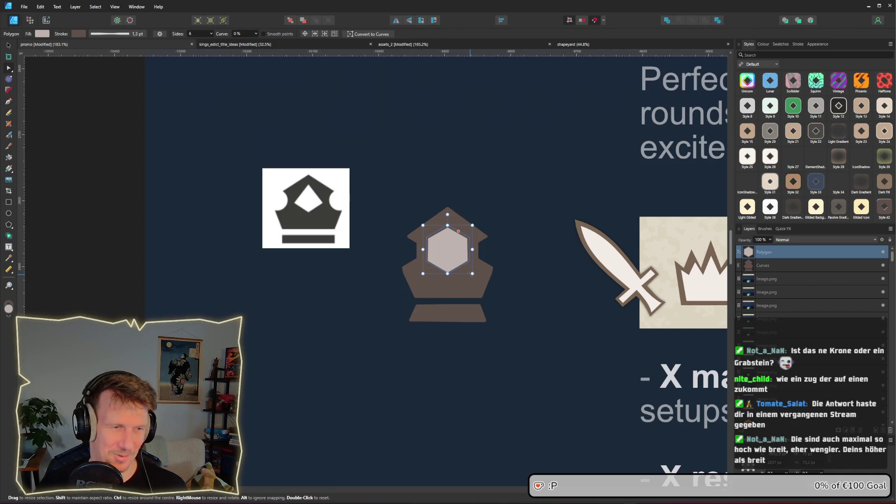
drag(455, 261, 454, 279)
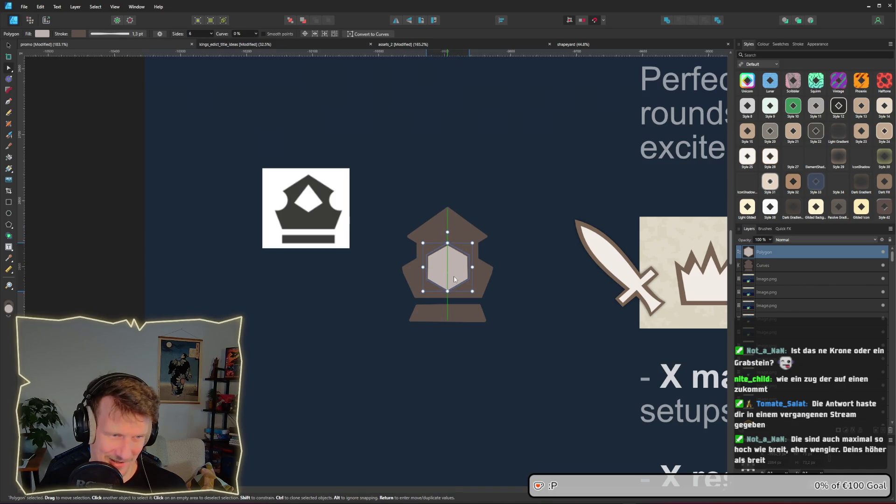
scroll(454, 279, down, 4)
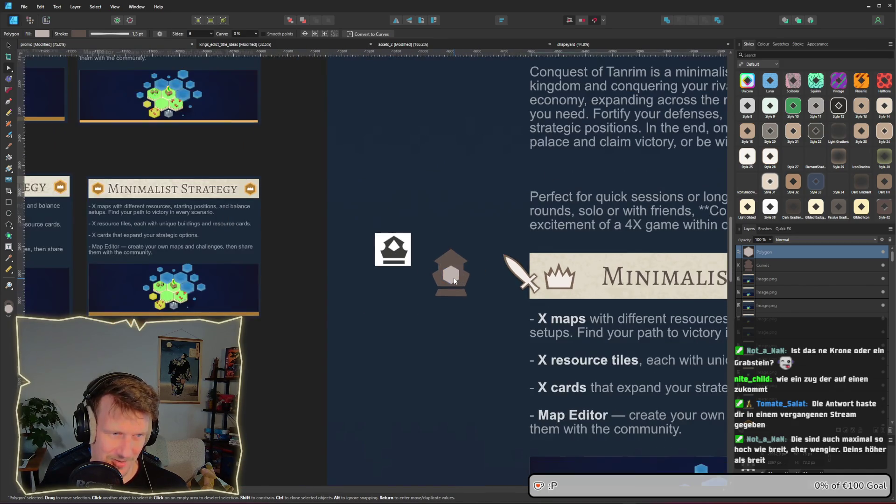
scroll(455, 280, up, 3)
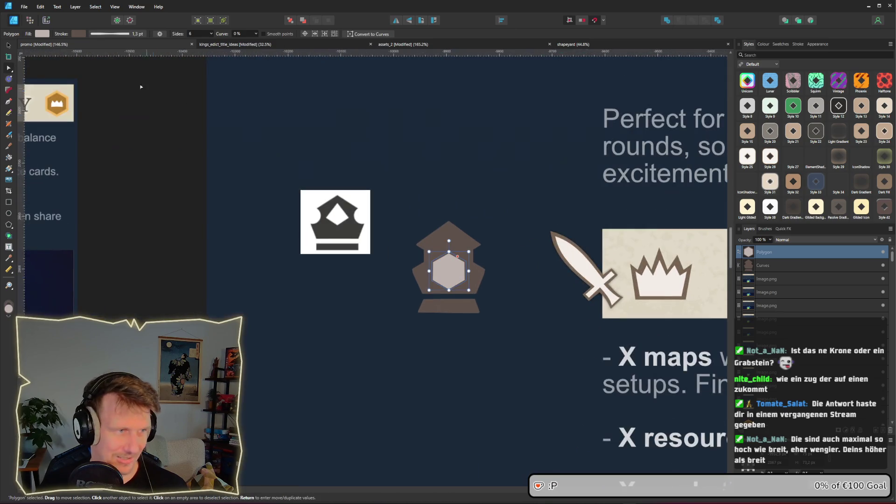
- Lighten the hexagon's fill colour to near white
click(42, 33)
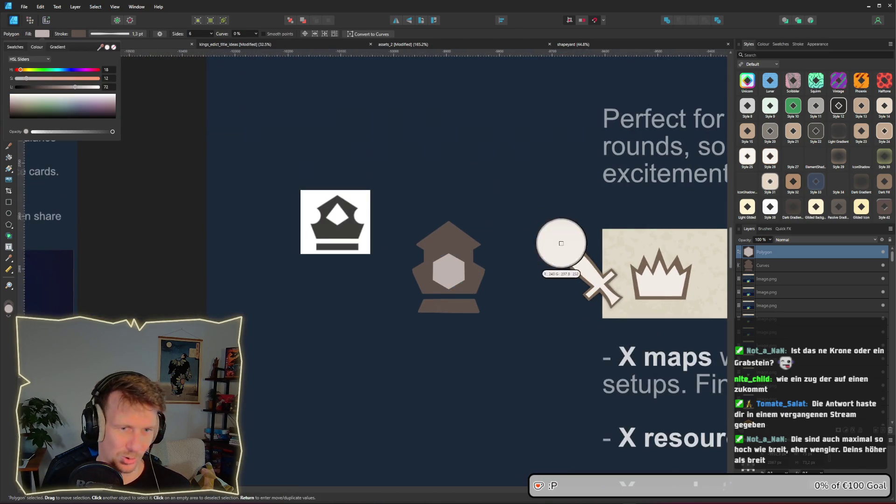
key(Escape)
key(a)
scroll(533, 284, down, 2)
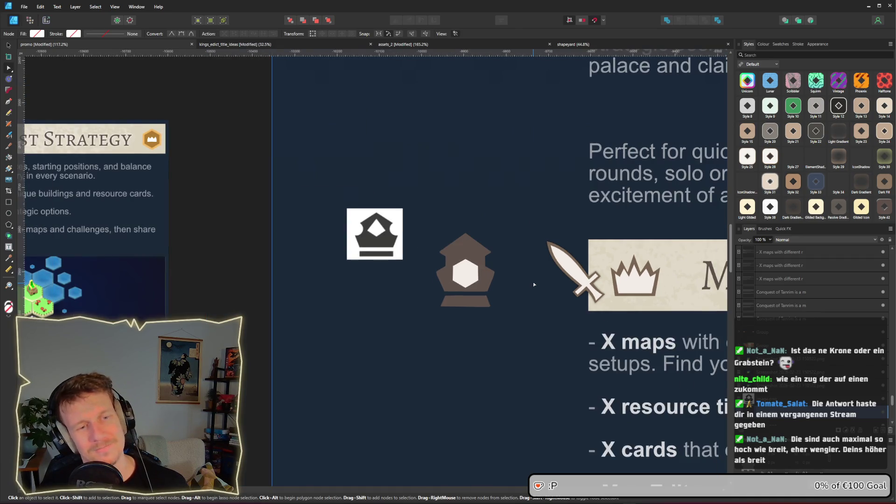
scroll(534, 284, up, 3)
click(401, 266)
- Shrink the central hexagon around its centre
mouse_move(432, 295)
mouse_down()
mouse_move(400, 206)
mouse_move(358, 272)
mouse_move(461, 260)
mouse_move(449, 261)
mouse_up()
scroll(402, 225, up, 3)
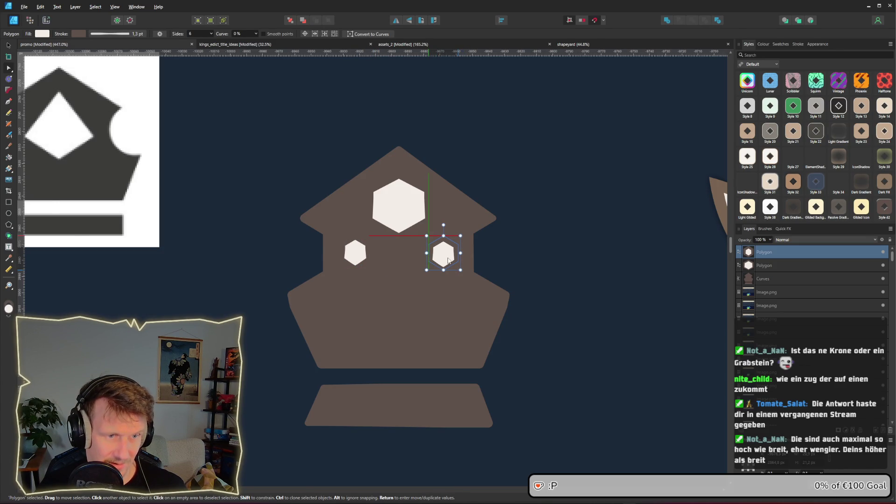
scroll(472, 283, down, 5)
click(511, 292)
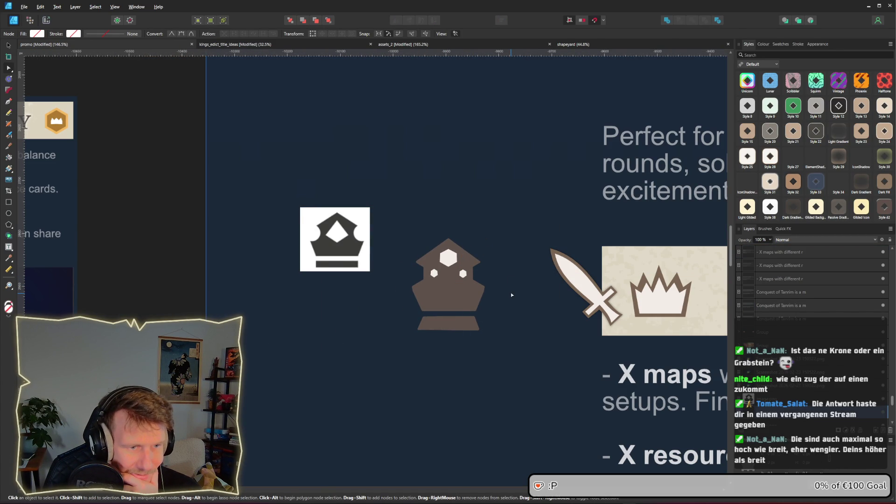
- Move both small hexagons up level with the big central one
scroll(460, 275, up, 4)
click(468, 270)
shift+click(402, 274)
drag(402, 275, 402, 242)
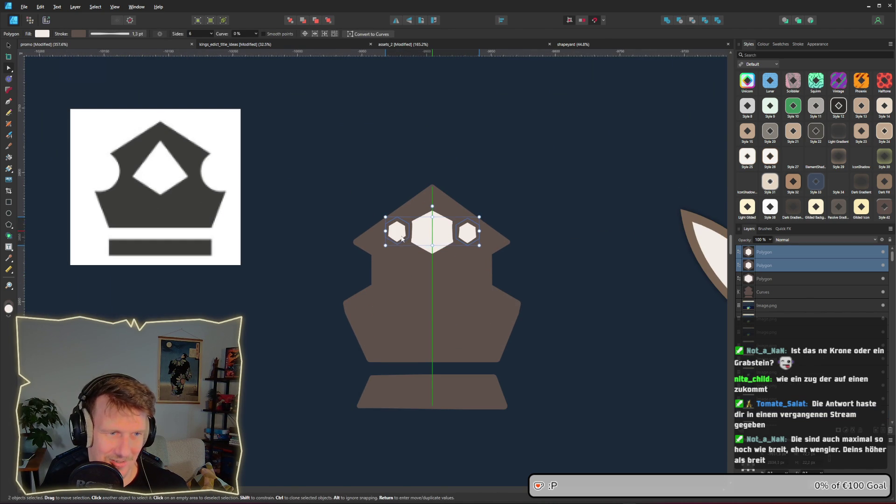
click(567, 235)
- Recentre the view on the crown piece and marquee-select the hexagons at its top
scroll(566, 234, down, 2)
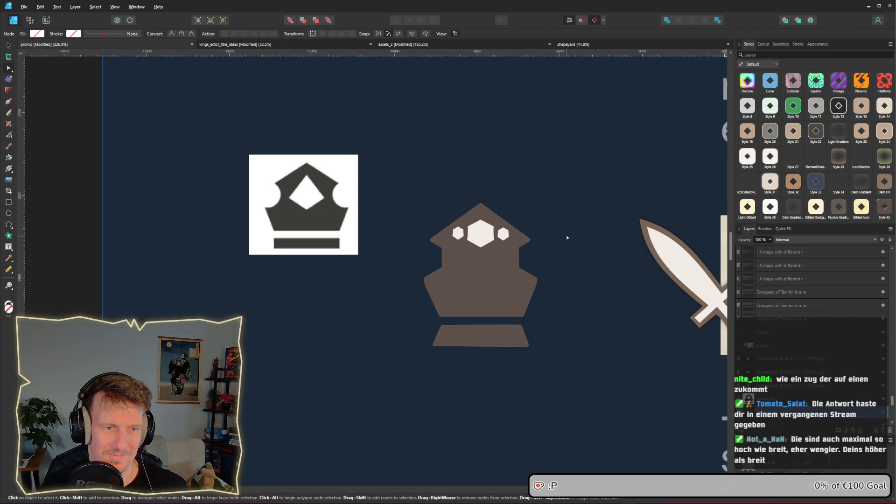
scroll(566, 234, down, 3)
drag(569, 252, 515, 234)
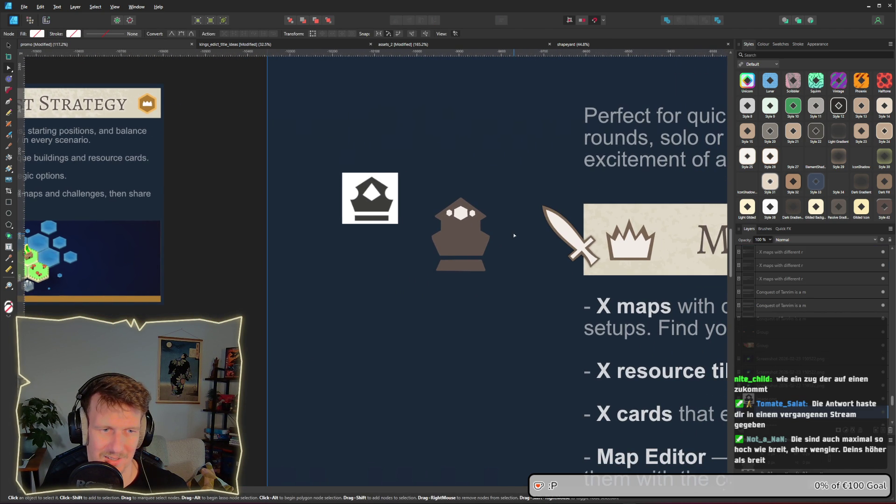
scroll(478, 230, up, 6)
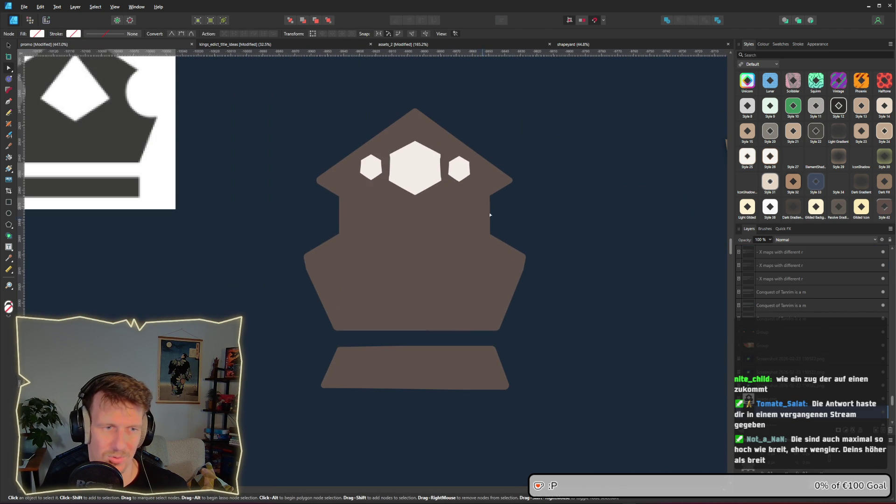
drag(319, 116, 493, 232)
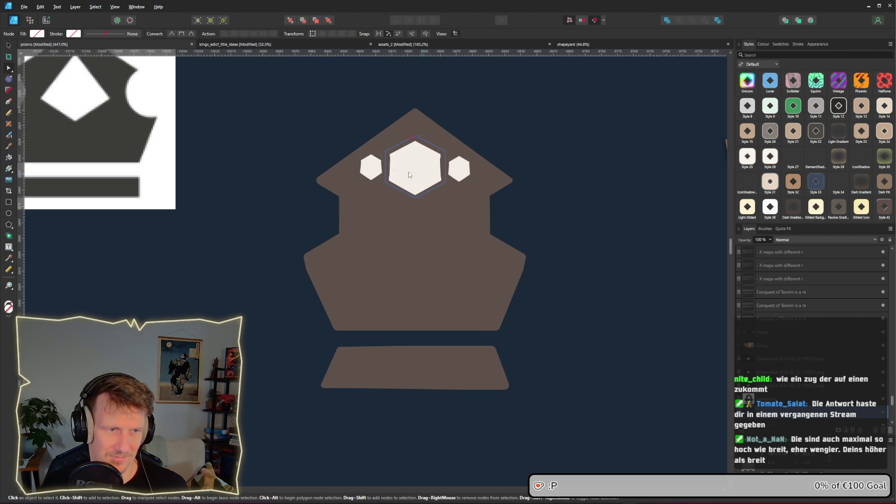
- Move the three hexagons down into the crown's lower body
click(420, 176)
drag(460, 176, 460, 280)
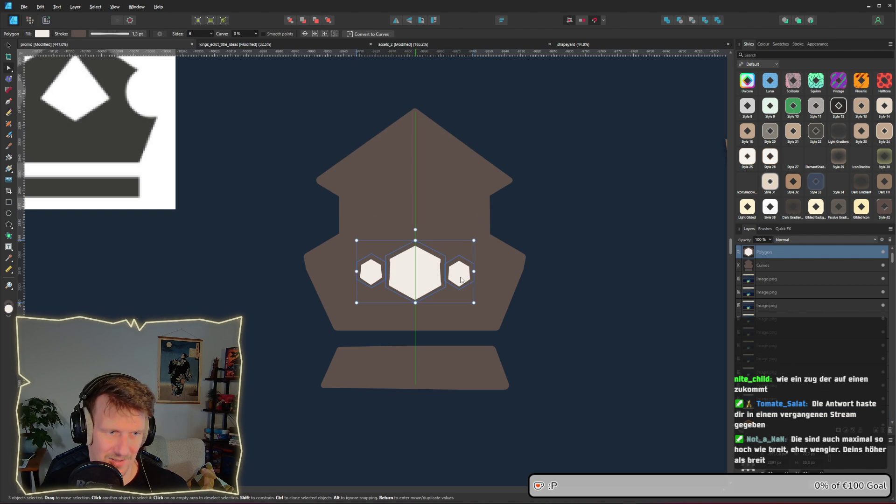
click(491, 208)
- Lower the crown's middle nodes to stretch its upper body
click(475, 216)
mouse_move(252, 154)
mouse_down()
mouse_move(384, 206)
mouse_move(600, 268)
mouse_move(601, 276)
mouse_up()
drag(521, 270, 521, 305)
click(524, 224)
- Lower the crown's roof point together with its side nodes
click(384, 149)
drag(272, 86, 574, 248)
drag(486, 228, 486, 256)
click(534, 256)
- Move the small hexagons to the lower left and right; lower and enlarge the central one
click(420, 280)
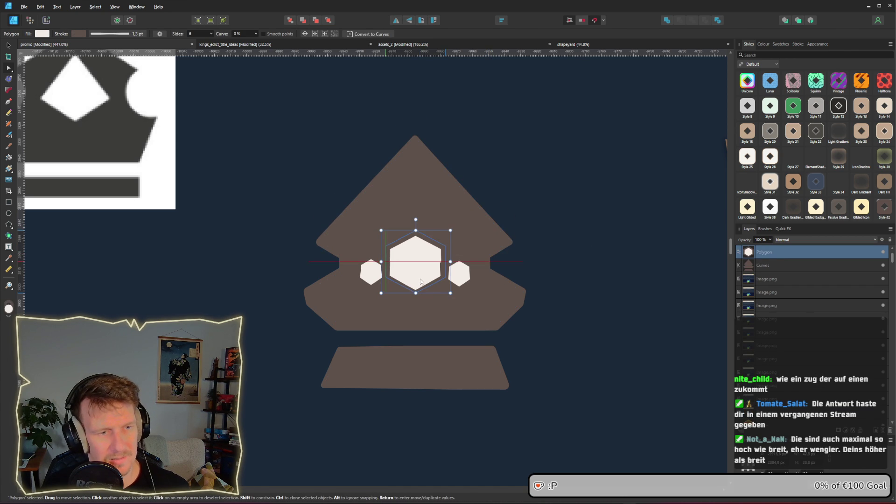
click(427, 311)
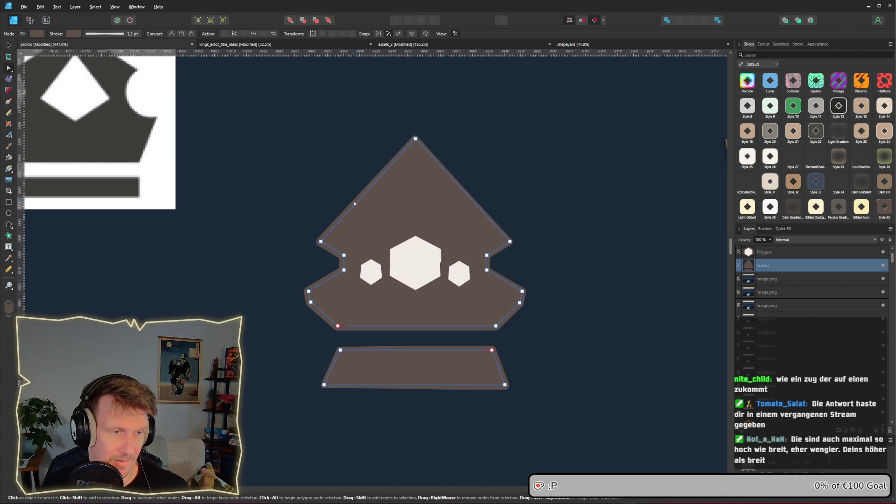
scroll(371, 212, down, 4)
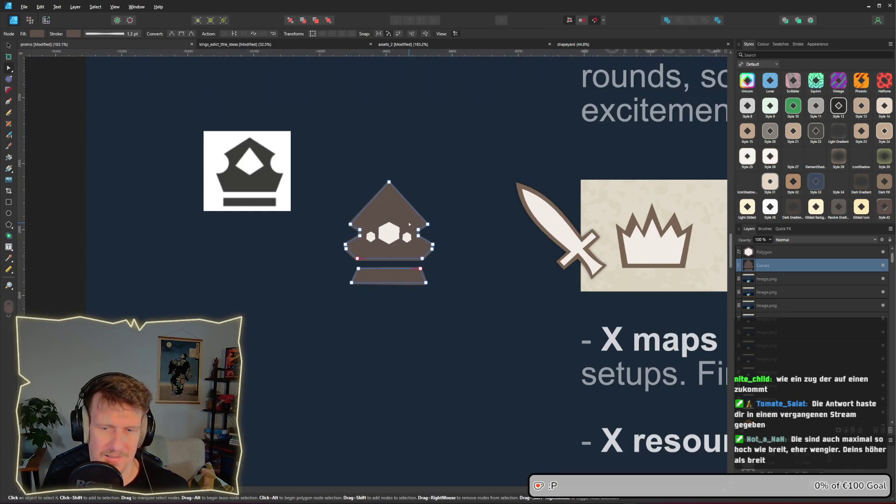
scroll(407, 222, up, 4)
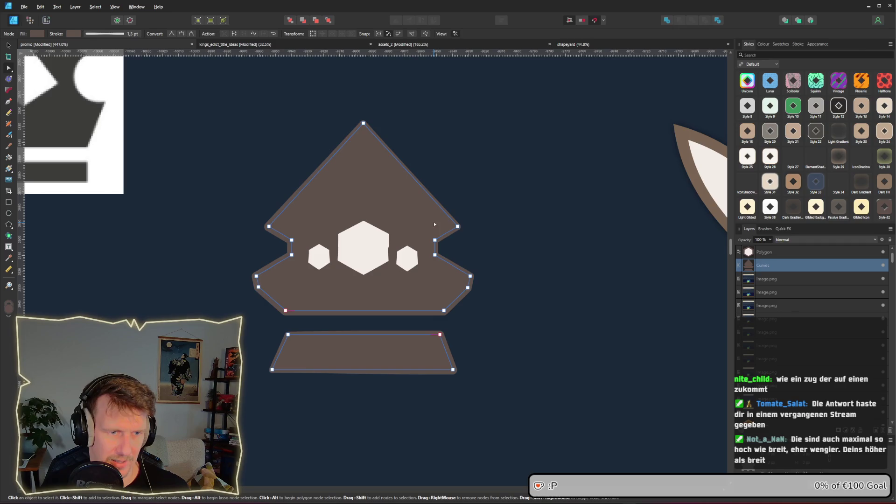
click(407, 259)
drag(408, 259, 446, 288)
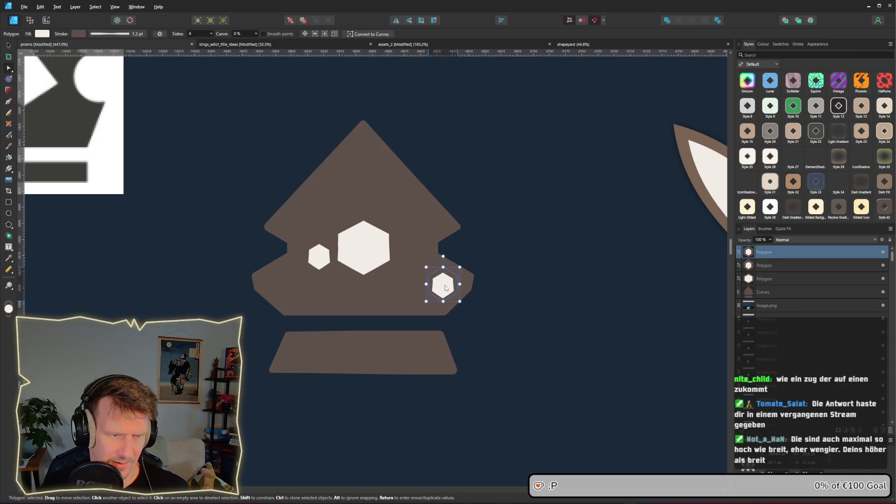
click(325, 262)
drag(324, 262, 293, 291)
click(372, 251)
mouse_move(372, 251)
mouse_down()
mouse_move(370, 261)
mouse_move(418, 306)
mouse_up()
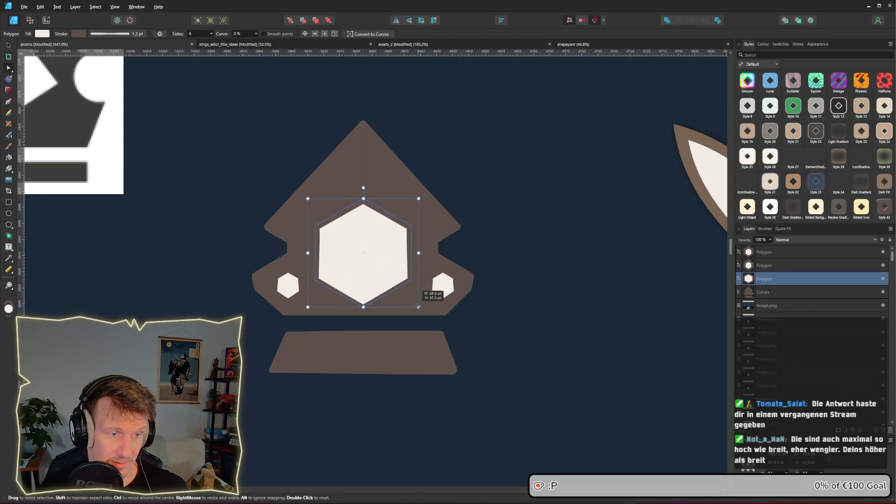
- Drop the roof's top nodes further and push the left notch down and outward
click(365, 157)
mouse_move(240, 94)
mouse_down()
mouse_move(436, 222)
mouse_move(475, 229)
mouse_move(457, 239)
mouse_up()
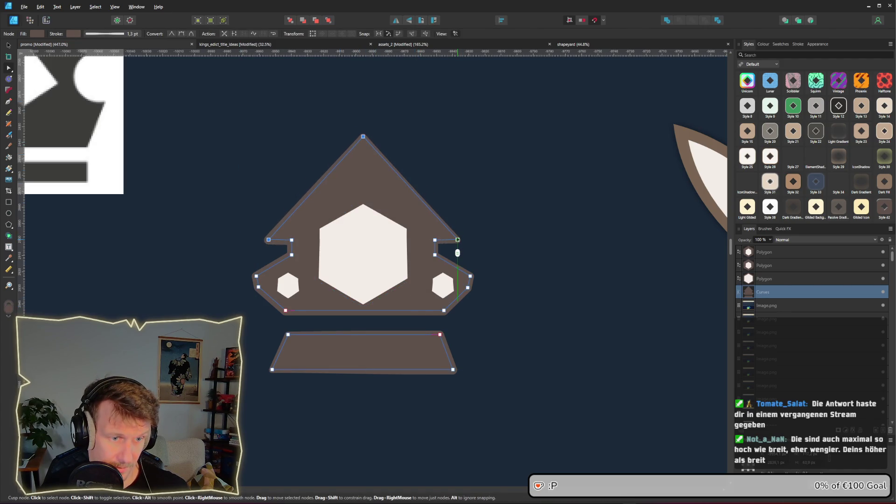
mouse_move(285, 232)
mouse_down()
mouse_move(306, 262)
mouse_move(285, 268)
mouse_up()
drag(427, 227, 443, 267)
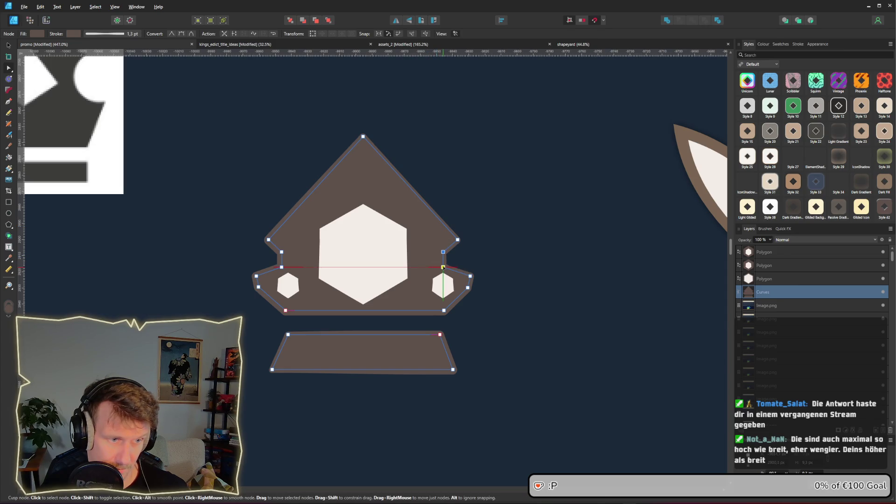
click(515, 257)
scroll(401, 209, down, 1)
scroll(400, 212, down, 3)
scroll(400, 212, down, 1)
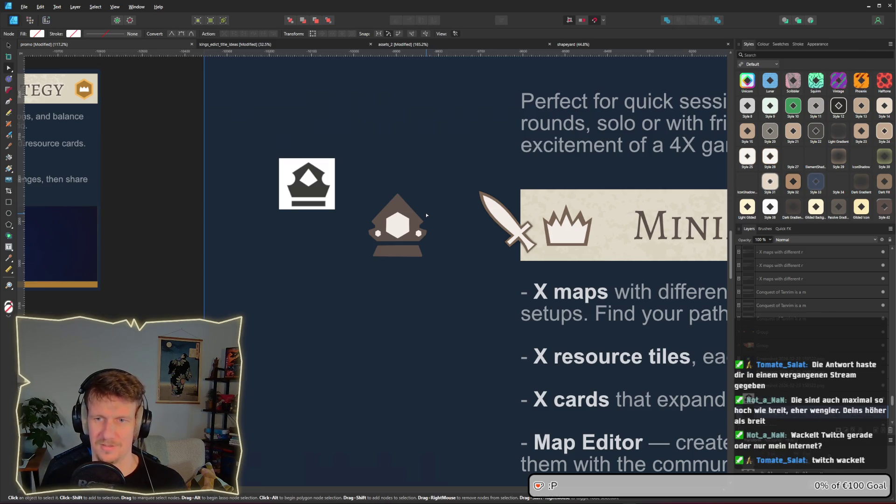
scroll(398, 205, up, 3)
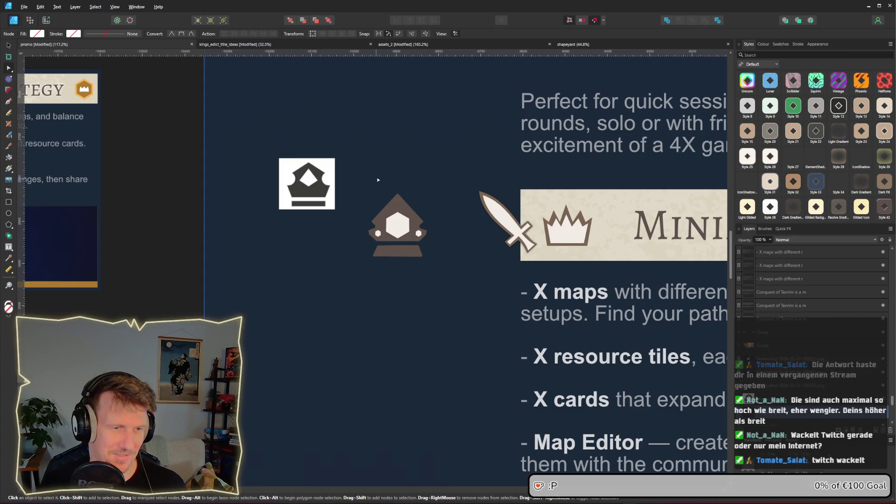
click(448, 242)
scroll(449, 234, down, 2)
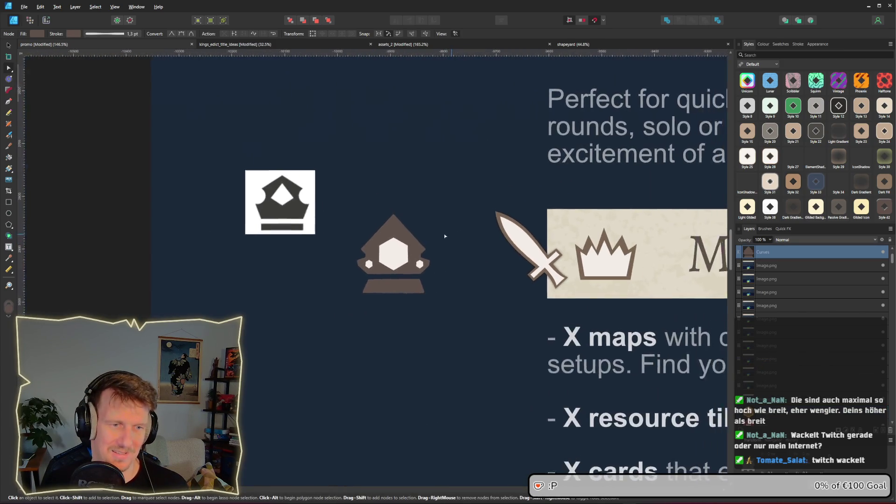
click(377, 256)
click(444, 240)
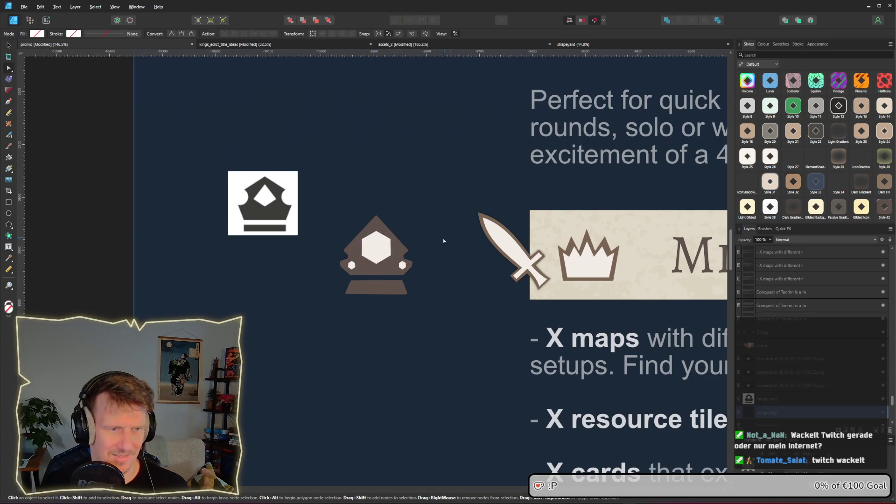
scroll(442, 239, down, 4)
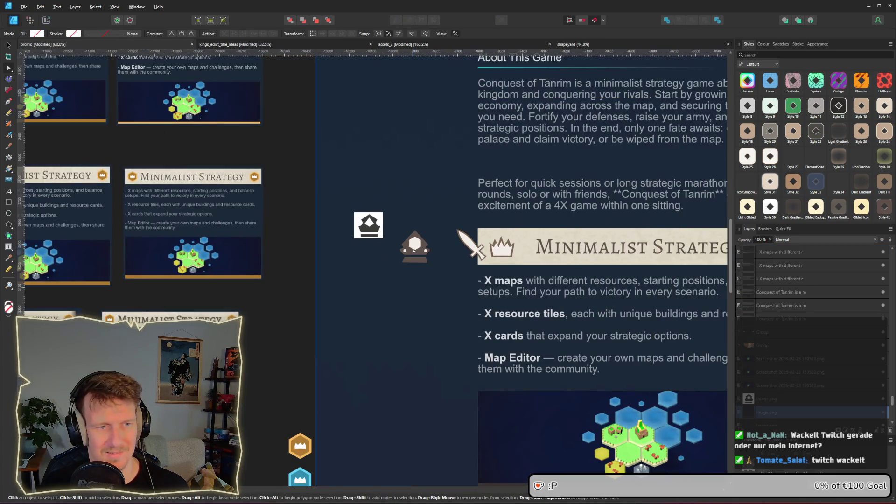
scroll(410, 251, up, 6)
scroll(410, 251, up, 2)
click(378, 242)
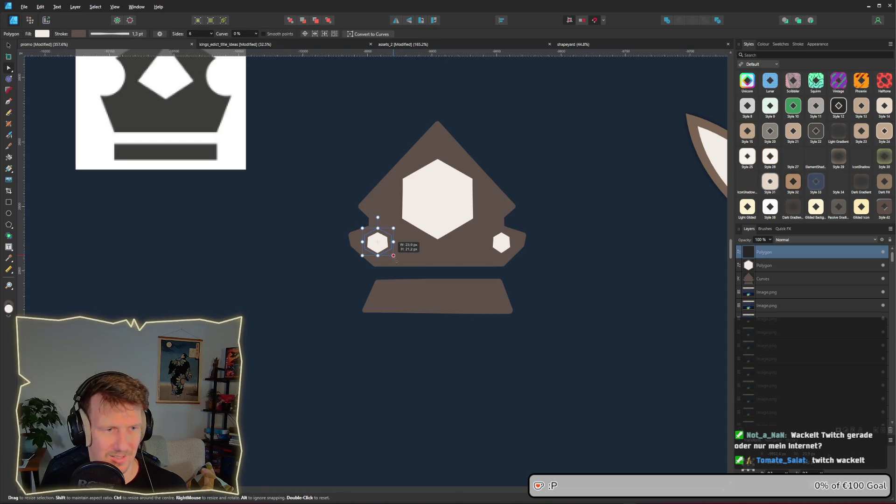
mouse_move(396, 260)
mouse_down()
mouse_move(408, 259)
mouse_move(392, 246)
mouse_move(488, 245)
mouse_up()
click(580, 270)
scroll(569, 268, down, 5)
drag(570, 269, 405, 256)
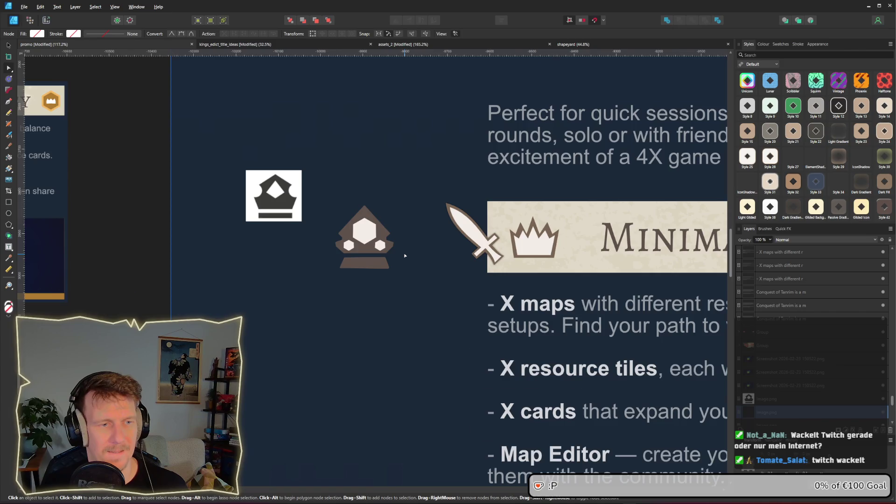
scroll(405, 255, down, 2)
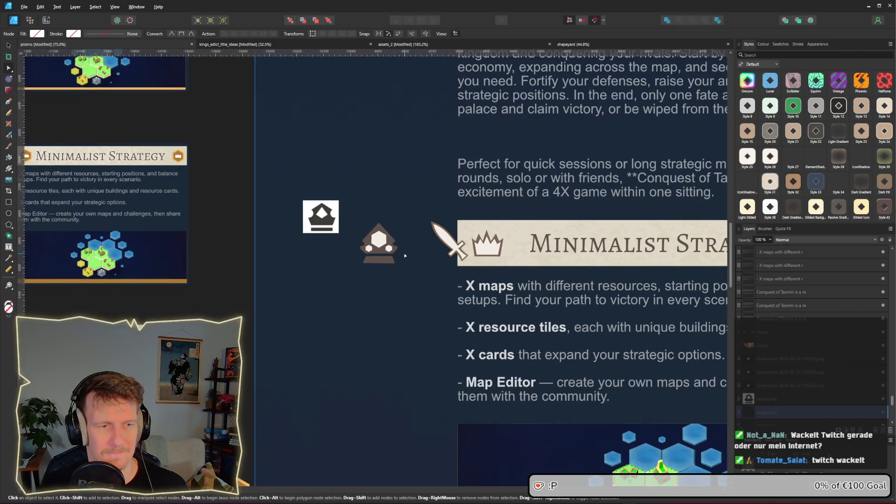
scroll(405, 256, up, 1)
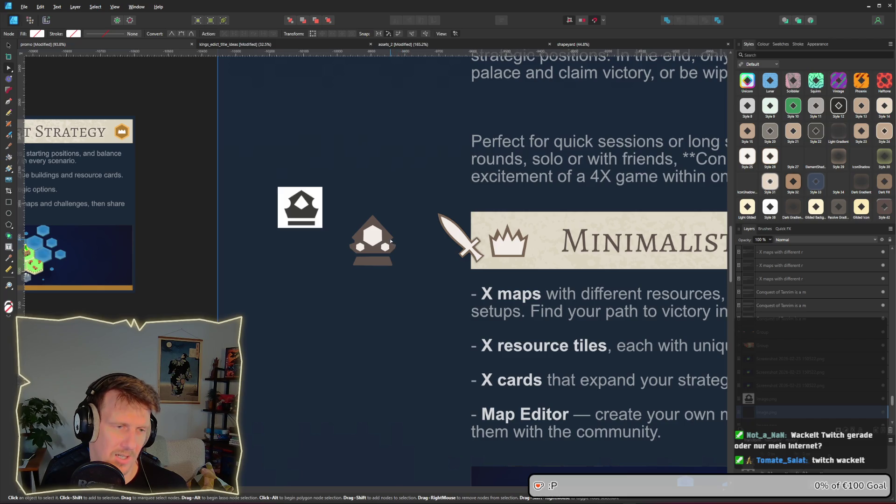
scroll(388, 237, up, 4)
key(v)
click(354, 198)
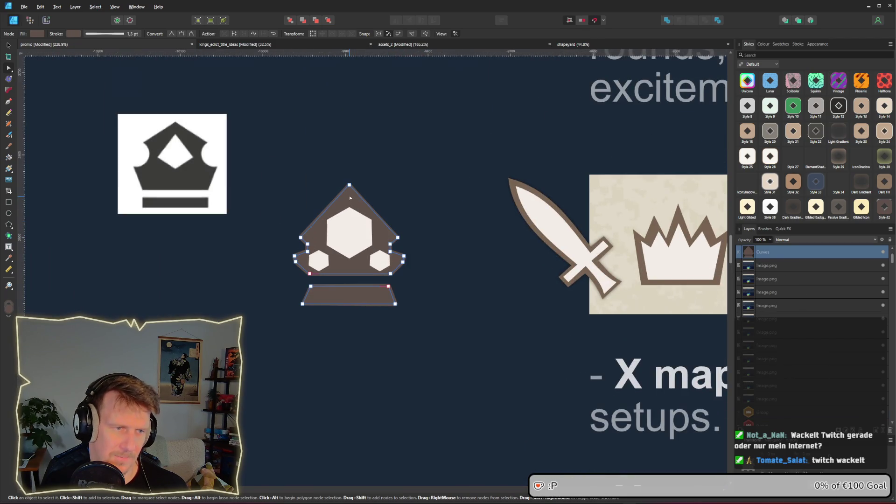
- Resize the large centre hexagon gem to be narrower and taller
double_click(348, 193)
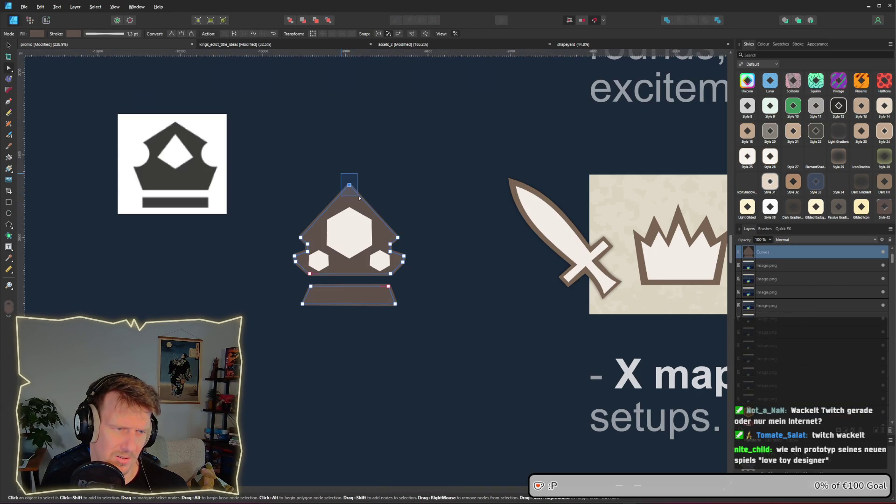
click(364, 252)
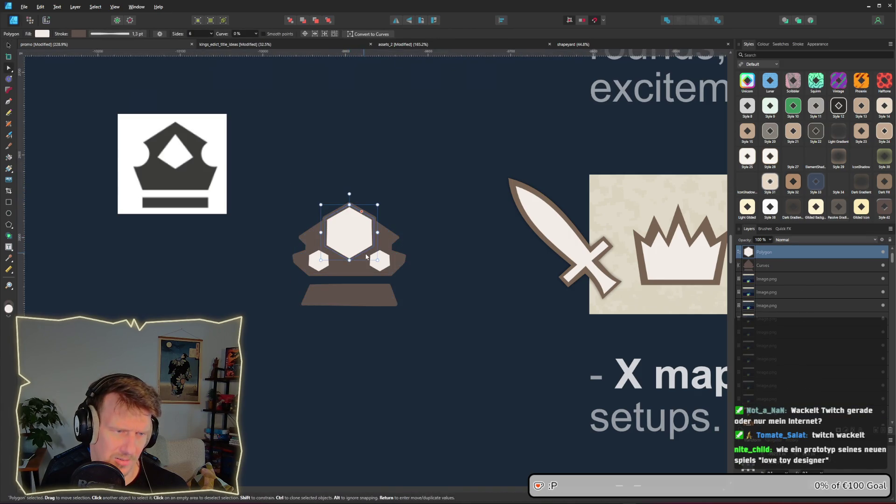
drag(376, 260, 365, 253)
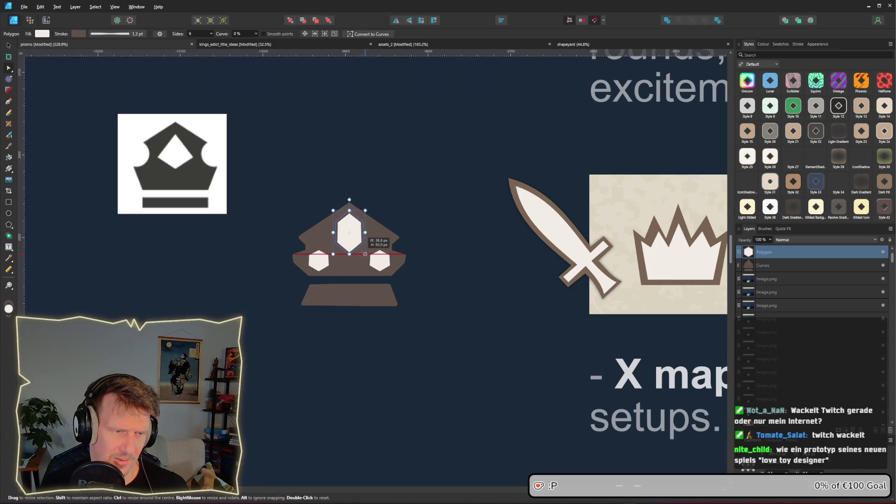
click(385, 190)
scroll(396, 212, down, 3)
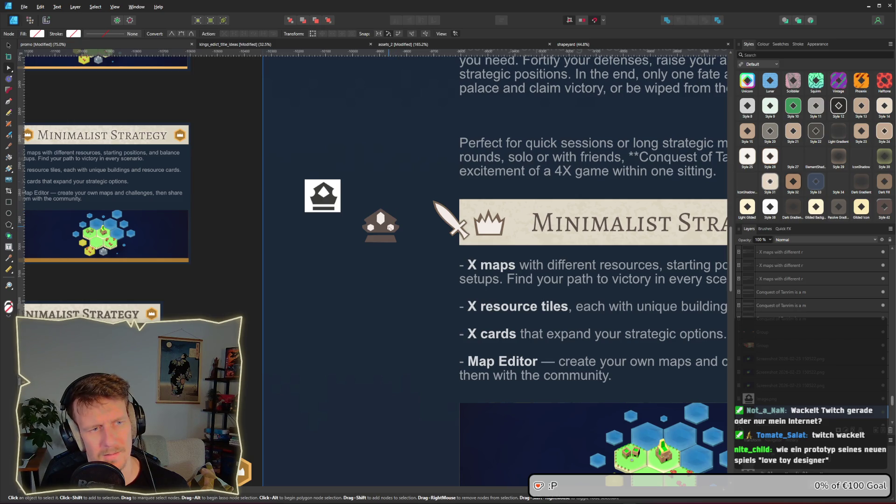
scroll(382, 231, up, 5)
- Delete the base band's middle top node and shift its two right-hand nodes slightly right
click(361, 276)
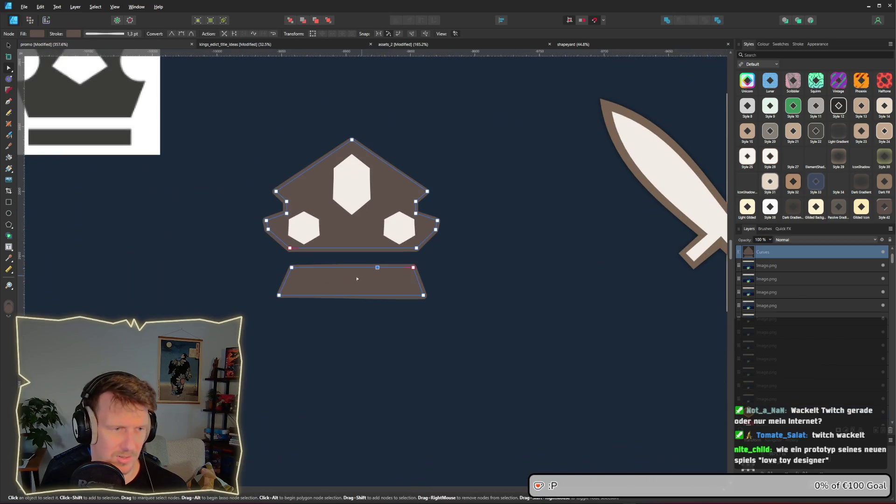
key(Delete)
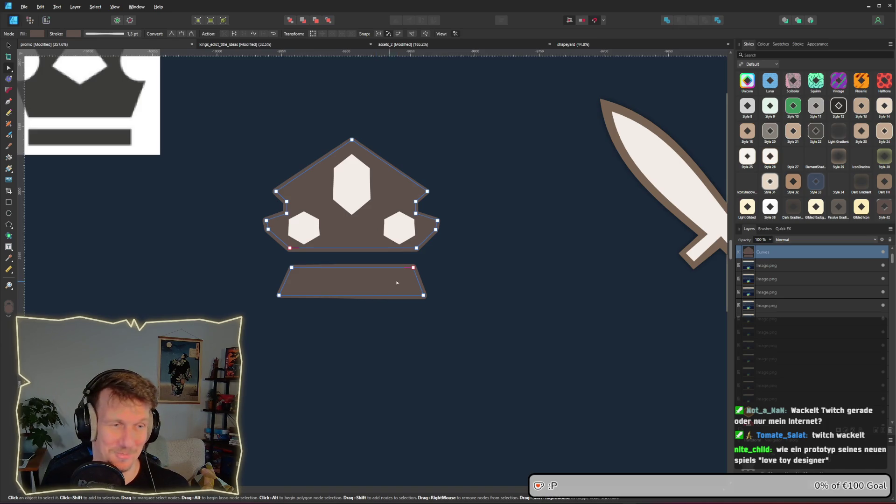
scroll(456, 236, down, 5)
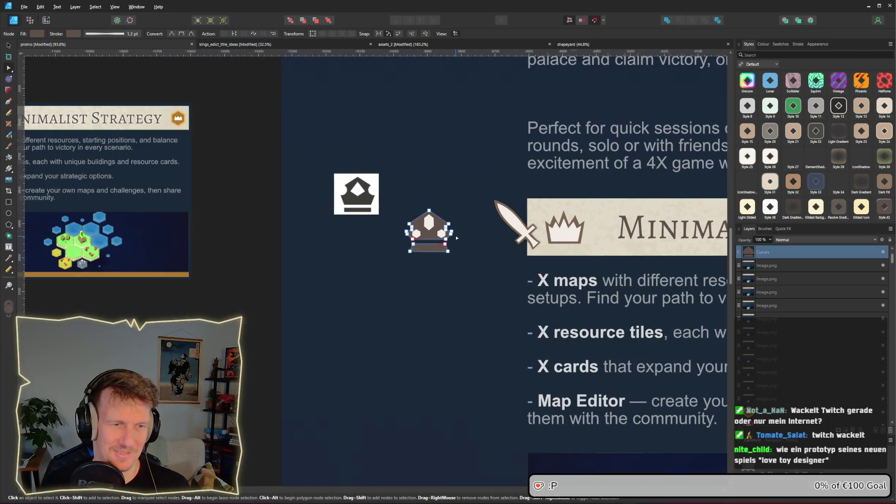
scroll(455, 235, up, 4)
scroll(457, 248, down, 3)
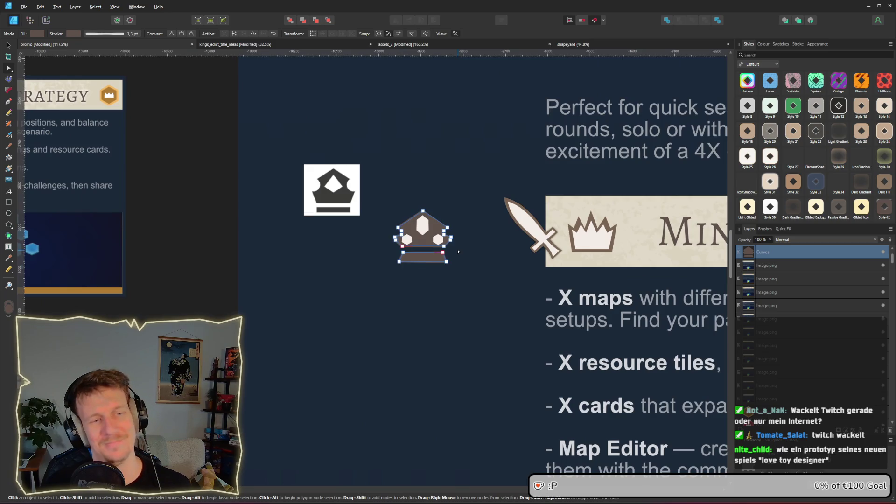
scroll(432, 252, up, 4)
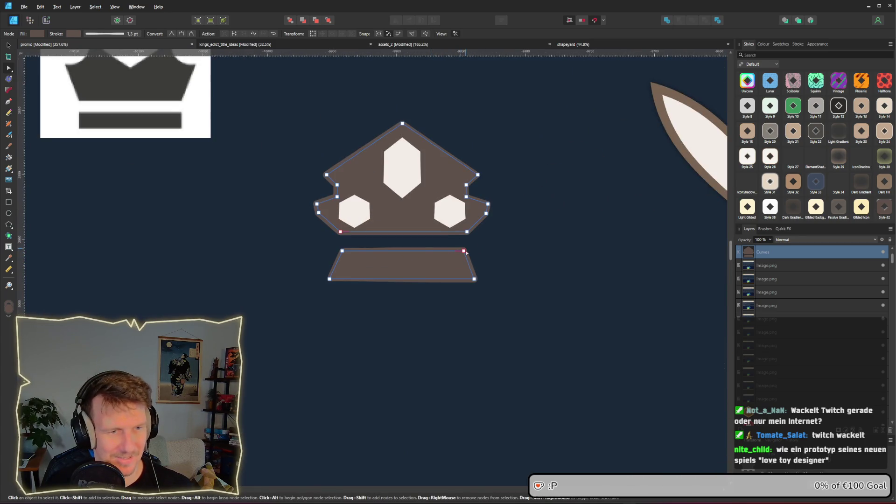
mouse_move(454, 267)
mouse_down()
mouse_move(480, 225)
mouse_move(469, 252)
mouse_up()
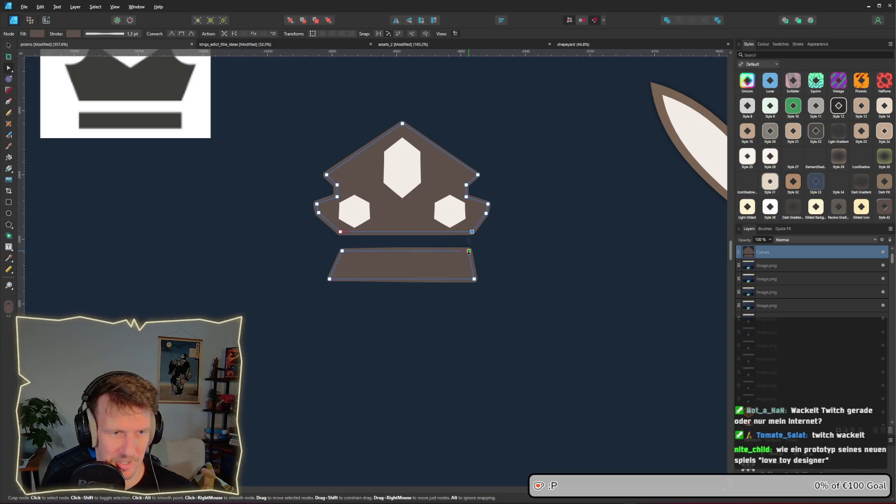
click(343, 251)
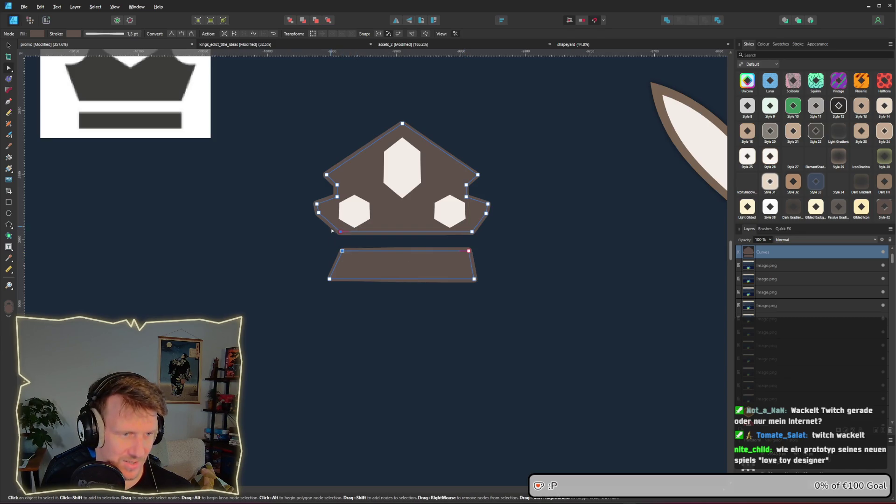
click(535, 260)
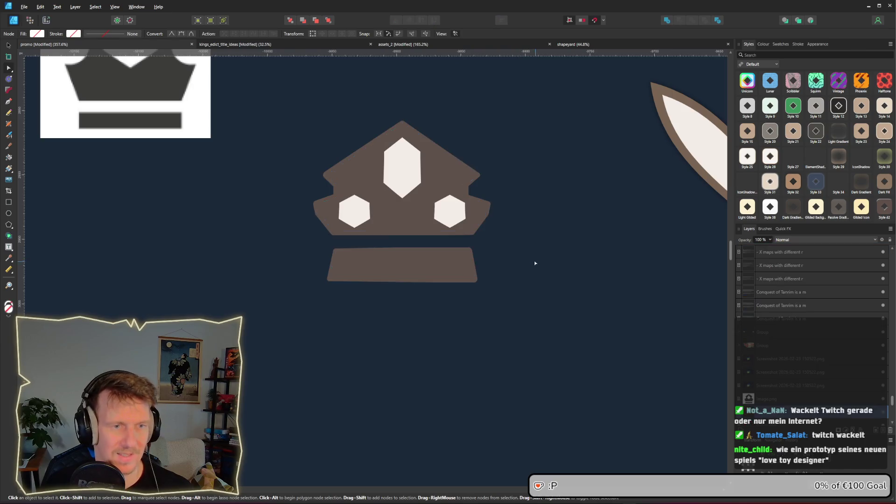
- Select the sword's white blade and line it up on its brown outline
scroll(531, 261, down, 4)
scroll(529, 264, down, 4)
drag(528, 265, 457, 260)
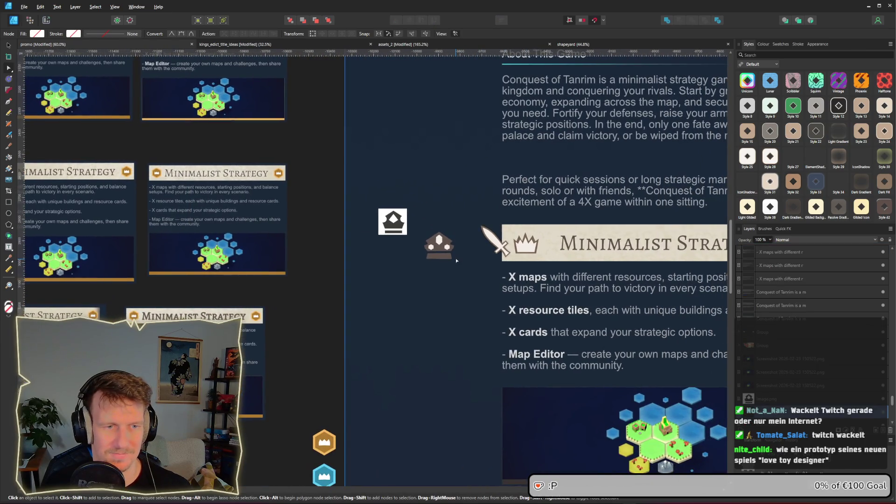
scroll(463, 253, up, 6)
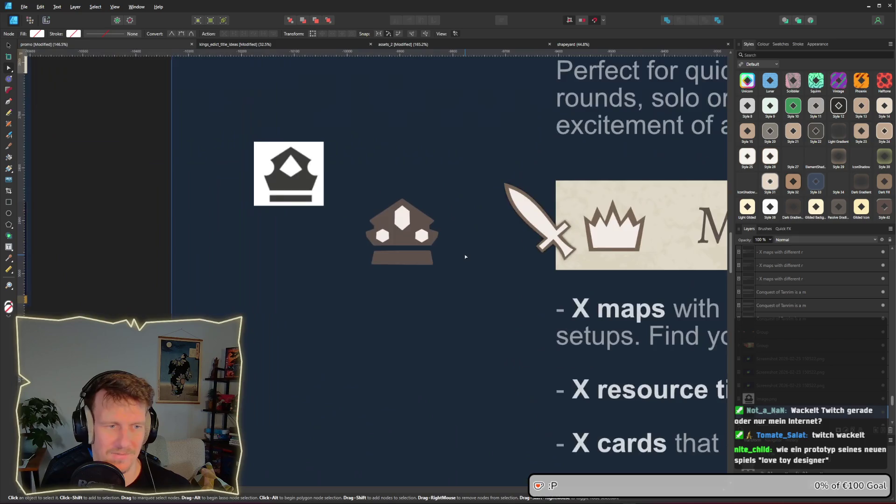
scroll(322, 266, up, 1)
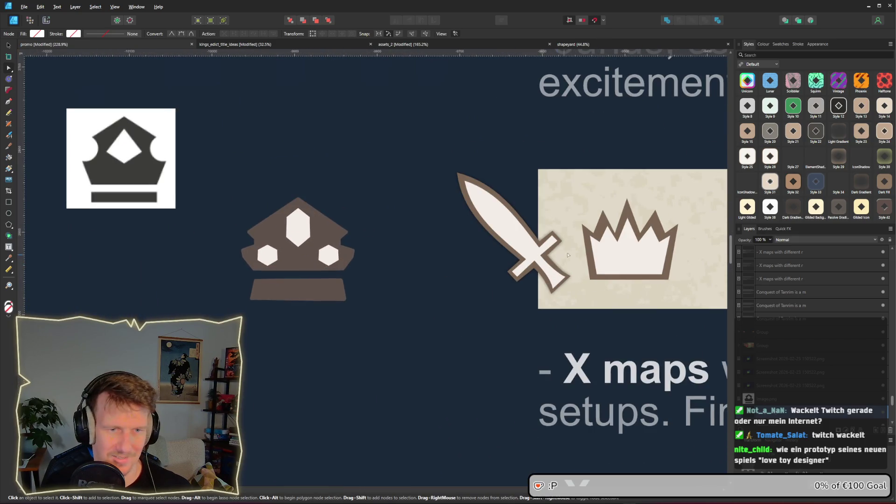
click(540, 255)
click(541, 255)
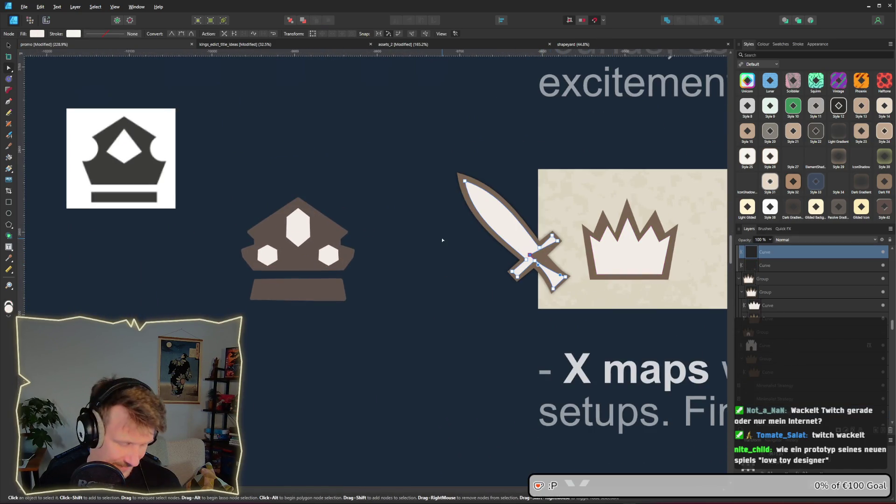
key(v)
mouse_move(537, 258)
mouse_down()
mouse_move(496, 256)
mouse_move(535, 249)
mouse_up()
shift+click(557, 286)
- Group the blade with its outline and move the sword left off the banner
key(ctrl+g)
drag(557, 286, 498, 290)
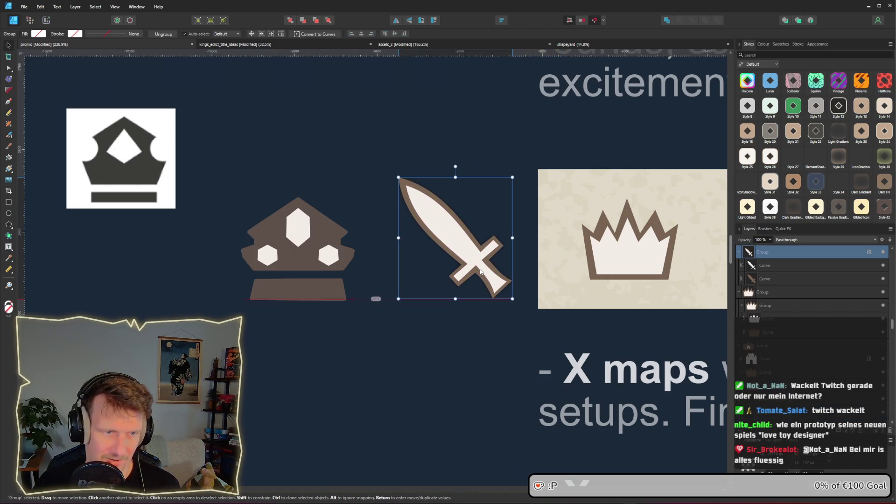
click(438, 327)
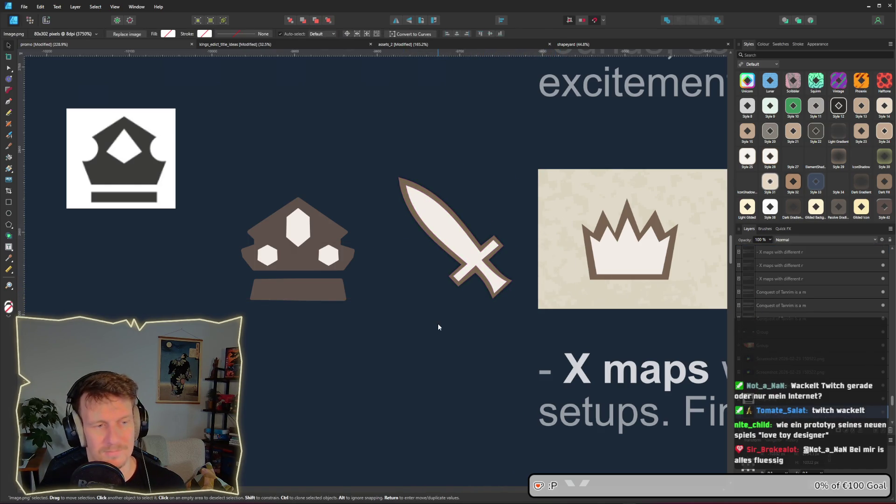
- Copy all four parts of the brown crown onto the MINIMALIST STRATEGY banner's left end
click(636, 252)
scroll(636, 252, right, 3)
click(257, 283)
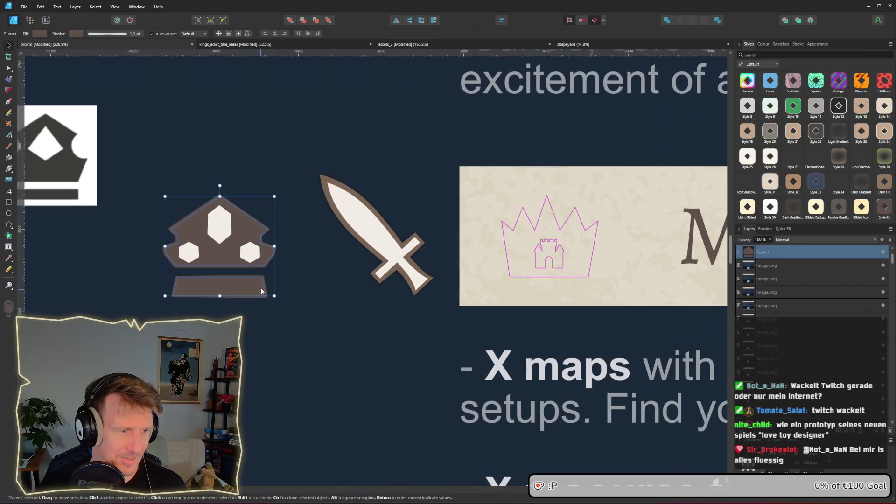
drag(222, 285, 542, 279)
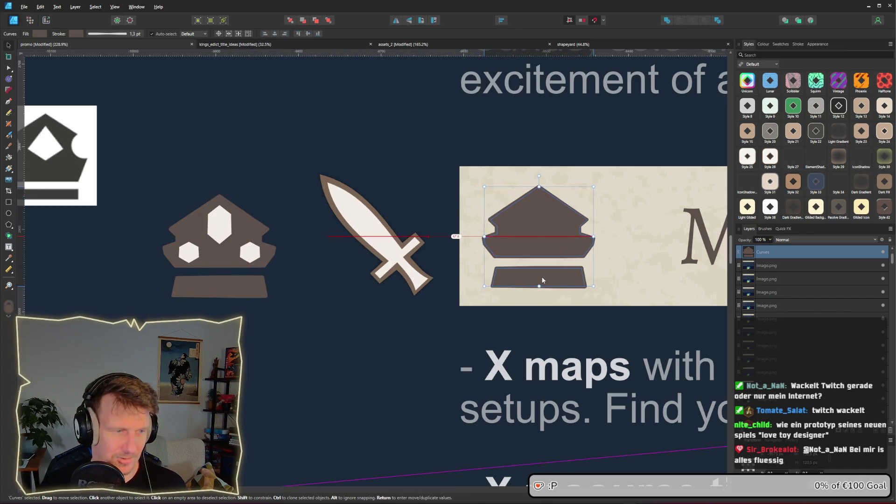
key(ctrl+z)
key(ctrl+z)
key(ctrl+z)
key(ctrl+shift+z)
key(ctrl+shift+z)
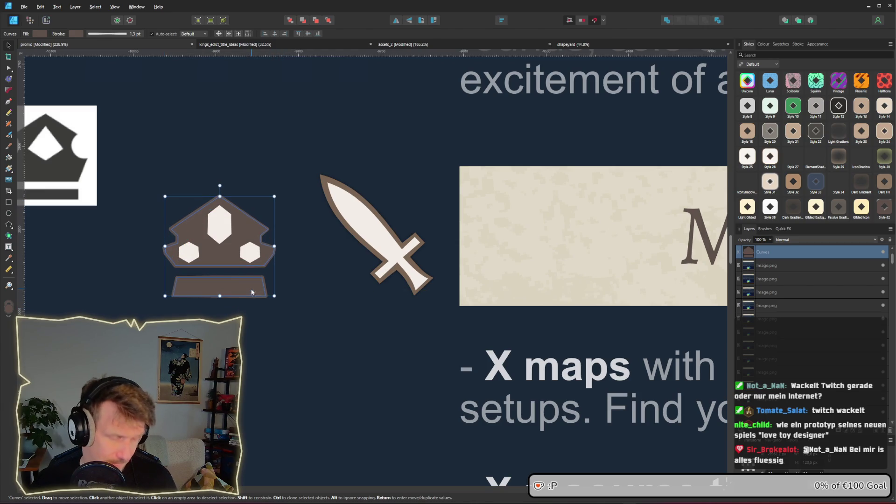
key(ctrl+z)
mouse_move(216, 231)
mouse_down()
mouse_move(550, 209)
mouse_move(536, 217)
mouse_up()
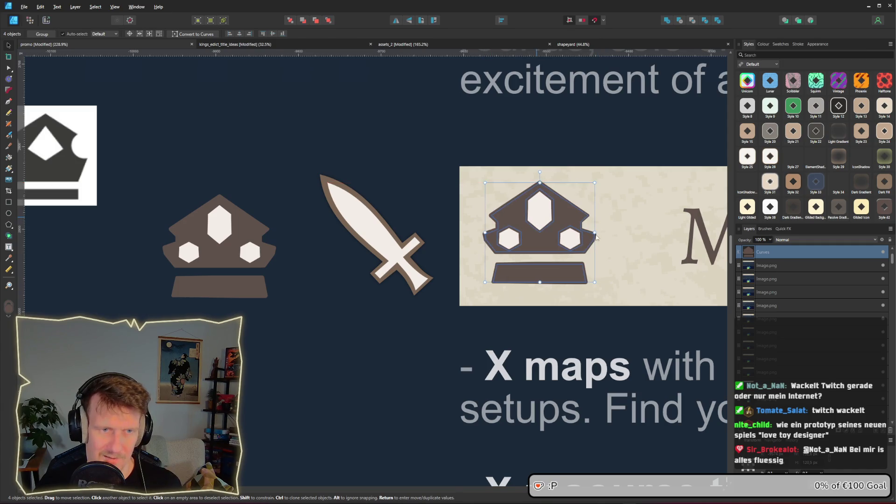
scroll(591, 236, down, 8)
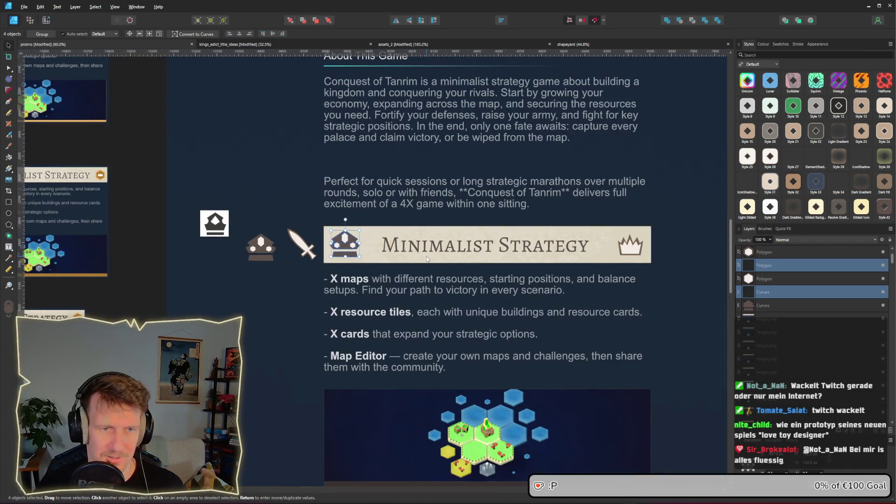
drag(343, 246, 346, 247)
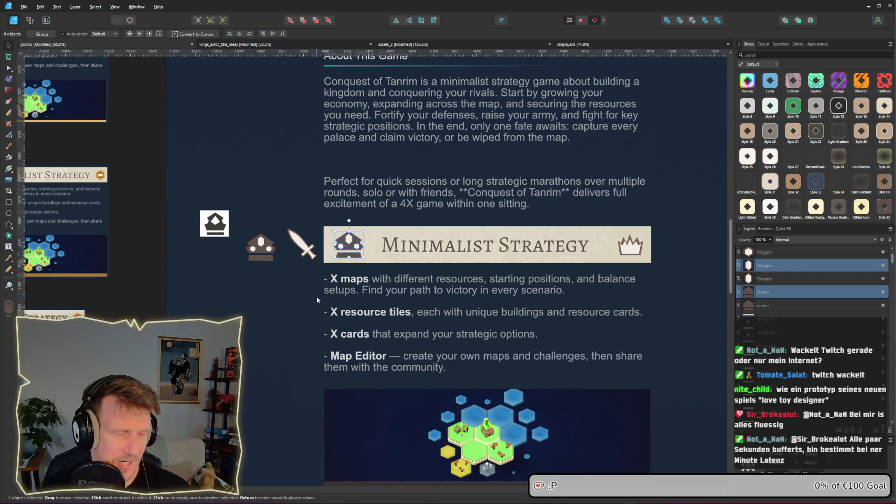
- Select the crown body with its three hexagon gems and move the crown up
click(270, 249)
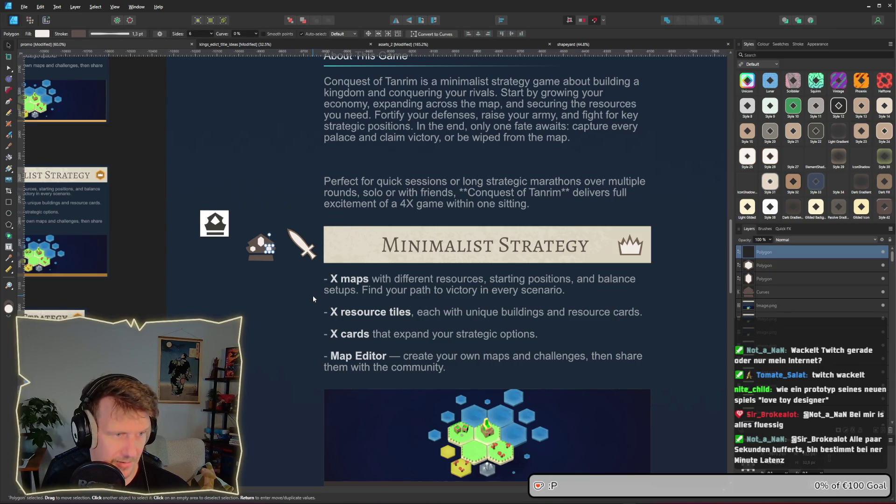
scroll(268, 259, up, 5)
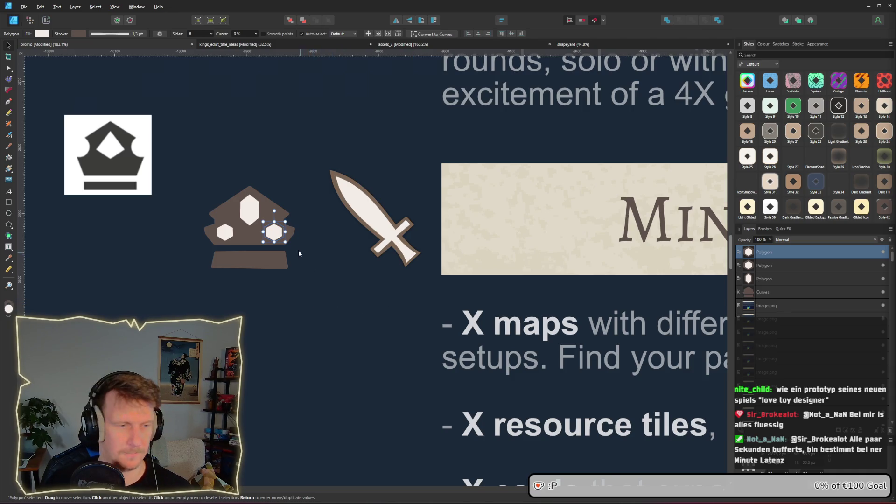
scroll(300, 255, up, 2)
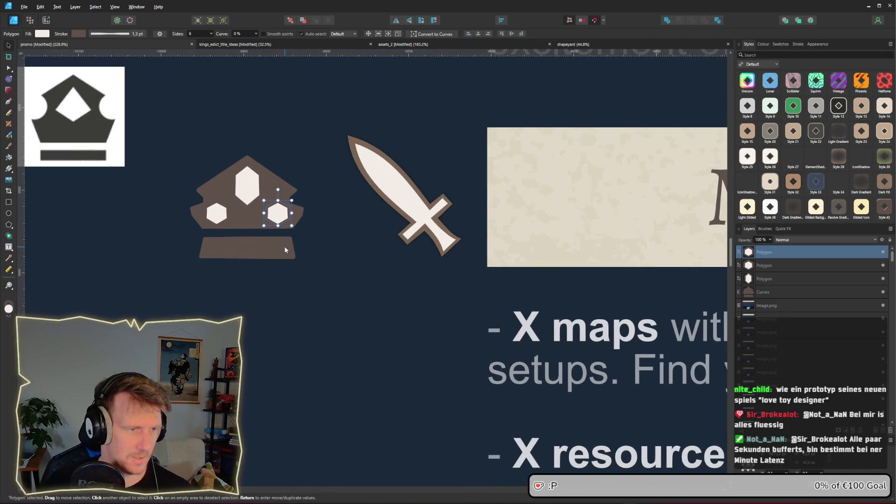
click(229, 254)
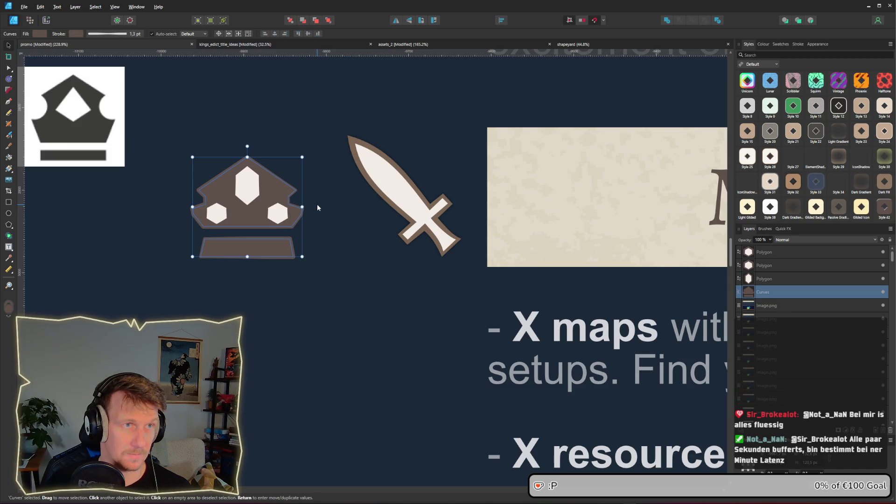
drag(327, 241, 348, 174)
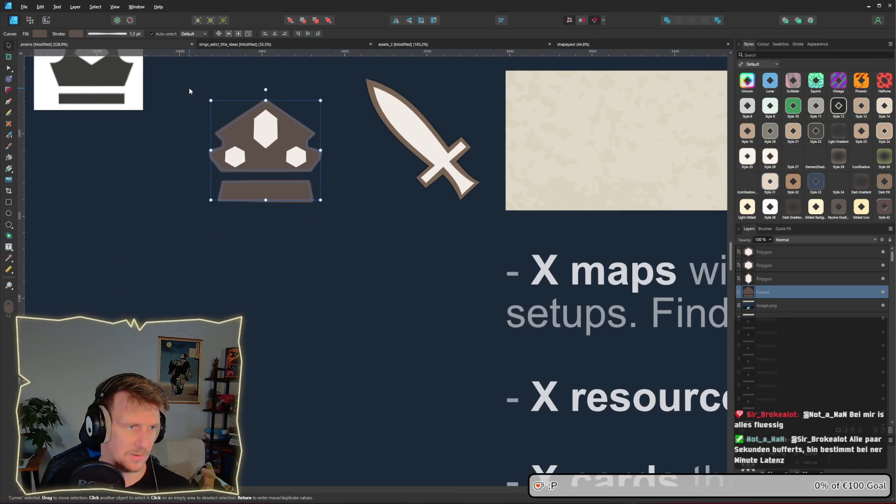
shift+click(265, 128)
shift+click(302, 155)
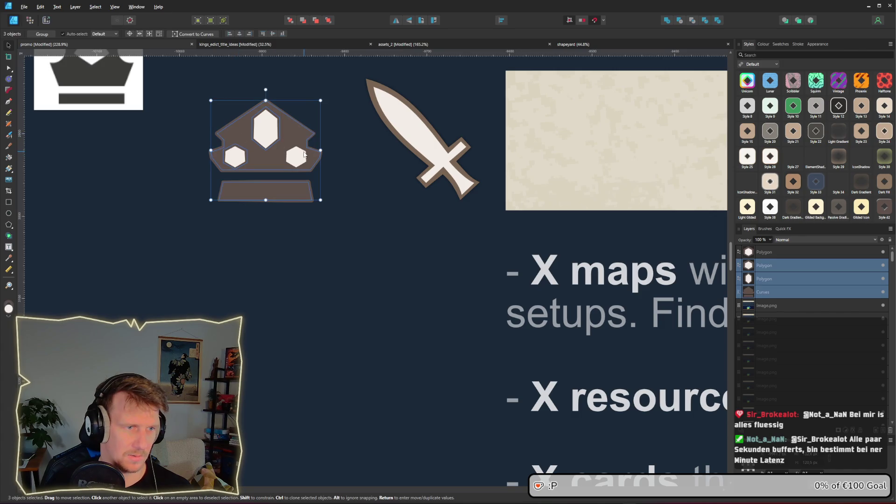
shift+click(235, 157)
drag(282, 188, 279, 127)
- Nudge the sword up and right, then select the crown's base for node editing
mouse_move(414, 149)
mouse_down()
mouse_move(421, 132)
mouse_move(422, 202)
mouse_up()
click(265, 183)
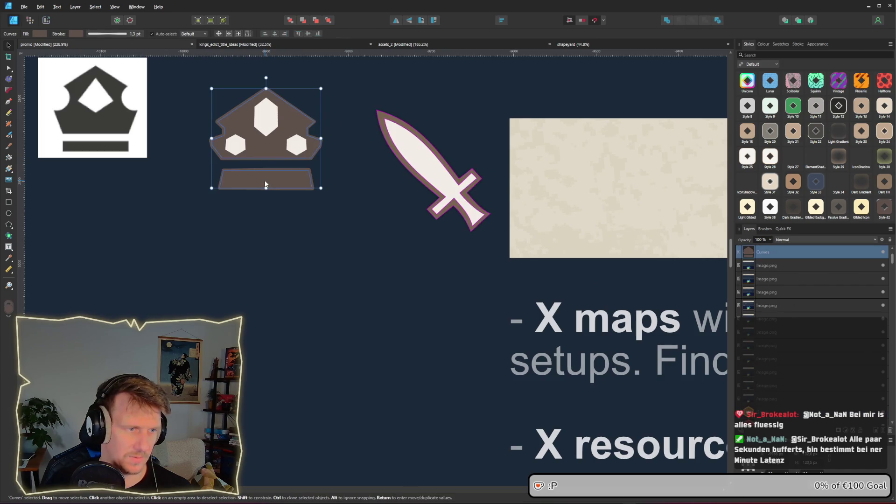
scroll(265, 181, up, 2)
key(a)
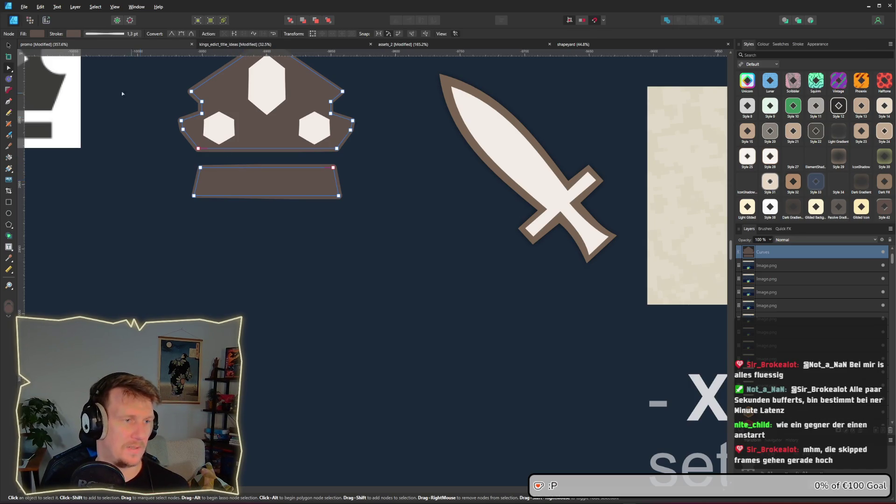
- Enlarge a crown copy and join it with the base into one outline, slanting the bottom-left corner
click(9, 45)
scroll(294, 197, up, 2)
drag(292, 195, 296, 189)
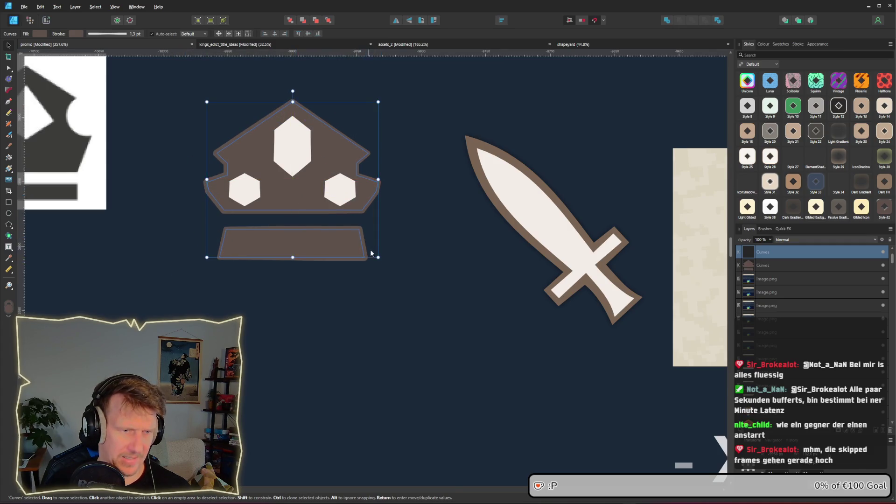
drag(377, 257, 398, 275)
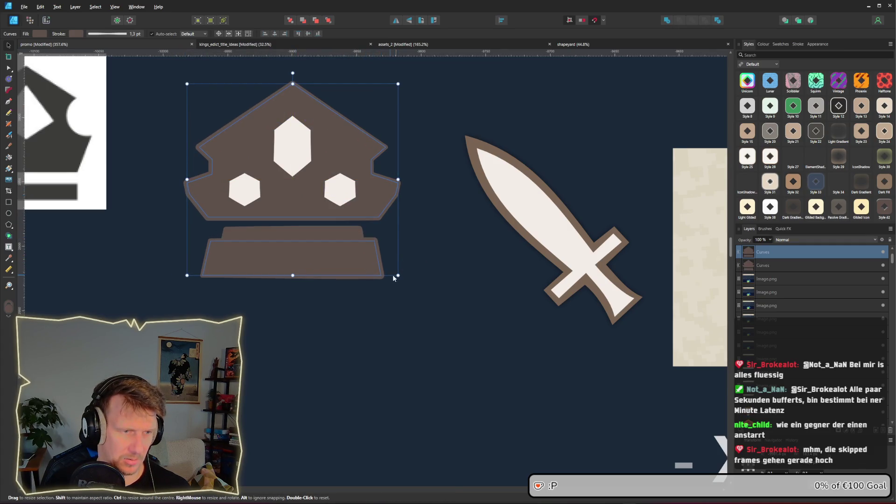
key(a)
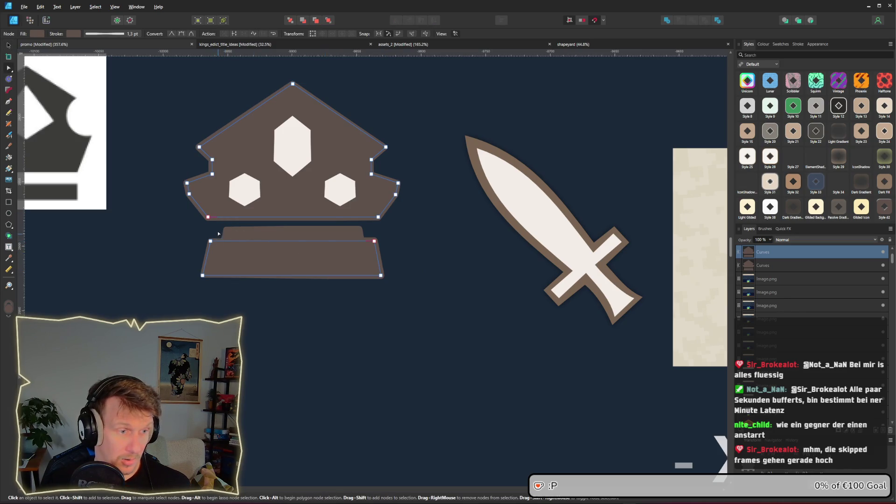
click(218, 217)
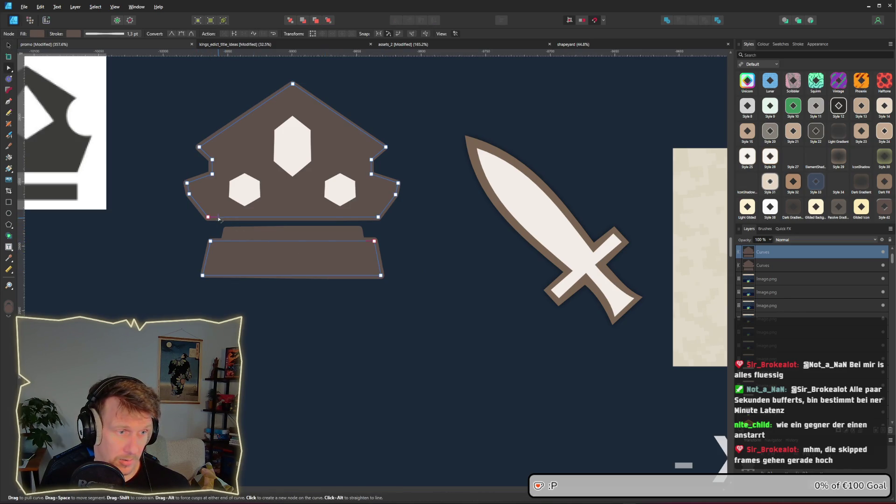
key(ctrl+j)
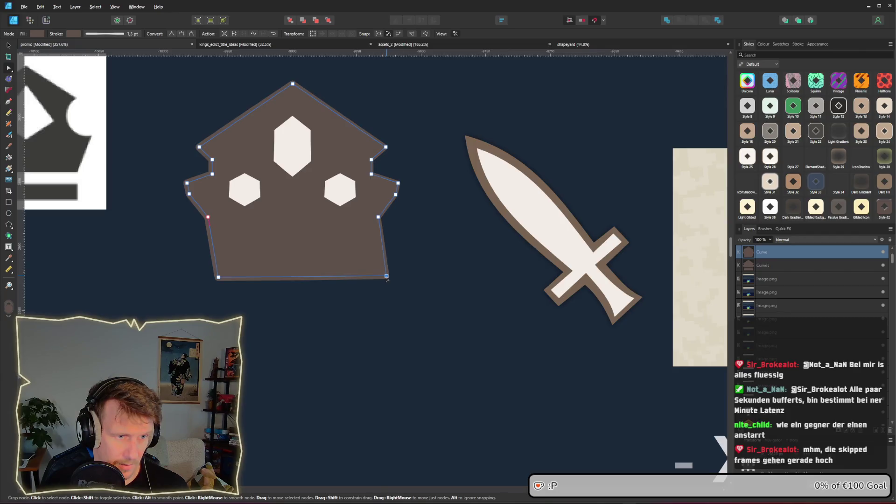
drag(207, 277, 201, 277)
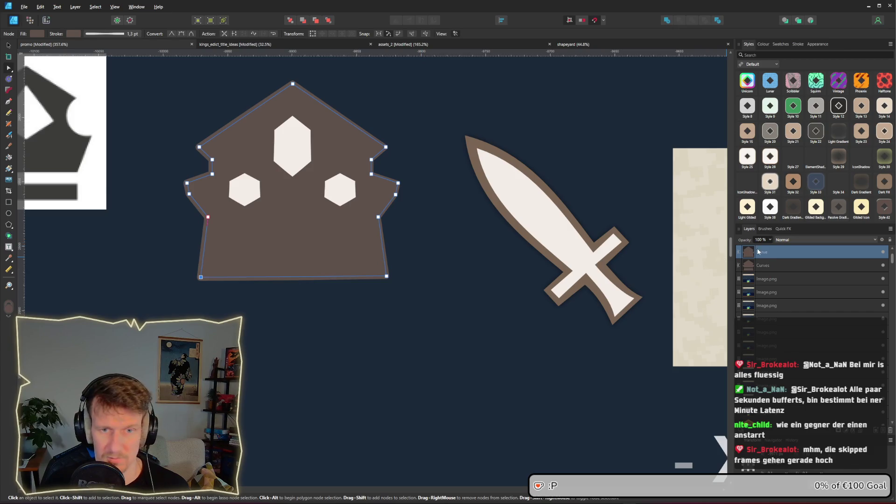
- Fill the inner crown with the sword's cream and set its outline to None
scroll(772, 266, up, 2)
drag(754, 292, 749, 302)
click(751, 279)
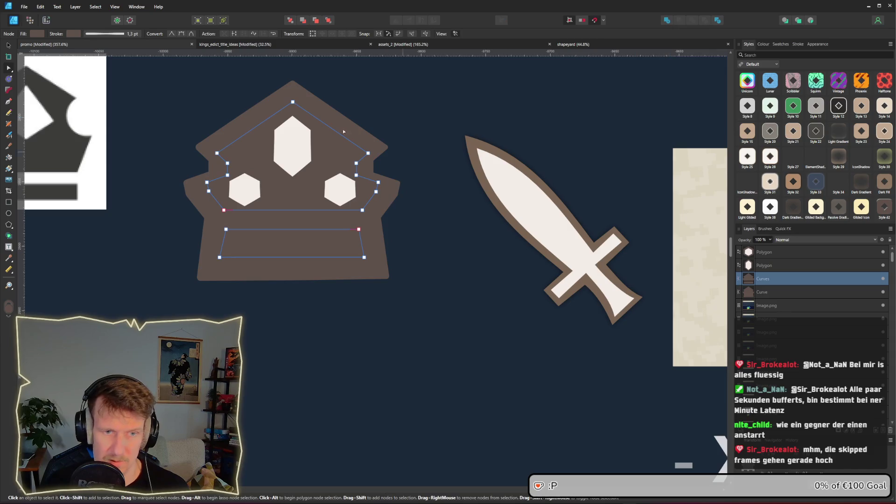
click(37, 34)
drag(99, 49, 526, 204)
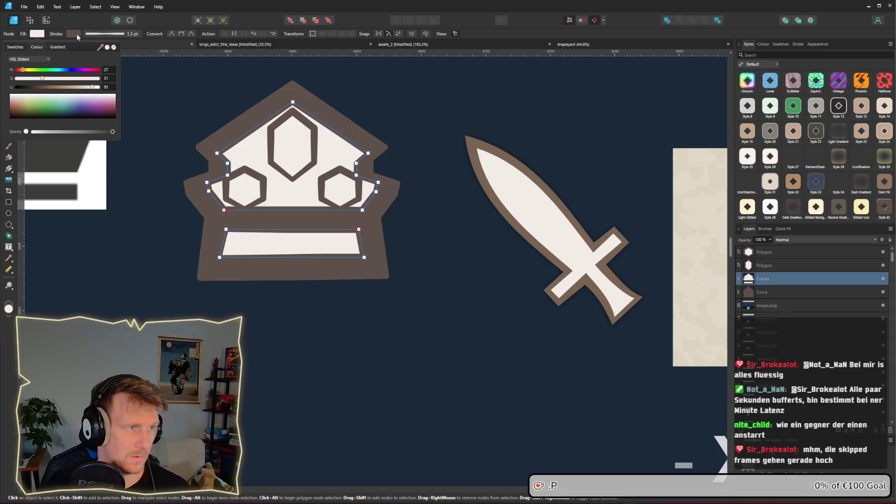
click(73, 33)
click(73, 34)
click(125, 47)
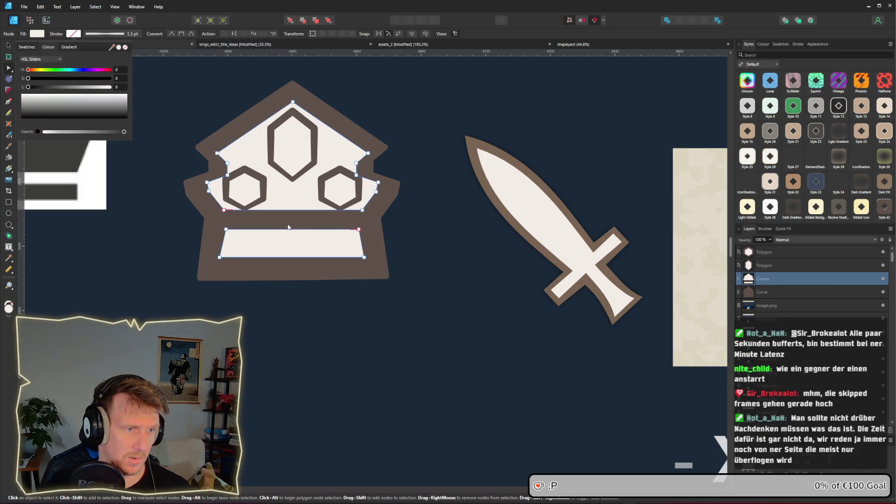
- Fill the outer crown with the brown sampled from the sword's outline
click(337, 267)
click(36, 34)
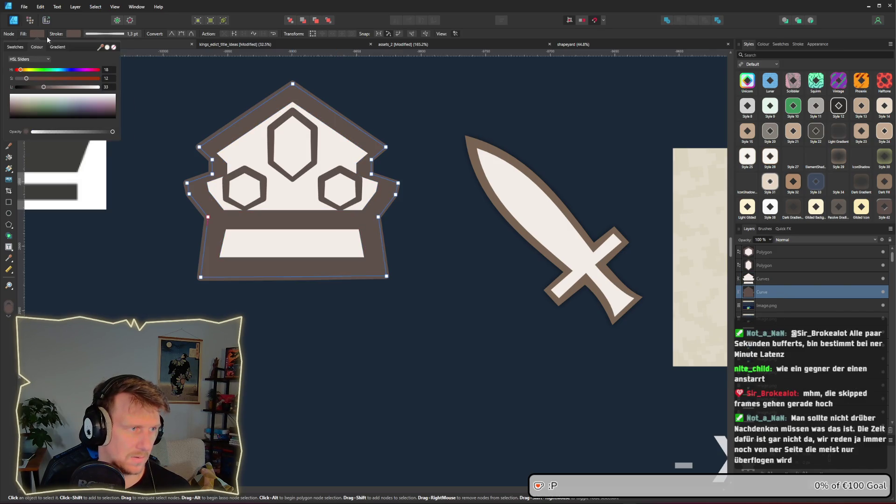
mouse_move(102, 49)
mouse_down()
mouse_move(449, 168)
mouse_move(472, 150)
mouse_up()
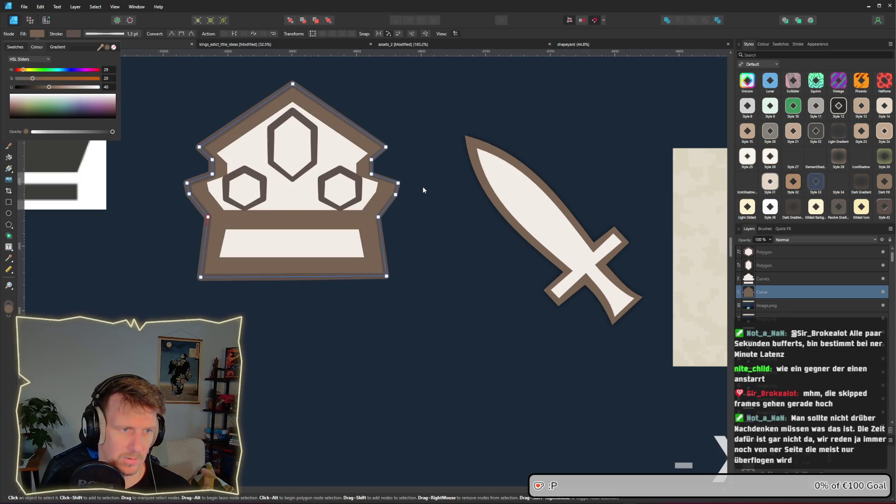
click(113, 47)
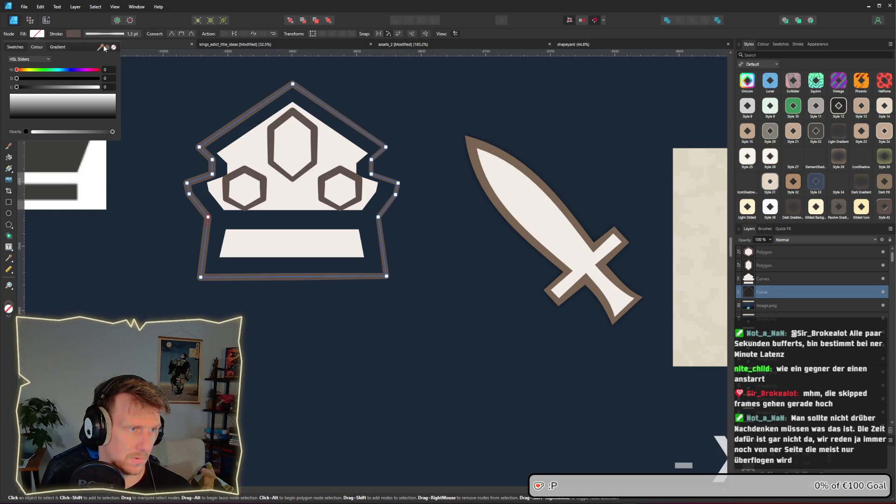
key(ctrl+z)
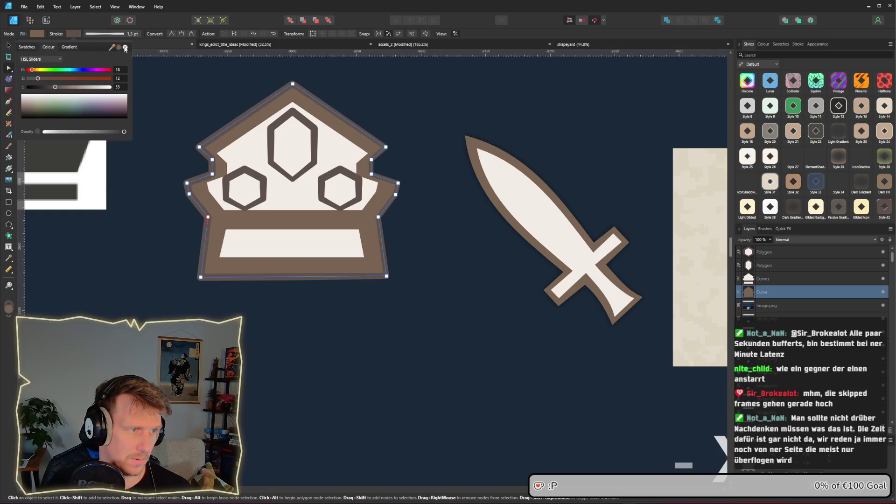
click(180, 63)
- Fill the three hexagon gems with the crown's brown
scroll(374, 132, down, 3)
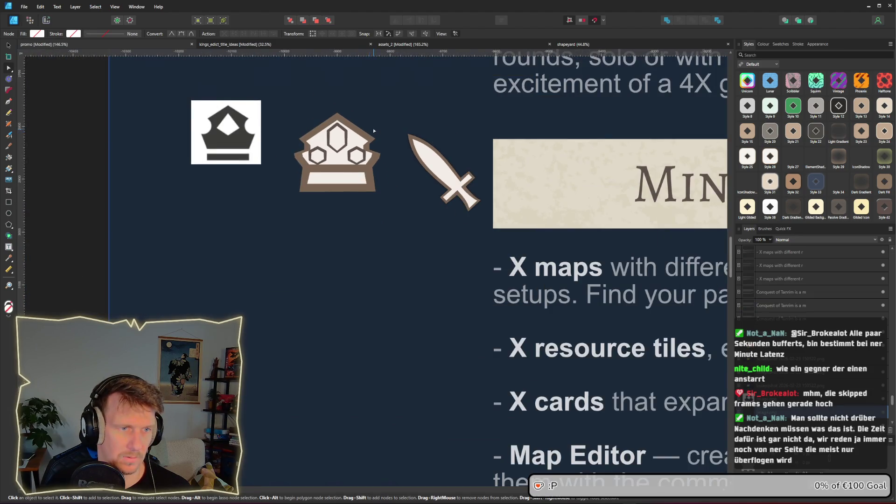
scroll(340, 174, up, 4)
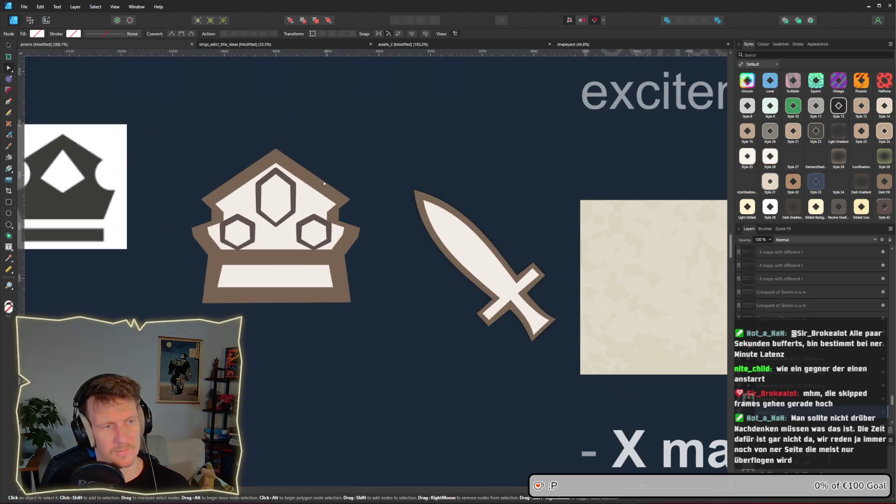
click(277, 201)
drag(235, 240, 222, 172)
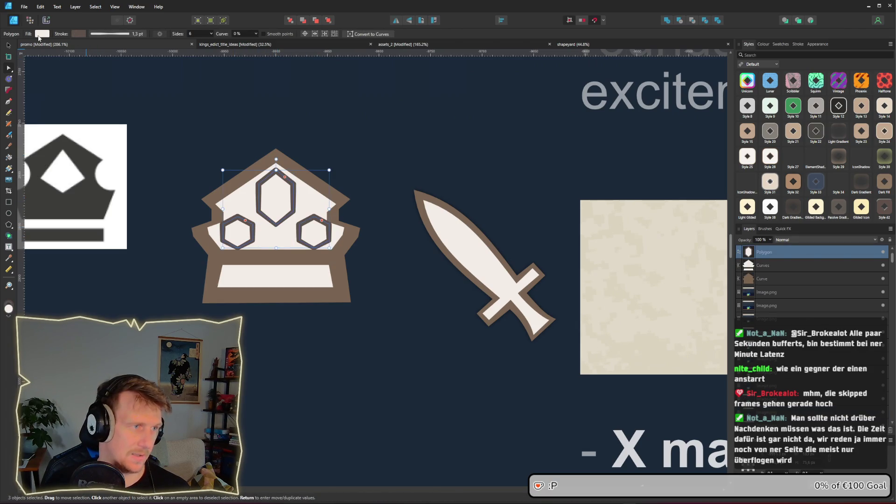
click(41, 34)
mouse_move(113, 49)
mouse_down()
mouse_move(286, 274)
mouse_move(332, 266)
mouse_up()
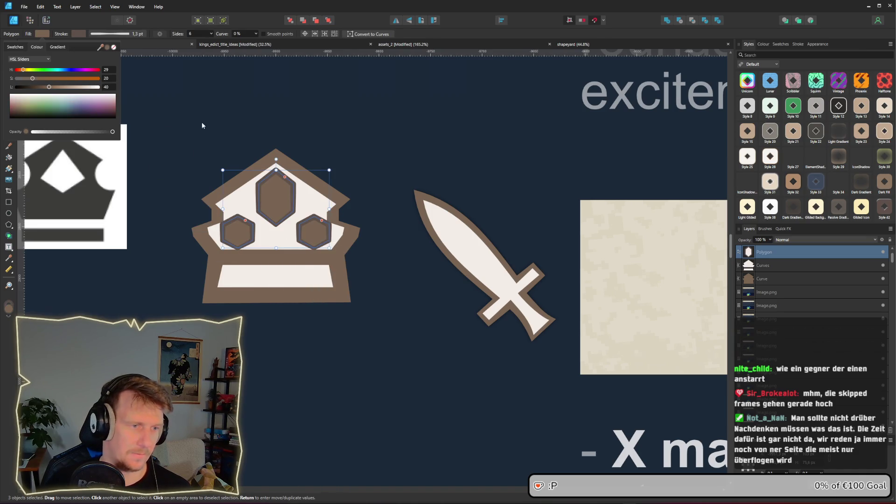
click(83, 34)
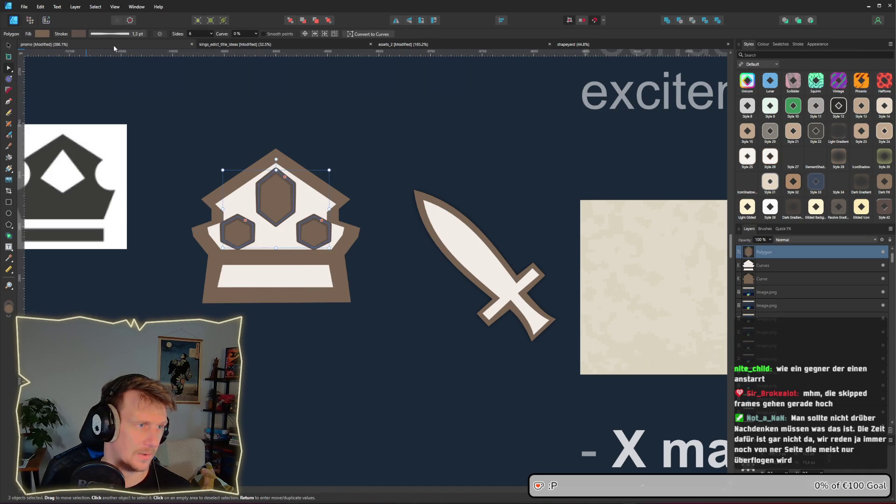
click(386, 156)
- Widen the crown's bottom bar by dragging its corner nodes outward
scroll(320, 224, down, 3)
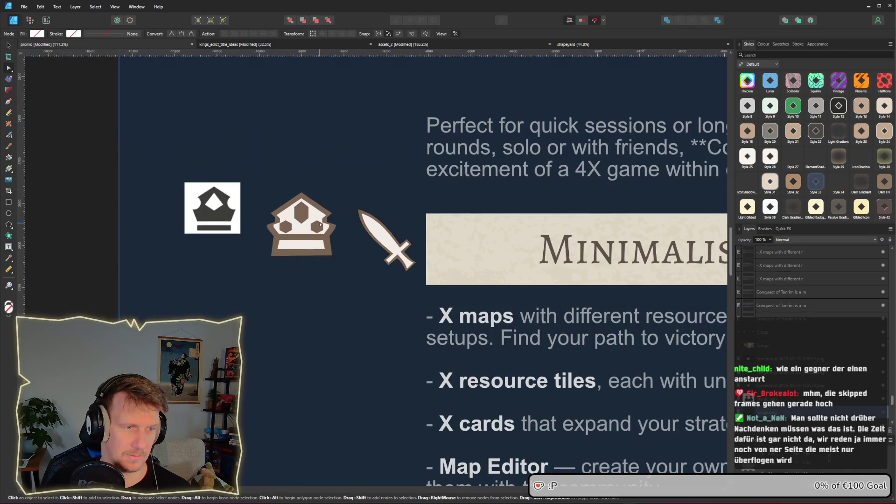
scroll(320, 224, down, 4)
scroll(320, 224, up, 5)
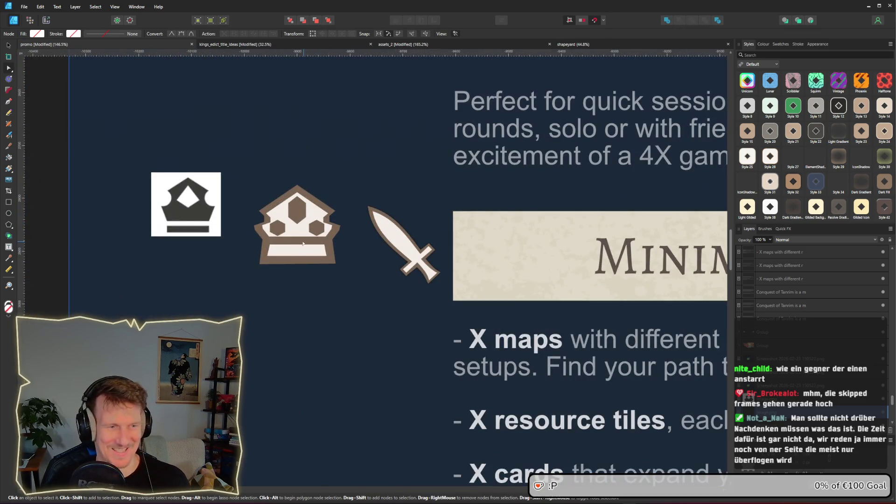
scroll(291, 249, up, 4)
key(v)
click(290, 250)
key(a)
drag(241, 240, 229, 278)
click(234, 267)
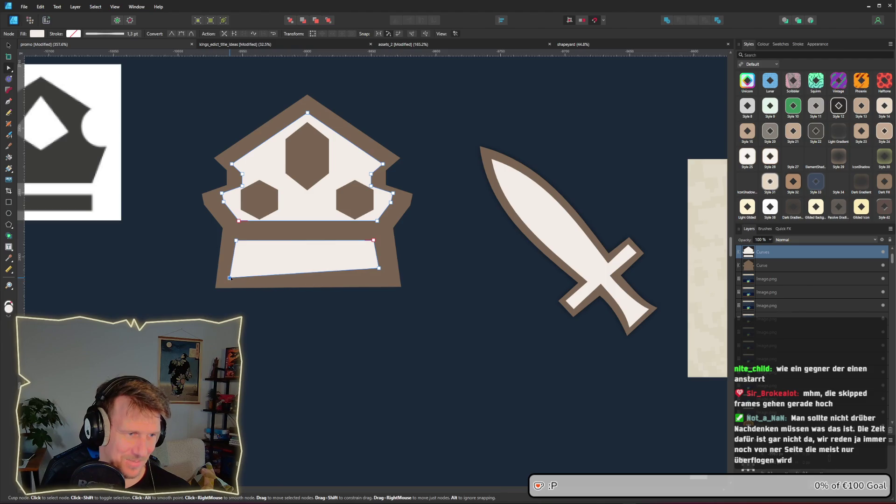
mouse_move(378, 268)
mouse_down()
mouse_move(395, 280)
mouse_move(389, 274)
mouse_up()
drag(374, 239, 381, 238)
drag(235, 240, 236, 236)
drag(223, 201, 223, 196)
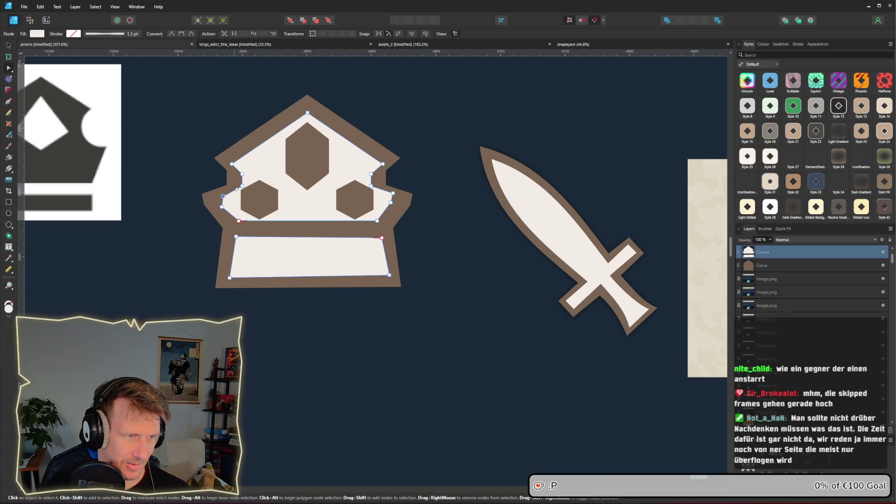
- Delete all three hexagon gems from the crown
click(257, 197)
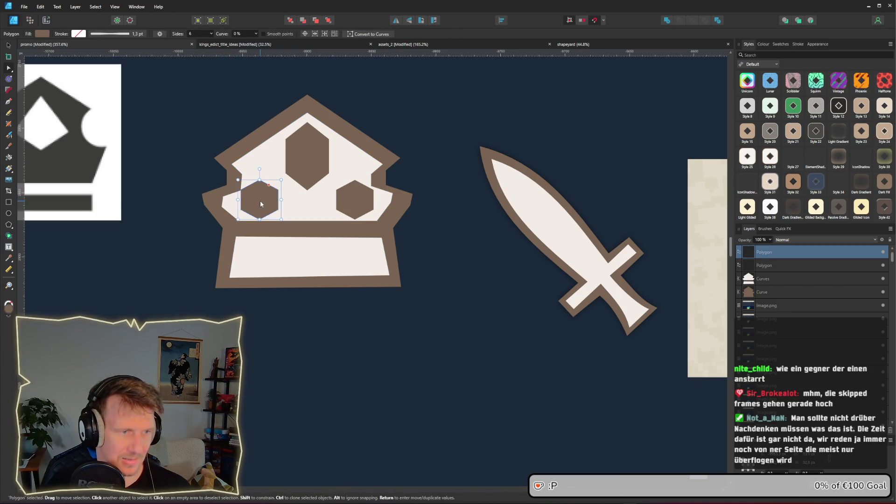
key(Delete)
click(302, 165)
key(Delete)
key(Delete)
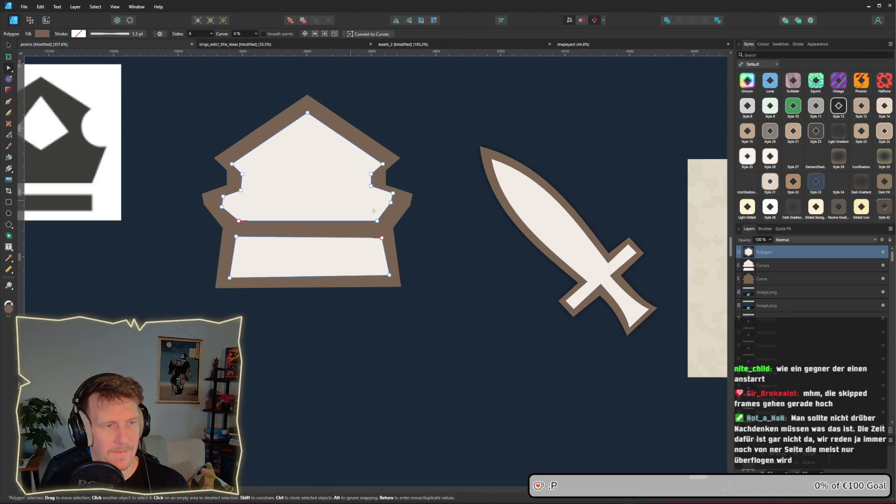
- Reshape the inner crown, moving its right nodes and raising its upper corners and top point
click(377, 222)
drag(378, 222, 383, 222)
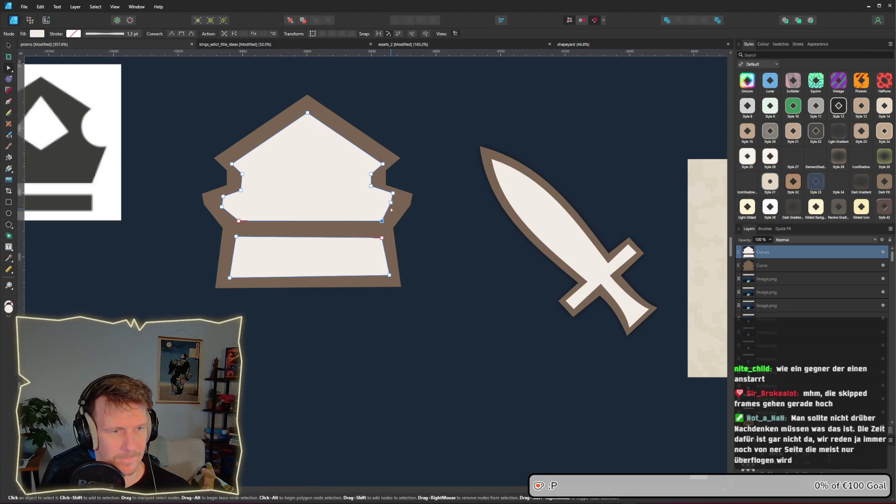
mouse_move(393, 193)
mouse_down()
mouse_move(375, 187)
mouse_move(385, 160)
mouse_up()
drag(232, 164, 230, 158)
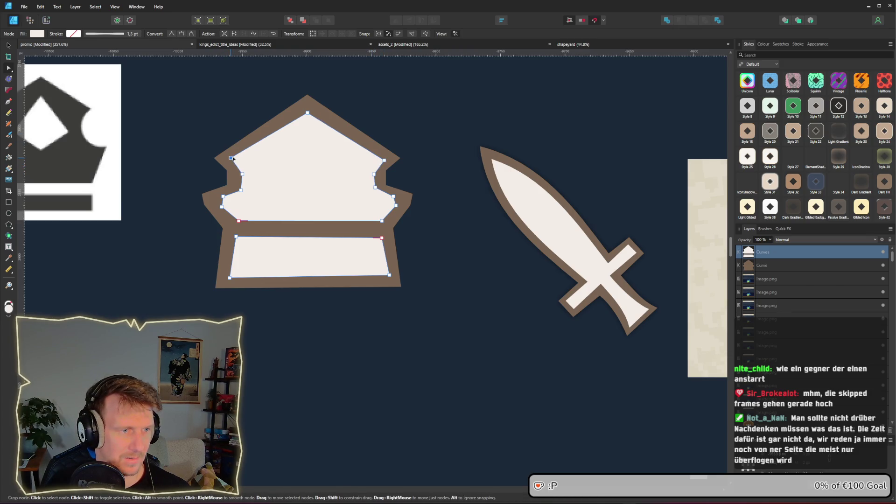
drag(308, 112, 307, 108)
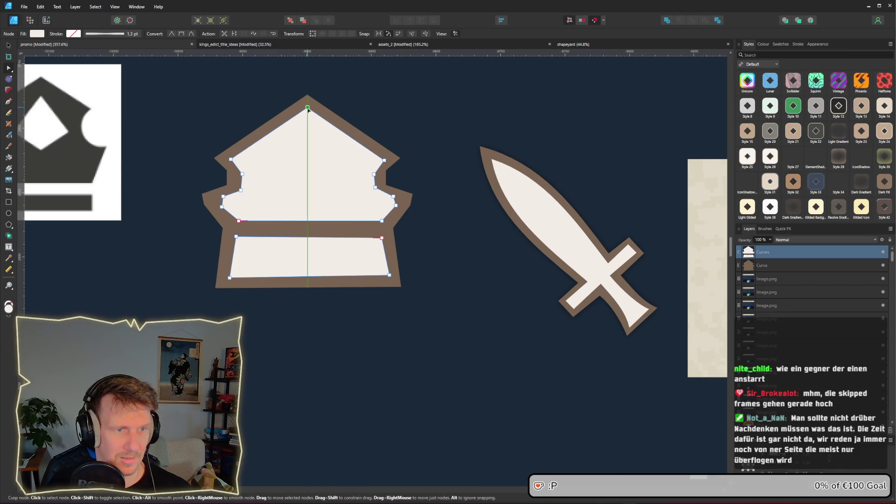
scroll(323, 183, down, 3)
scroll(323, 183, up, 2)
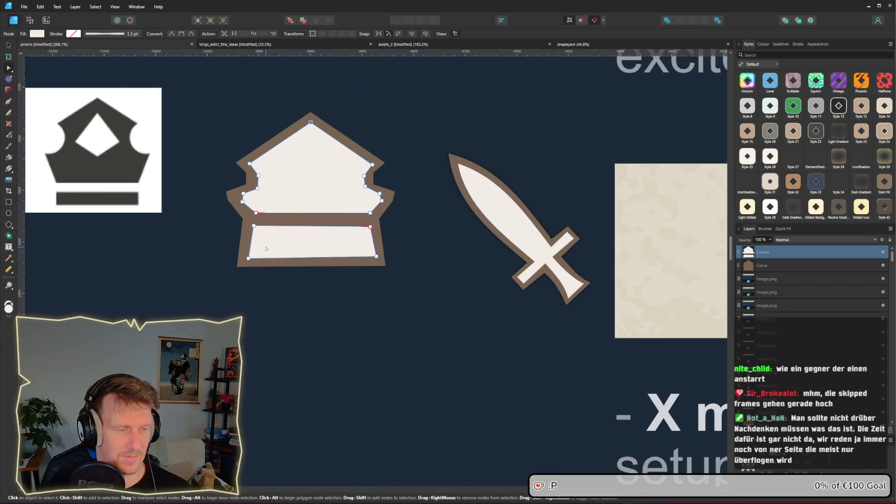
- Pull the brown outline's lower corners slightly inward
click(243, 220)
drag(247, 220, 251, 222)
drag(381, 221, 378, 221)
key(ctrl+d)
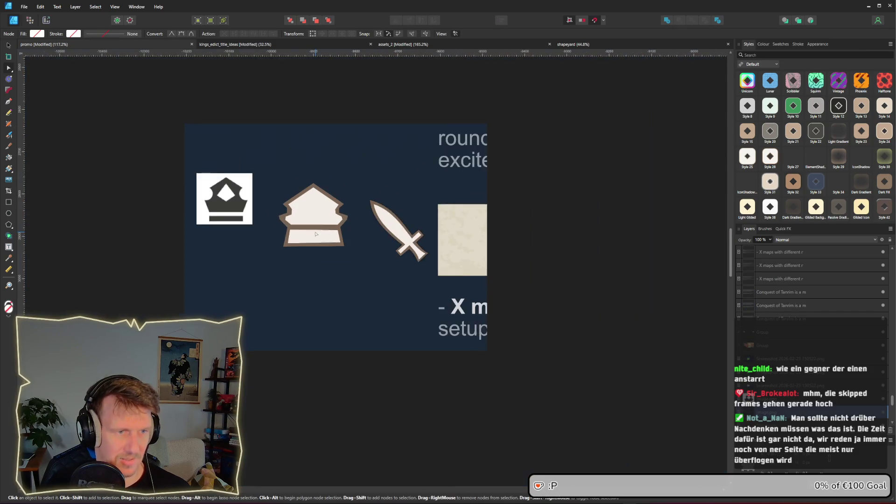
- Narrow the cream lower band by moving its right and bottom-left edges inward
scroll(314, 233, up, 2)
click(273, 233)
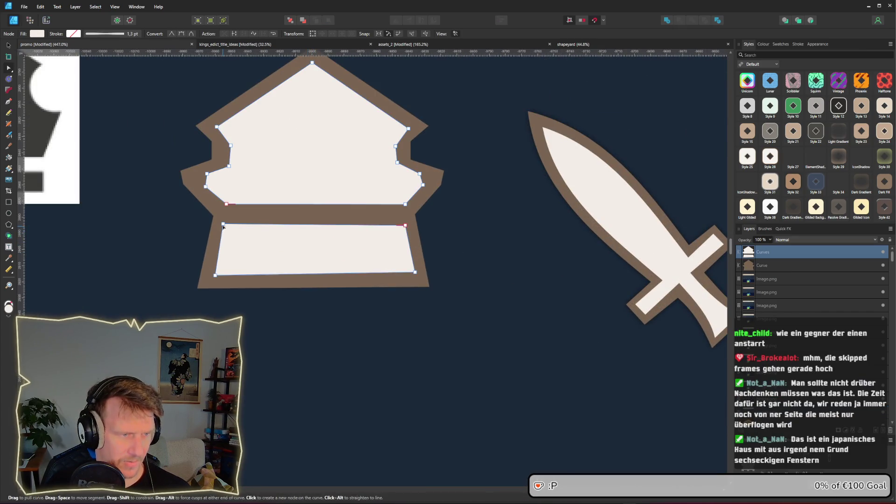
drag(406, 226, 403, 226)
drag(415, 272, 413, 271)
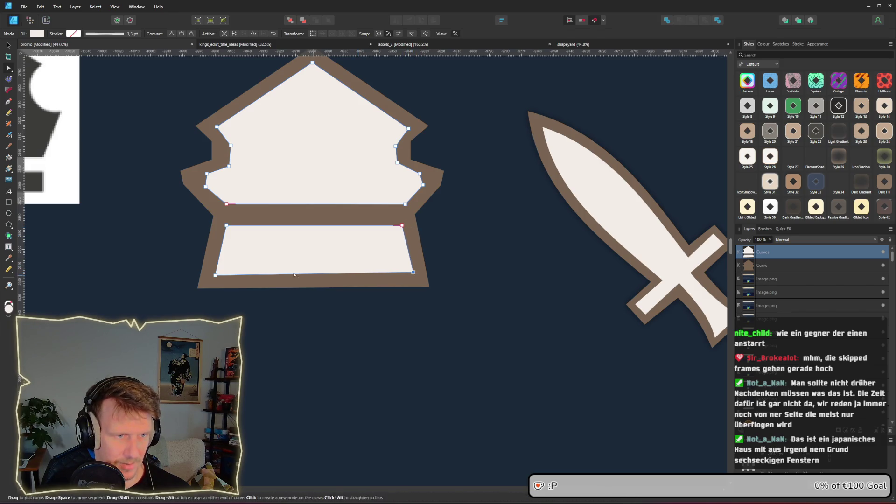
drag(218, 276, 221, 276)
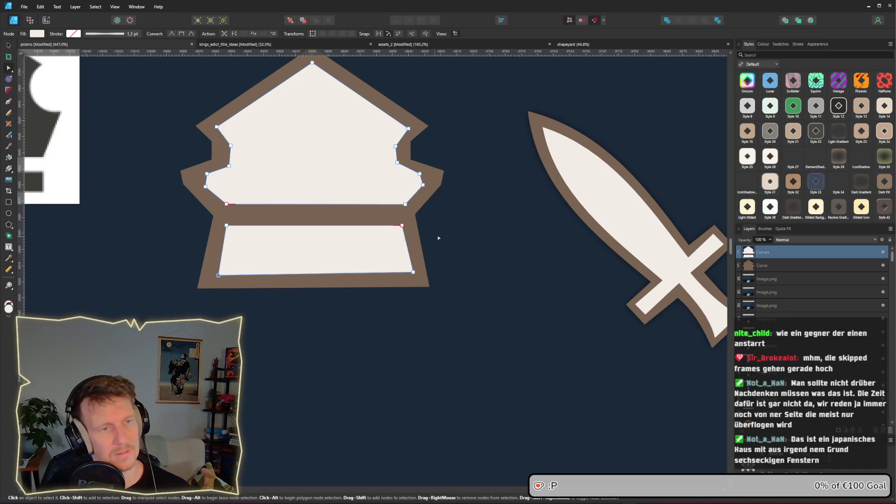
scroll(439, 237, down, 1)
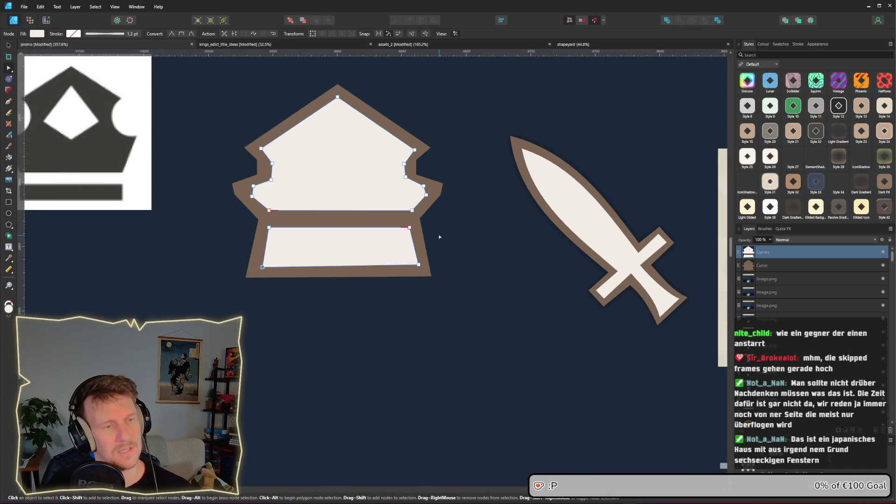
click(439, 236)
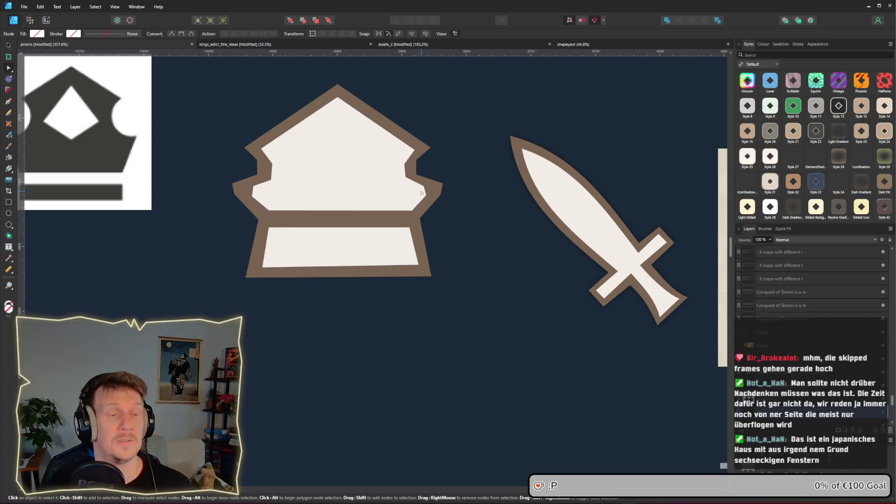
scroll(420, 192, down, 6)
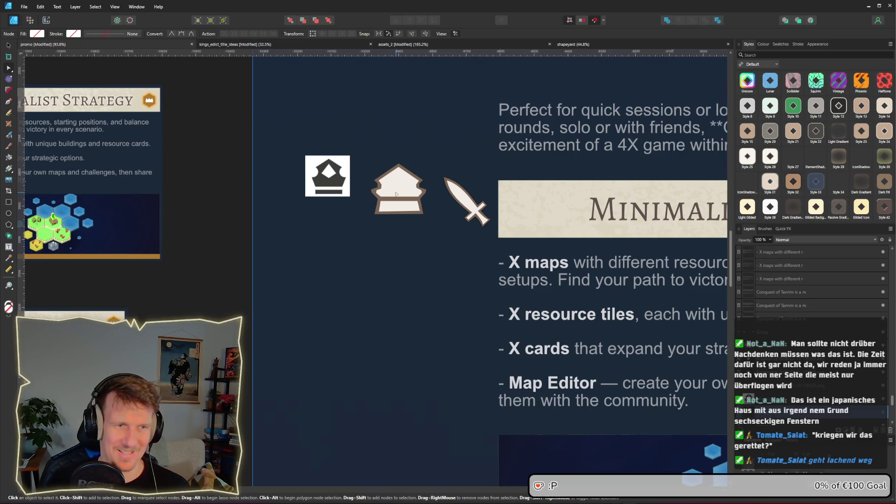
scroll(396, 194, up, 4)
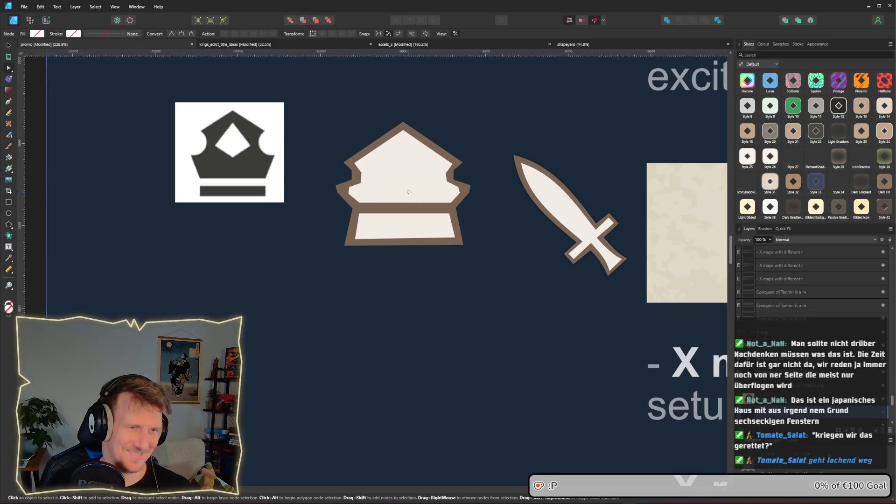
scroll(406, 186, up, 2)
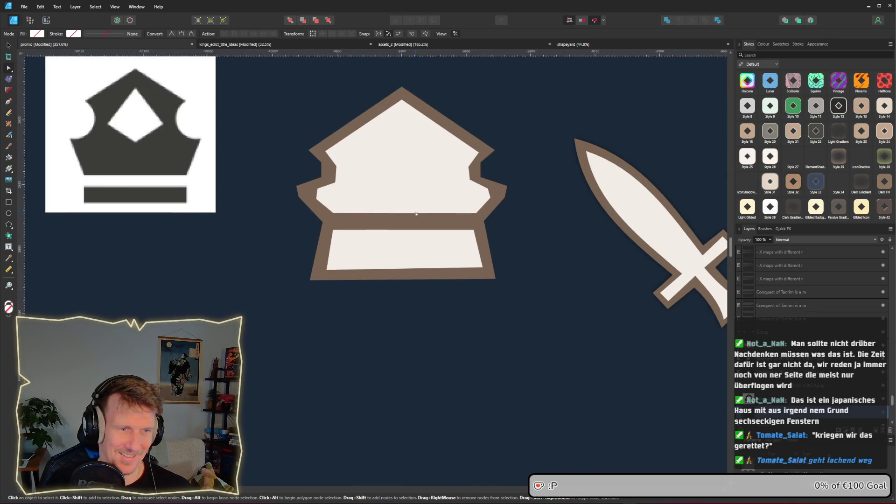
click(9, 225)
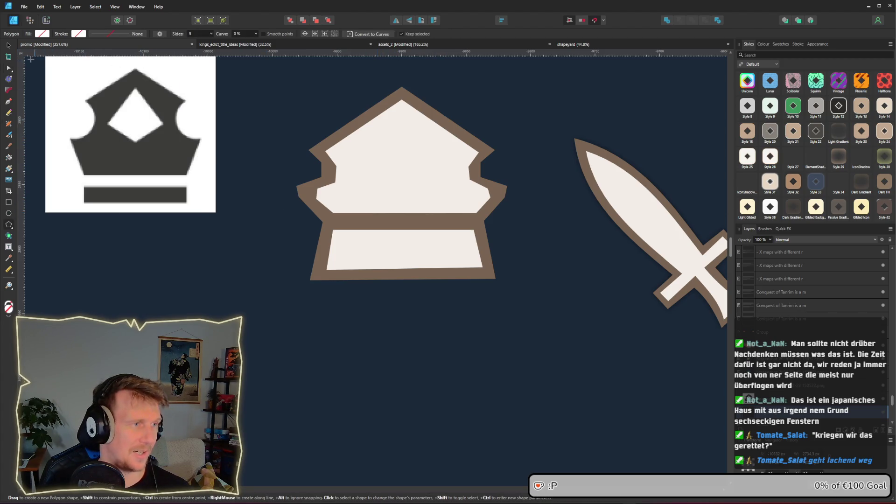
- Draw a pentagon in the crown's upper part and centre it on the middle line
click(9, 45)
click(374, 154)
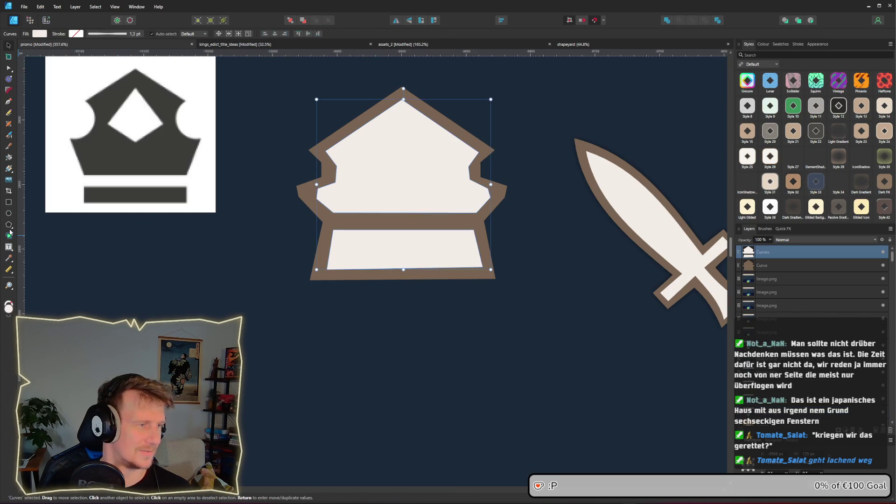
click(8, 224)
mouse_move(380, 136)
mouse_down()
mouse_move(407, 198)
mouse_move(423, 202)
mouse_up()
click(8, 45)
drag(401, 173, 400, 173)
scroll(443, 261, down, 8)
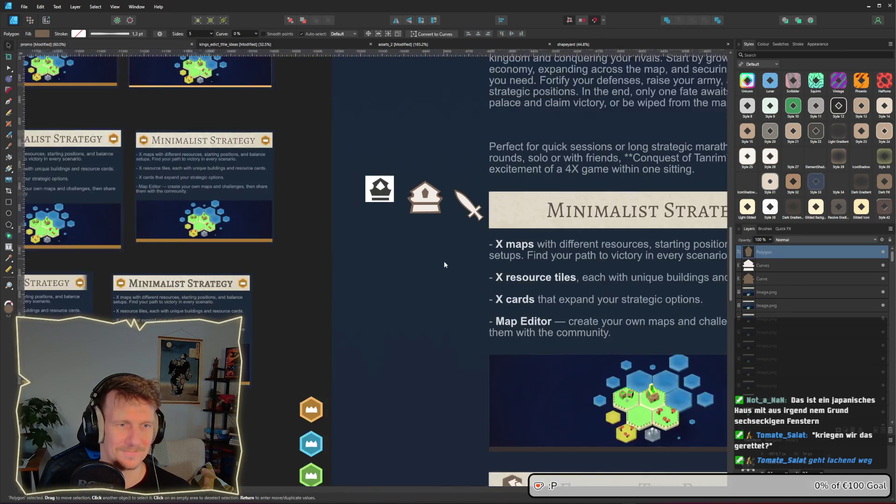
click(441, 268)
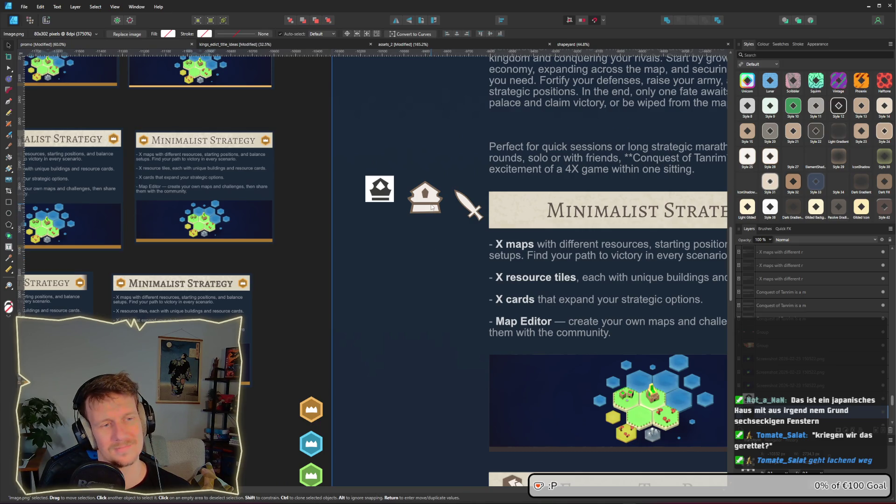
- Select and adjust the crown's brown outline shape
scroll(432, 207, up, 7)
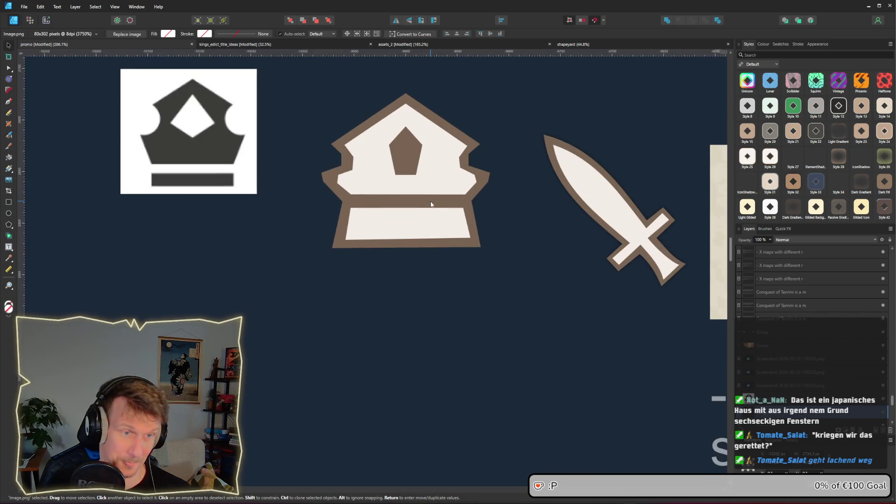
click(430, 204)
key(a)
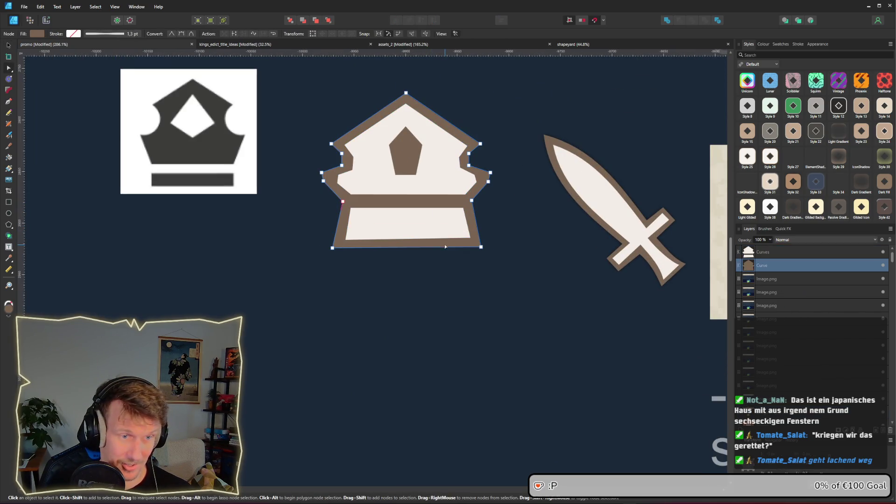
click(9, 45)
mouse_move(436, 197)
mouse_down()
mouse_move(454, 206)
mouse_move(424, 196)
mouse_up()
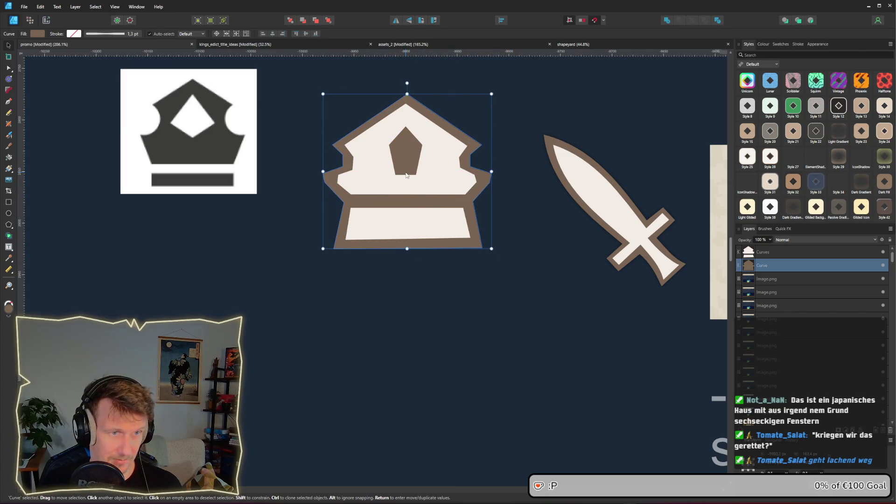
- Fill the pentagon with the brown sampled from the crown's outline
click(403, 158)
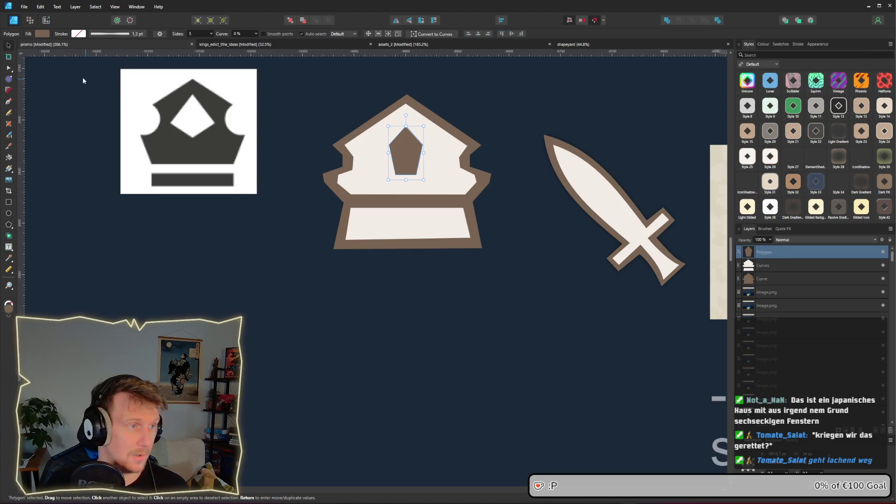
click(48, 35)
drag(101, 47, 435, 113)
click(503, 128)
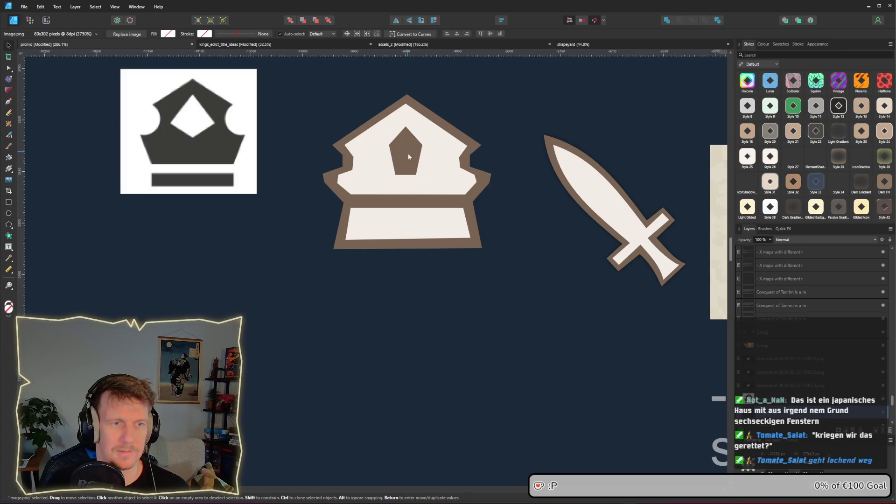
click(407, 159)
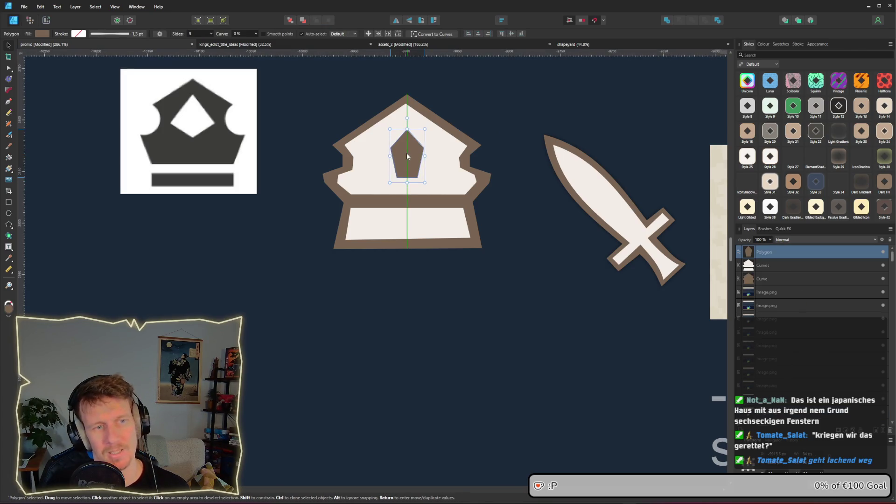
scroll(411, 161, down, 3)
scroll(427, 174, up, 1)
scroll(427, 174, down, 2)
scroll(427, 174, up, 1)
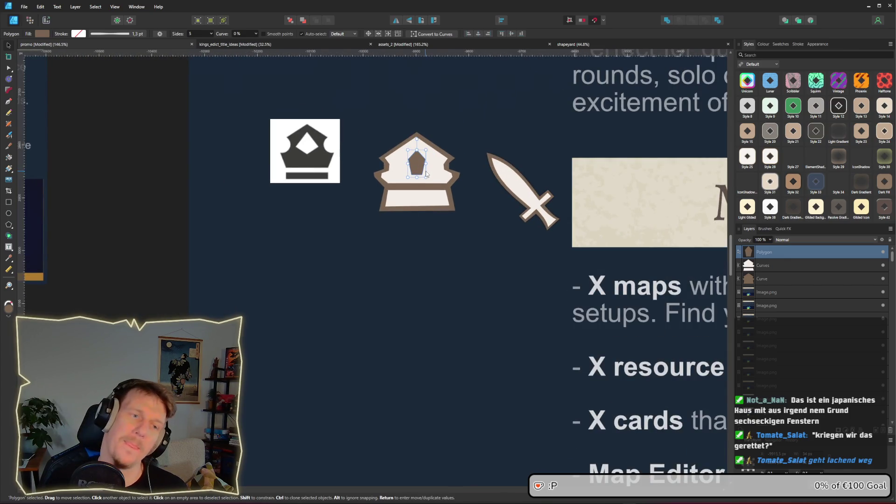
click(467, 223)
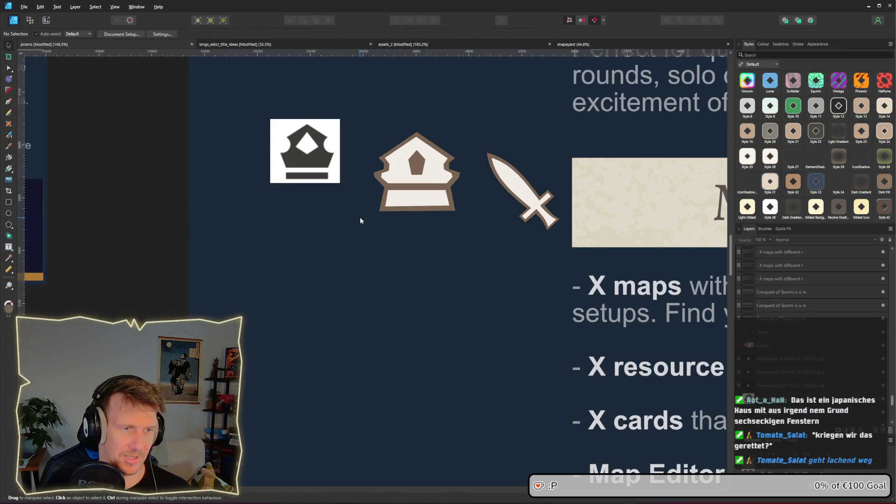
- Snip the lower-middle three-pointed crown from the search results and paste it into the design
key(alt+Tab)
key(alt+Tab)
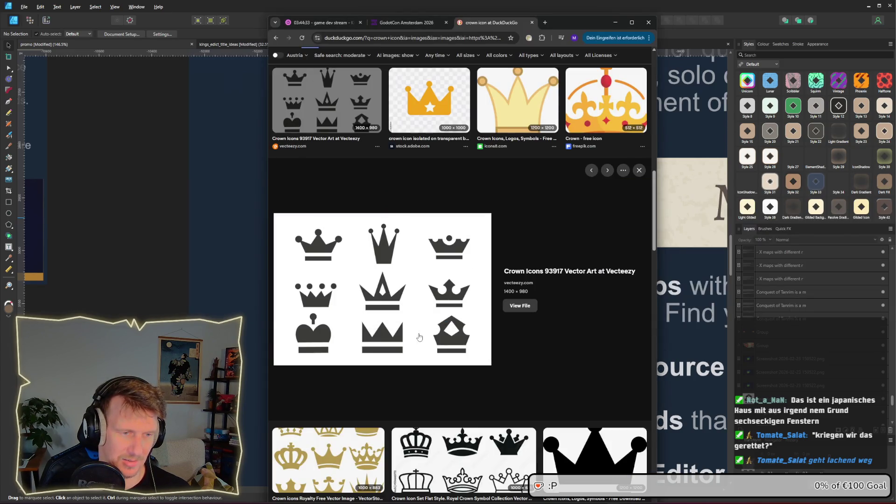
key(super+shift+s)
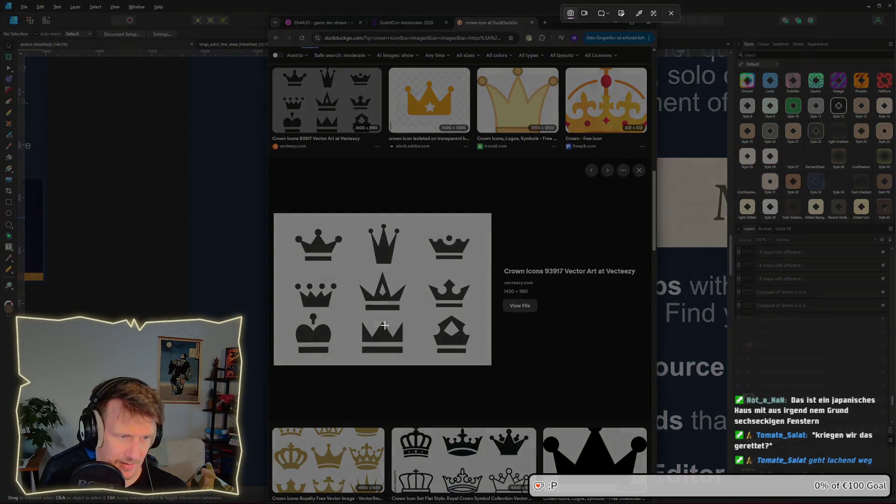
drag(352, 312, 418, 366)
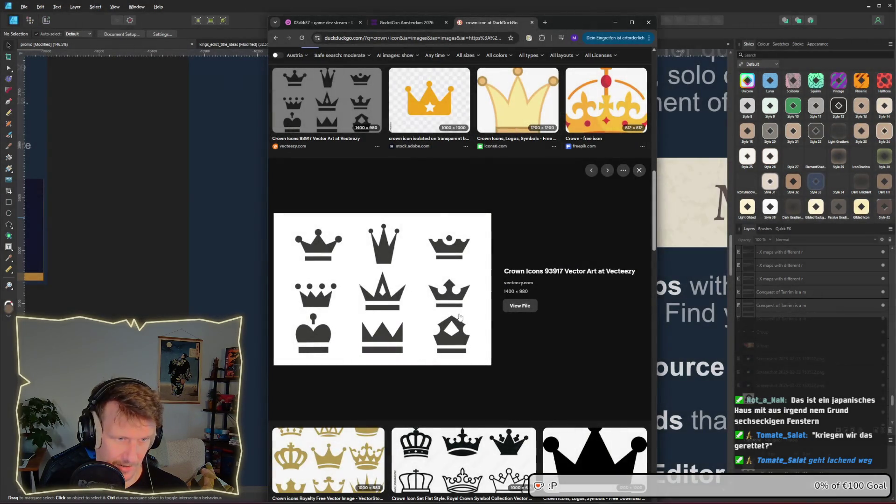
click(159, 301)
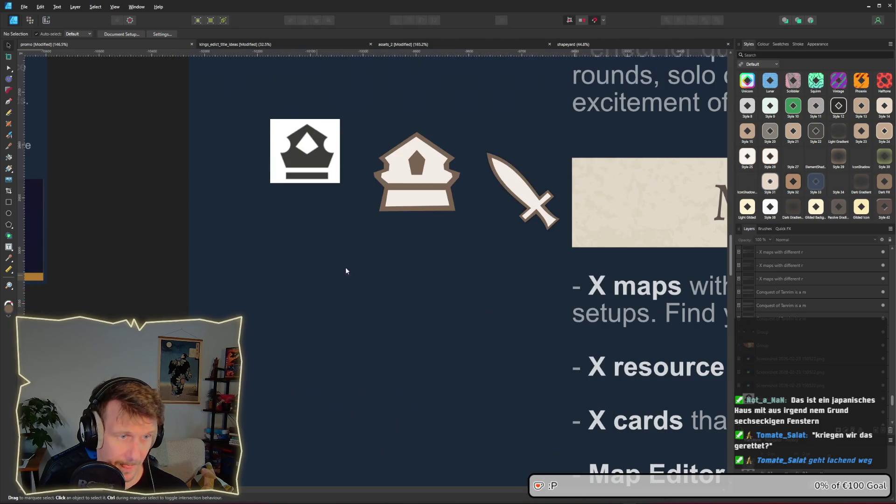
key(ctrl+v)
- Move the pasted crown image under the reference crown
mouse_move(374, 260)
mouse_down()
mouse_move(410, 264)
mouse_move(413, 257)
mouse_up()
scroll(415, 256, up, 1)
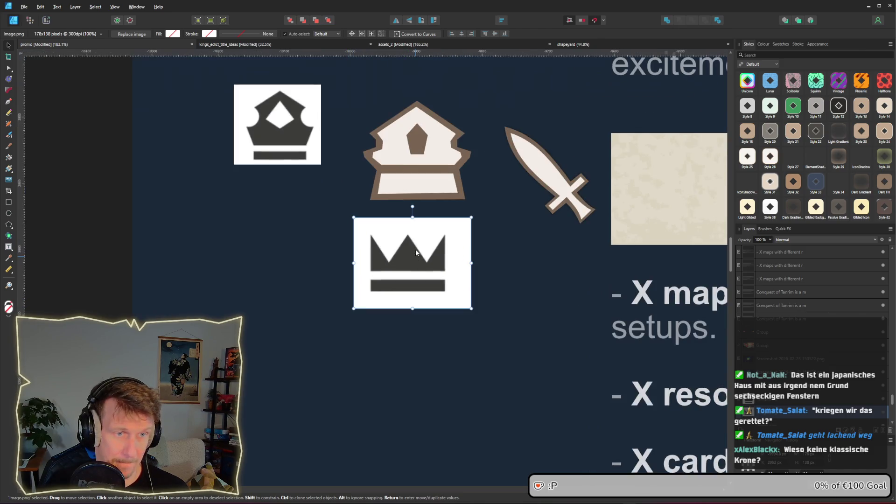
drag(410, 261, 263, 258)
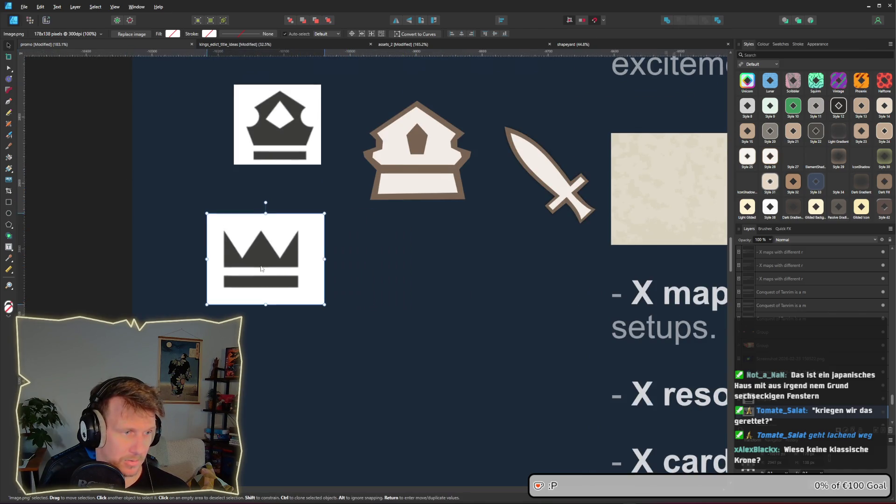
- Draw a brown square and align it under the cream crown
click(8, 202)
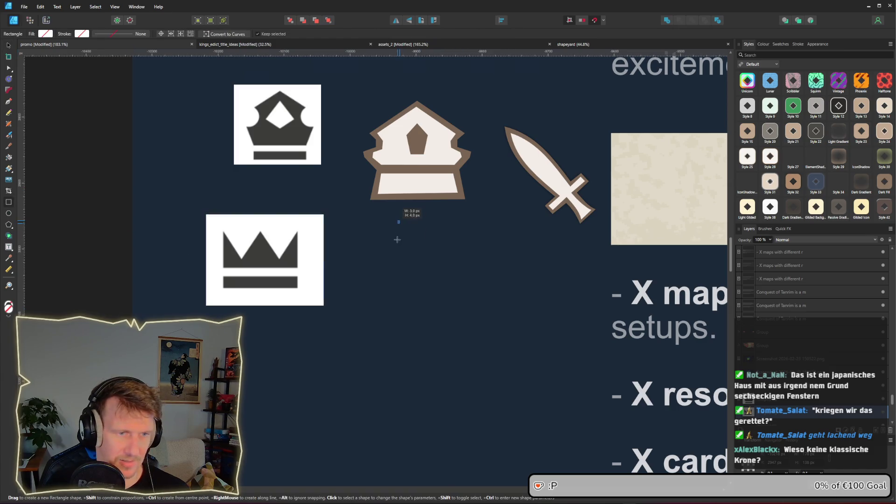
drag(399, 220, 491, 305)
click(8, 45)
drag(464, 272, 444, 275)
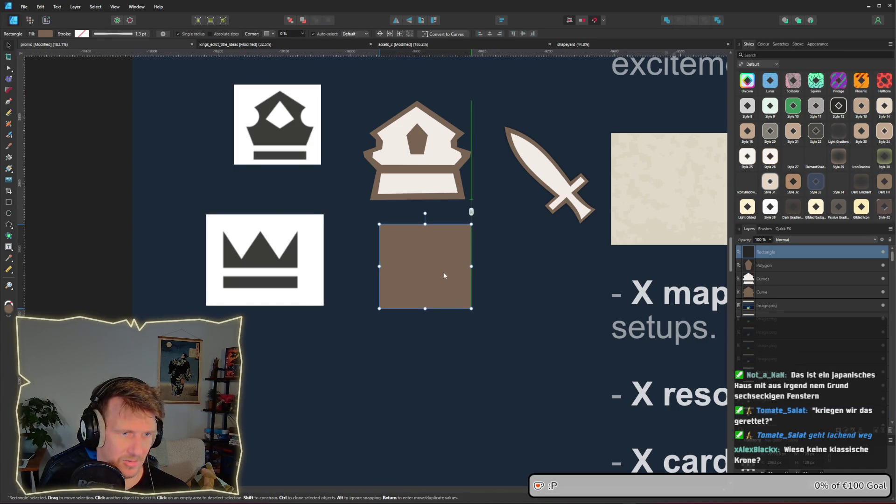
- Draw a brown triangle, flip it to point down, and duplicate it over the square's top
key(m)
click(10, 226)
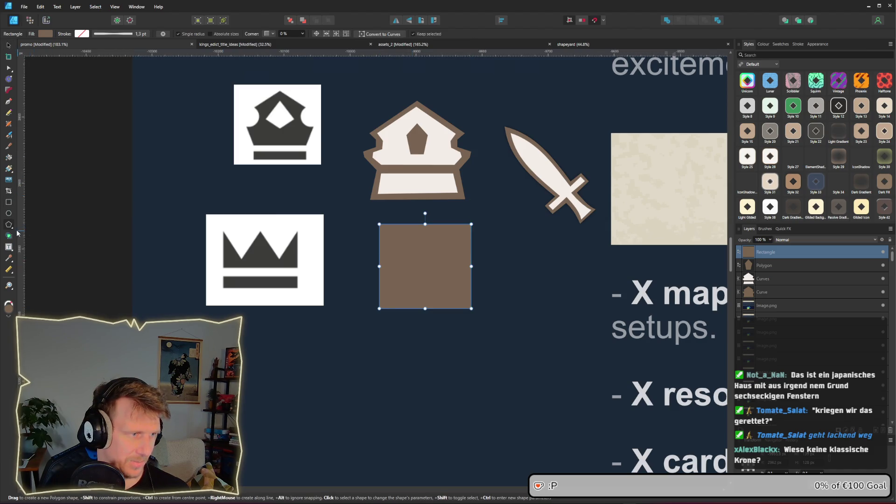
click(28, 235)
mouse_move(357, 218)
mouse_down()
mouse_move(365, 240)
mouse_move(414, 276)
mouse_up()
key(v)
mouse_move(385, 207)
mouse_down()
mouse_move(360, 219)
mouse_move(400, 280)
mouse_move(384, 274)
mouse_move(404, 259)
mouse_move(404, 267)
mouse_move(454, 259)
mouse_move(450, 246)
mouse_up()
key(ctrl+j)
shift+click(406, 251)
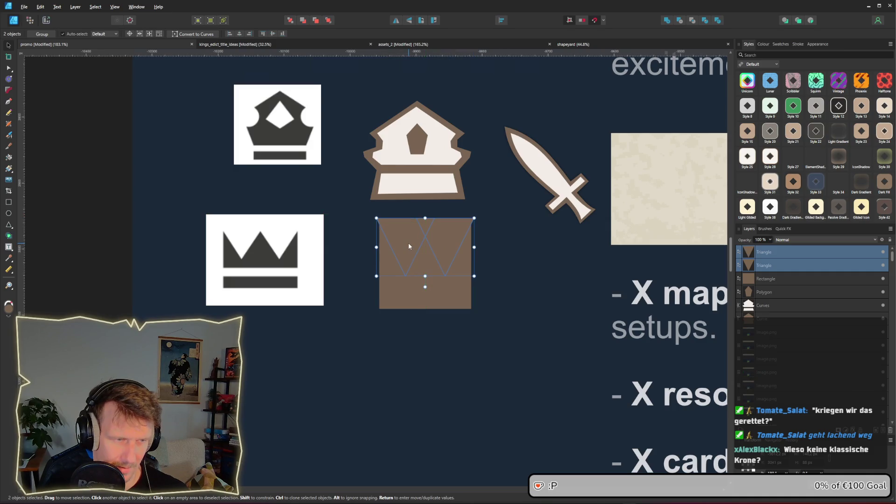
click(460, 292)
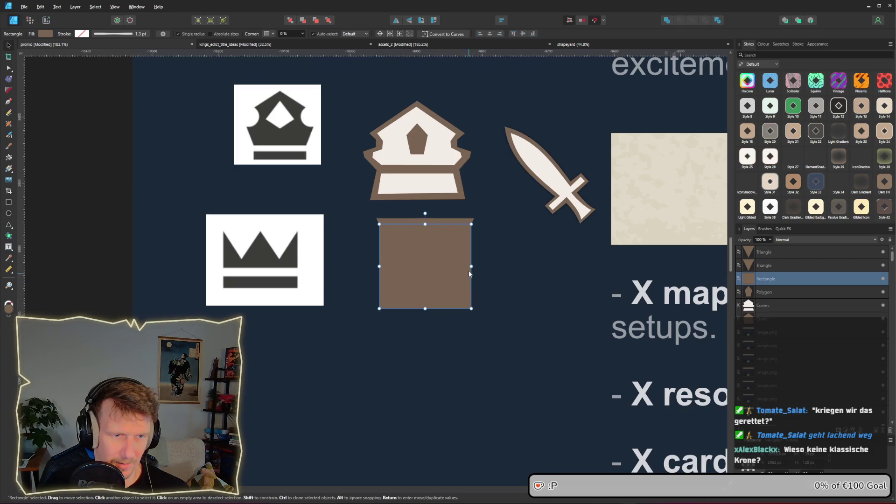
- Lower the brown square's top edge and merge the two inverted triangles into one shape
drag(425, 225, 425, 241)
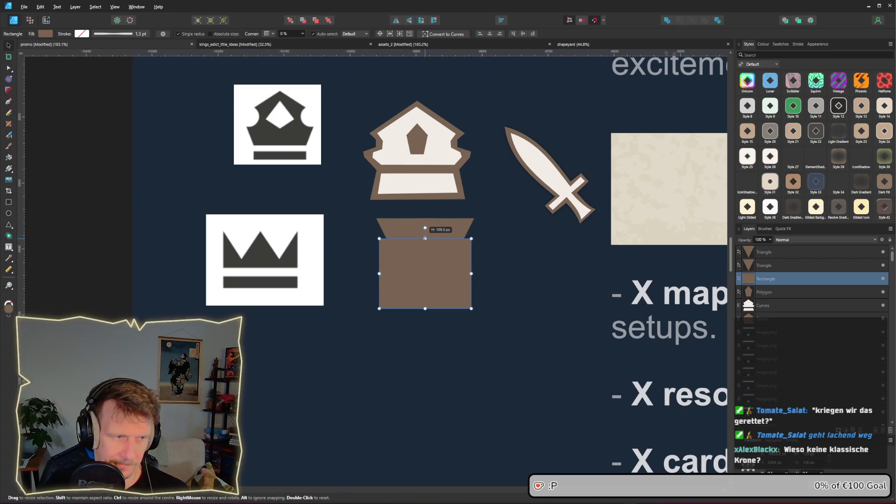
mouse_move(443, 275)
mouse_down()
mouse_move(456, 280)
mouse_move(442, 272)
mouse_up()
scroll(442, 270, up, 3)
click(431, 187)
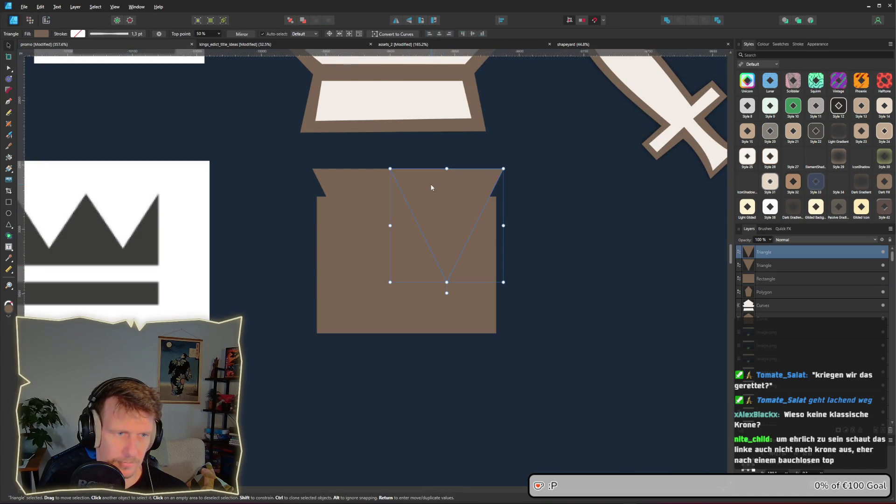
shift+click(378, 188)
click(667, 20)
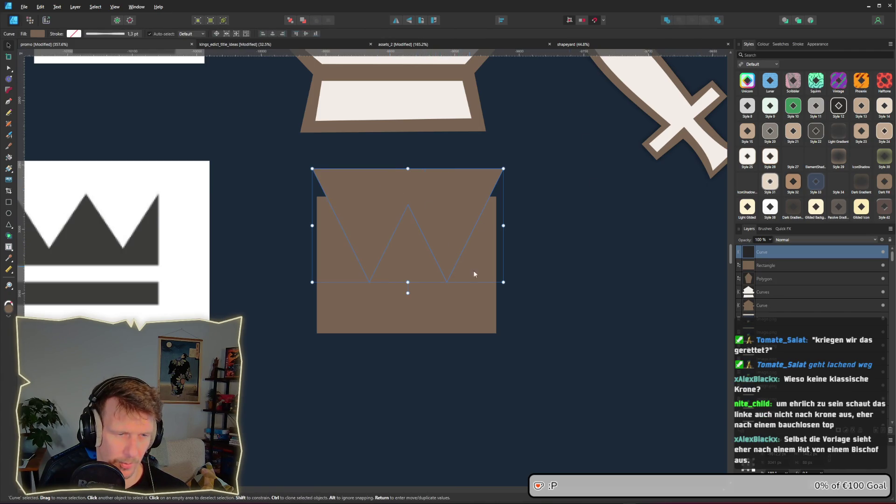
- Narrow the square on both sides and Boolean Add it with the triangles into one crown
click(480, 294)
drag(498, 265, 490, 265)
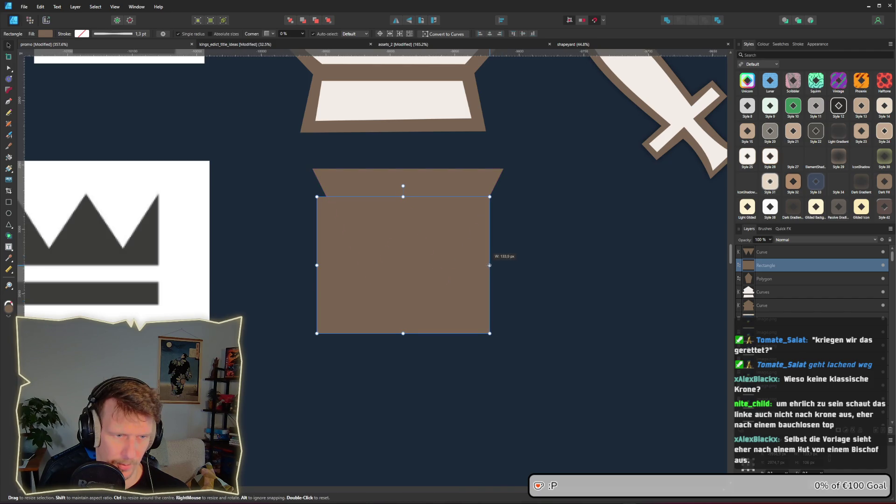
drag(317, 265, 326, 265)
click(445, 187)
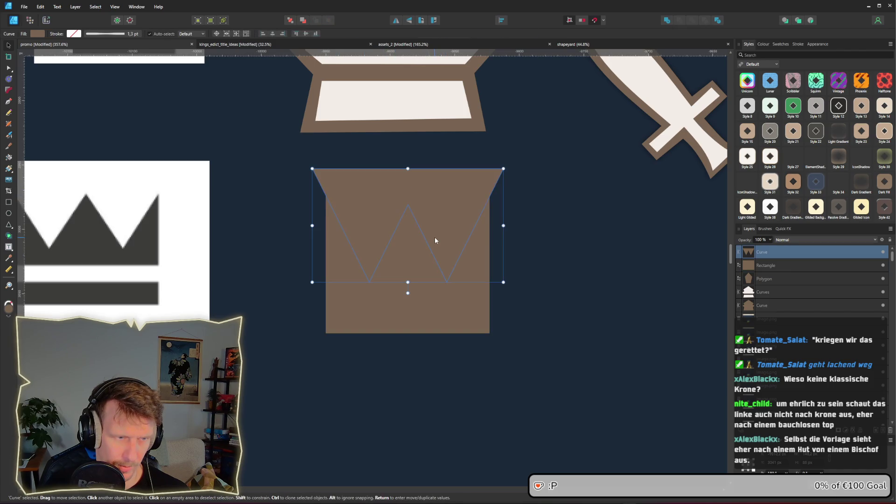
click(329, 275)
drag(325, 265, 334, 265)
drag(489, 265, 483, 265)
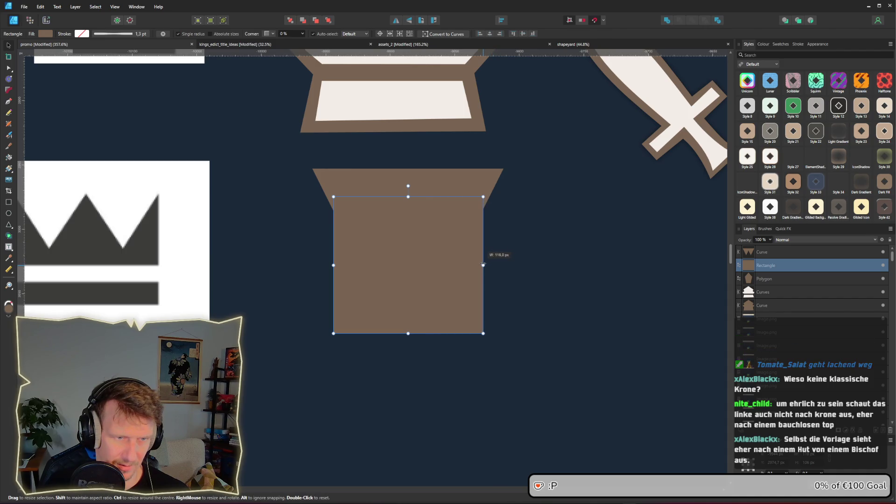
click(436, 192)
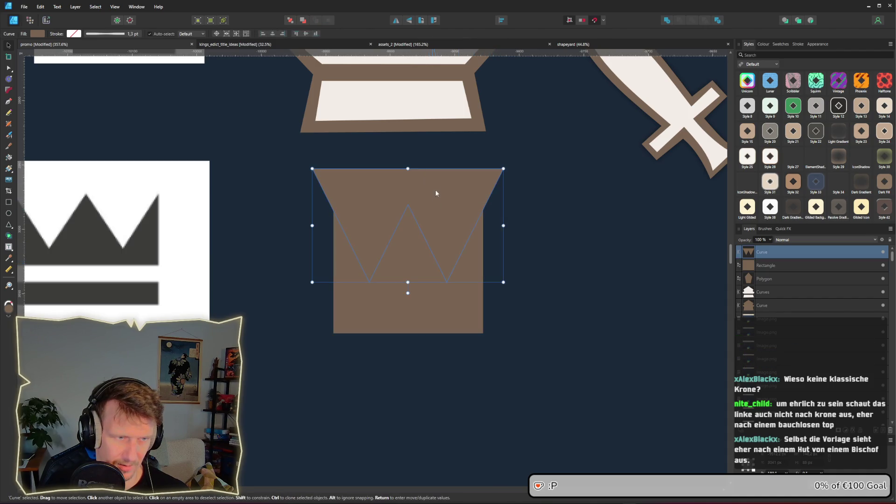
shift+click(438, 295)
click(675, 20)
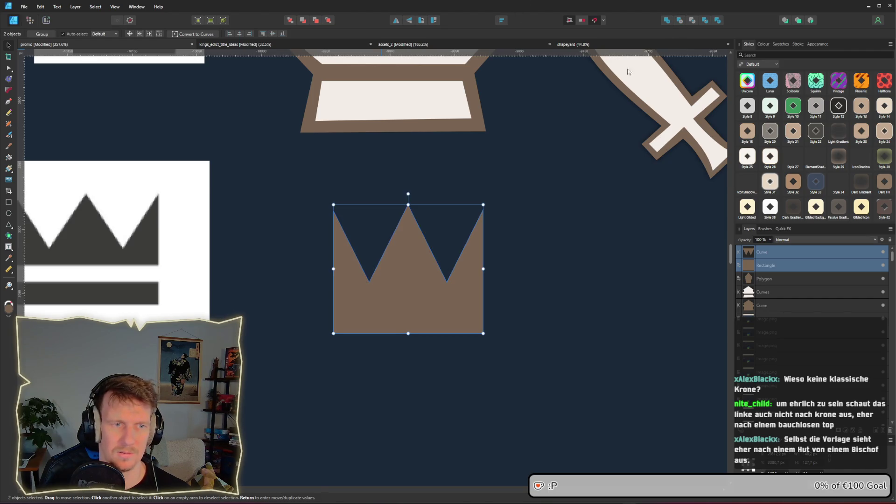
click(538, 286)
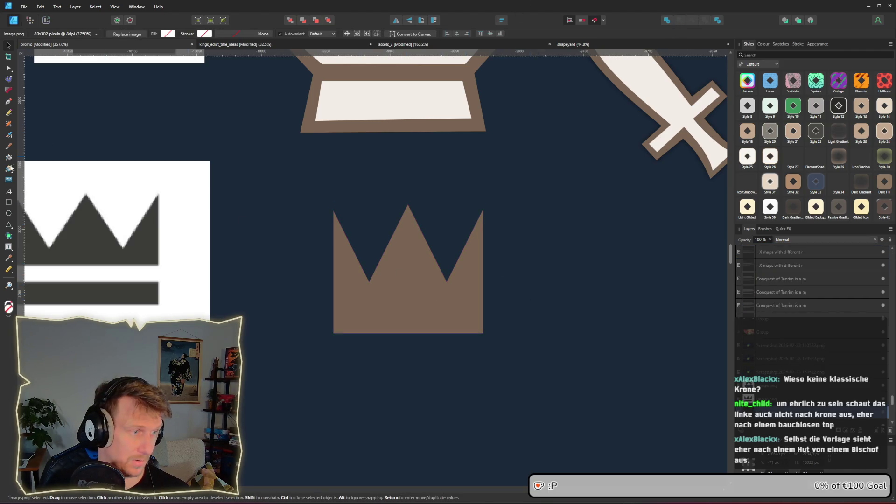
- Subtract a thin bar from the lower crown to split off a separate base band
click(9, 202)
drag(322, 301, 501, 309)
click(8, 45)
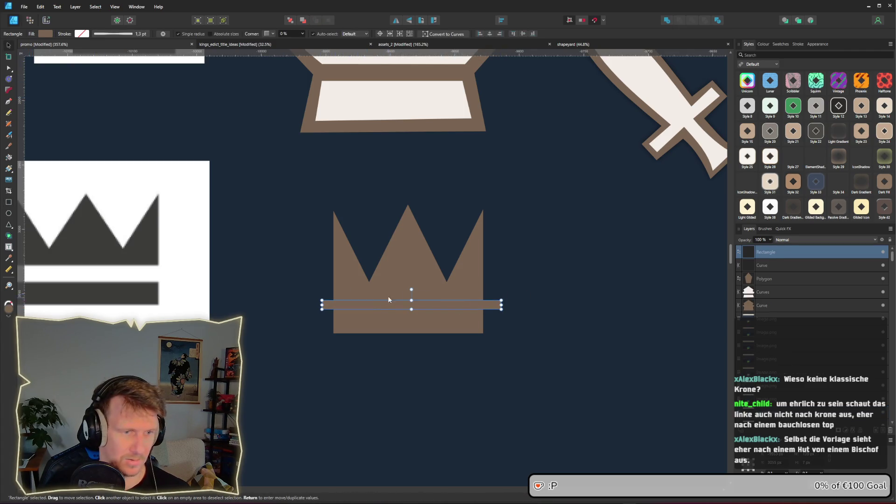
click(399, 274)
click(402, 308)
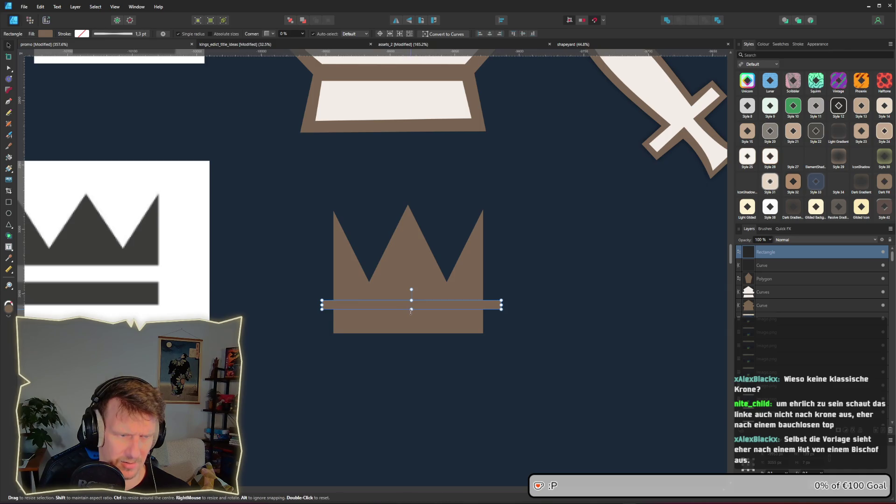
shift+click(407, 280)
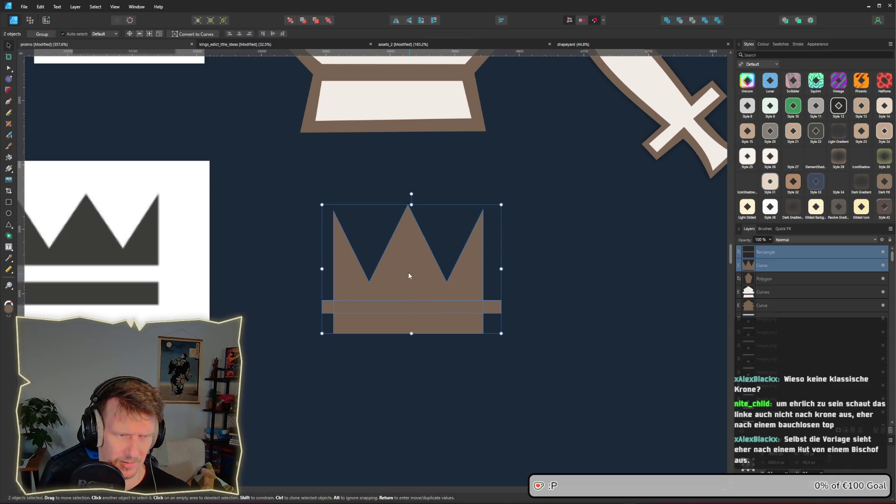
click(680, 22)
scroll(568, 284, down, 5)
scroll(438, 309, up, 4)
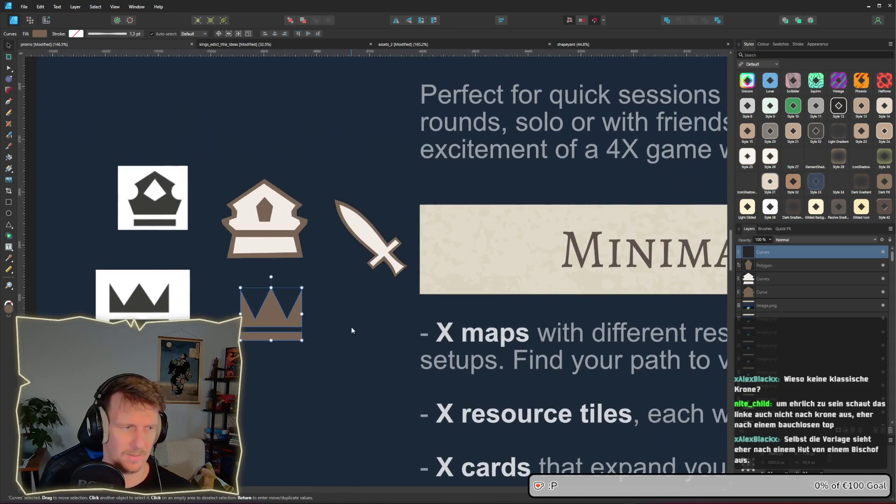
scroll(338, 322, up, 1)
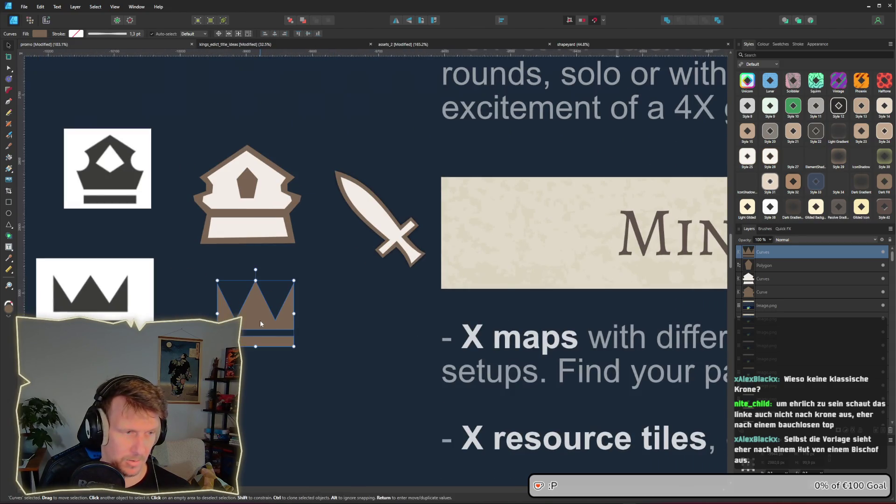
scroll(259, 320, up, 1)
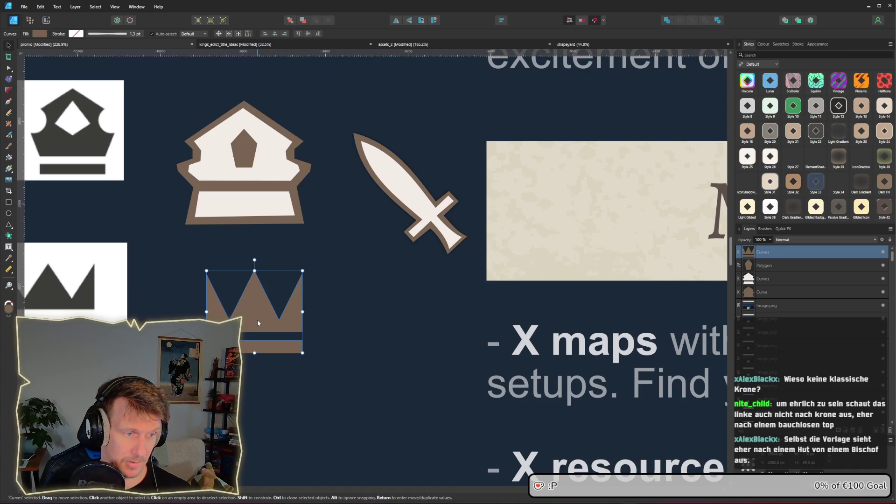
- Try an enlarged copy of the crown, then delete it
mouse_move(256, 319)
mouse_down()
mouse_move(276, 318)
mouse_move(250, 310)
mouse_move(270, 317)
mouse_up()
drag(301, 353, 311, 365)
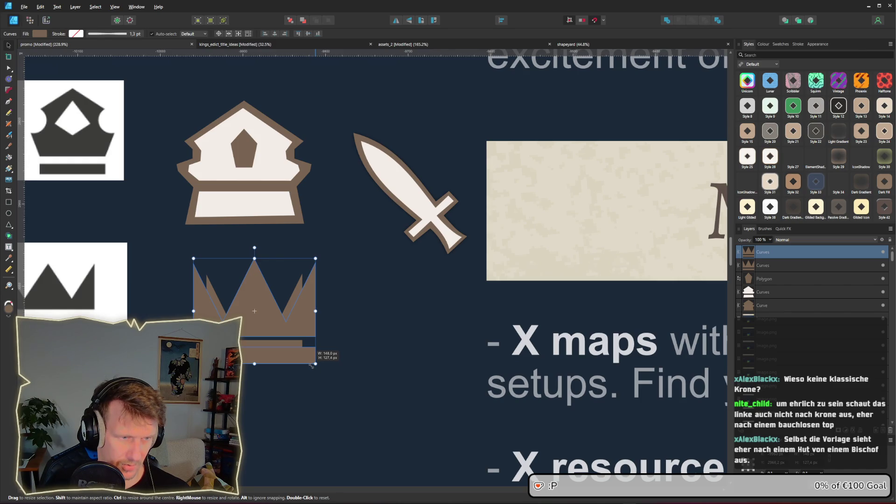
key(Delete)
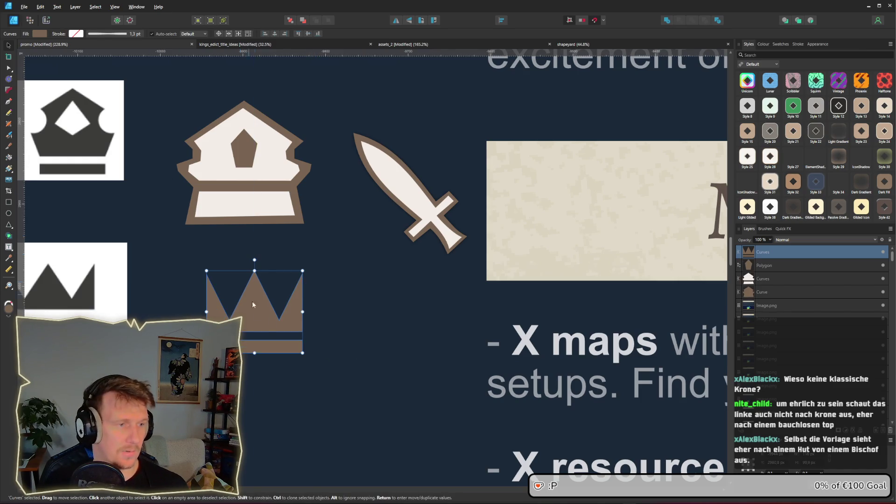
- Draw a large rectangle covering the whole crown
scroll(263, 327, up, 1)
scroll(263, 327, up, 2)
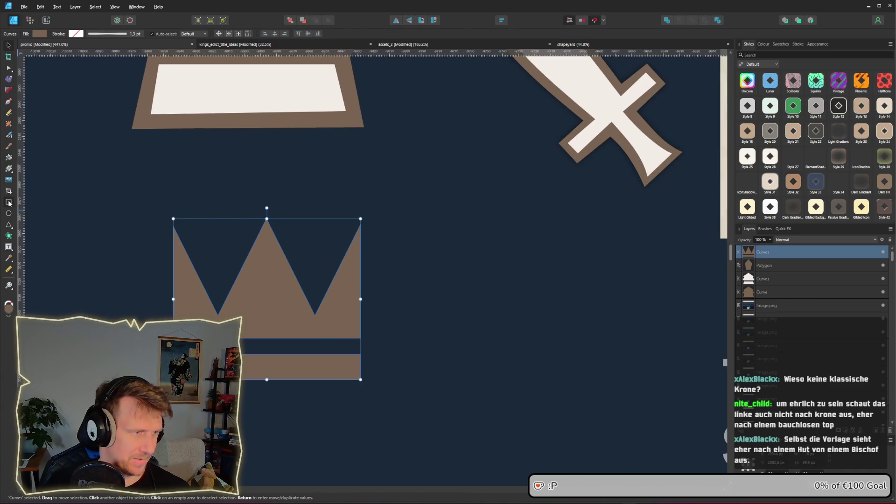
click(9, 202)
mouse_move(155, 210)
mouse_down()
mouse_move(300, 286)
mouse_move(401, 379)
mouse_move(387, 396)
mouse_up()
click(9, 46)
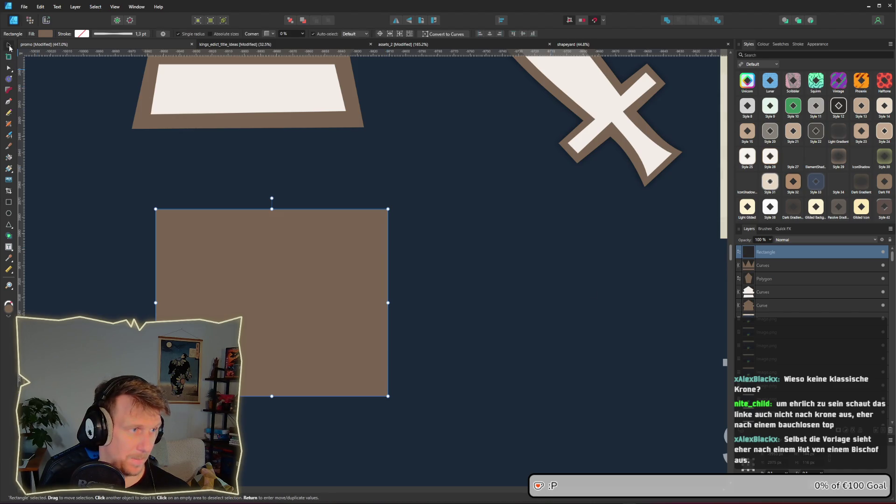
- Fill the square with cream sampled from the icon backing, stack the crown above, and fit both
click(45, 34)
drag(100, 48, 184, 96)
drag(769, 264, 769, 251)
click(280, 306)
drag(280, 310, 263, 311)
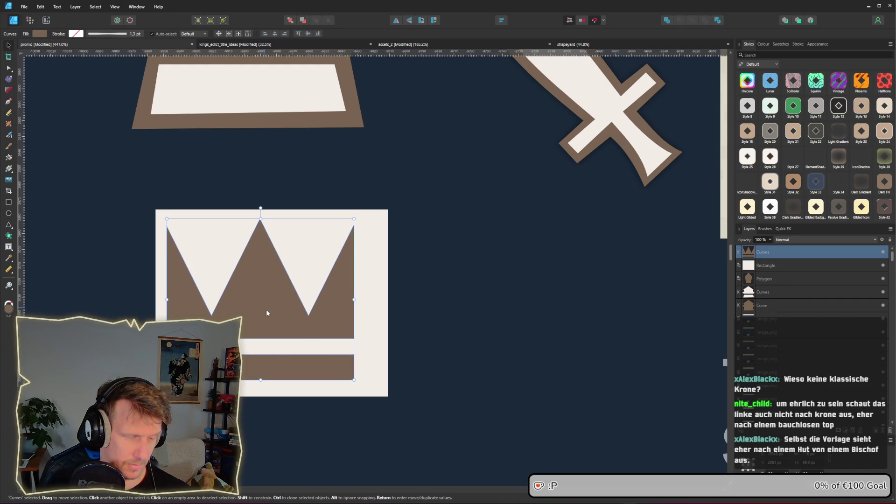
click(372, 332)
drag(388, 303, 368, 304)
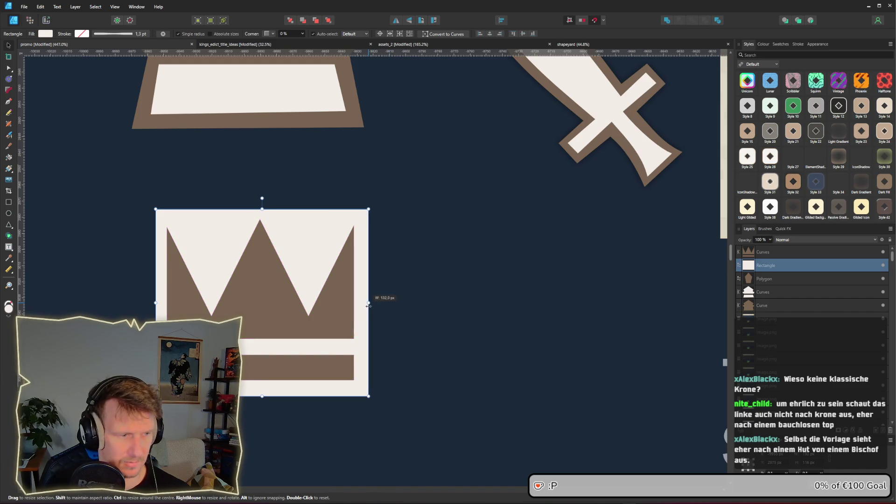
- Draw an inverted triangle and size it into the left notch above the crown
scroll(419, 320, down, 4)
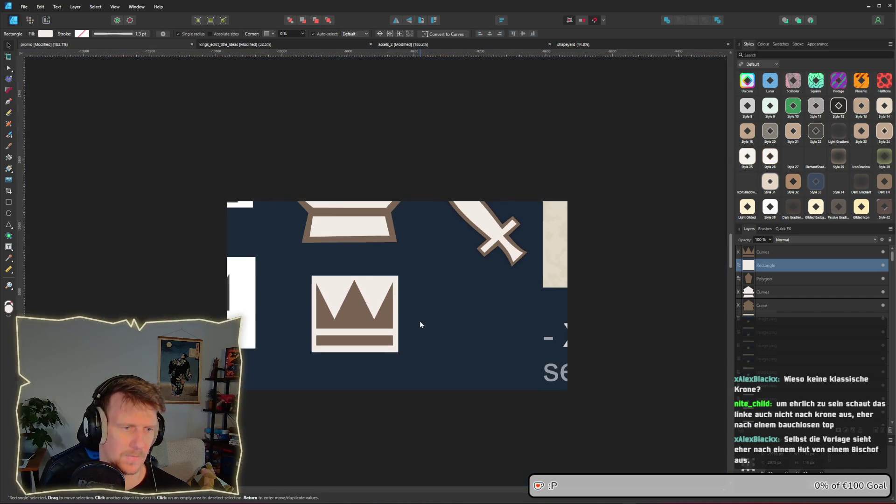
scroll(358, 324, up, 5)
click(8, 224)
mouse_move(240, 126)
mouse_down()
mouse_move(303, 250)
mouse_move(332, 257)
mouse_up()
mouse_move(286, 117)
mouse_down()
mouse_move(301, 261)
mouse_move(291, 271)
mouse_up()
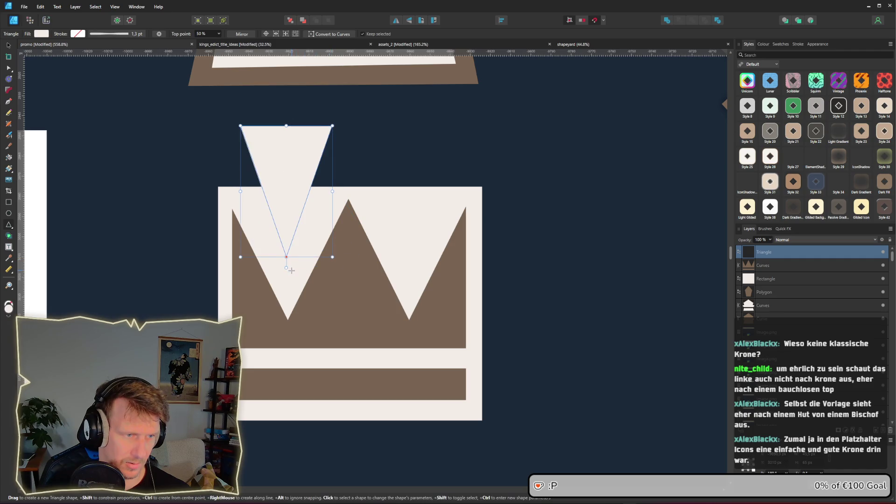
key(v)
drag(267, 166, 272, 198)
drag(245, 162, 227, 164)
drag(283, 293, 282, 274)
- Copy the triangle into the right notch and Subtract both from the cream square
mouse_move(276, 237)
mouse_down()
mouse_move(283, 246)
mouse_move(403, 234)
mouse_up()
shift+click(280, 227)
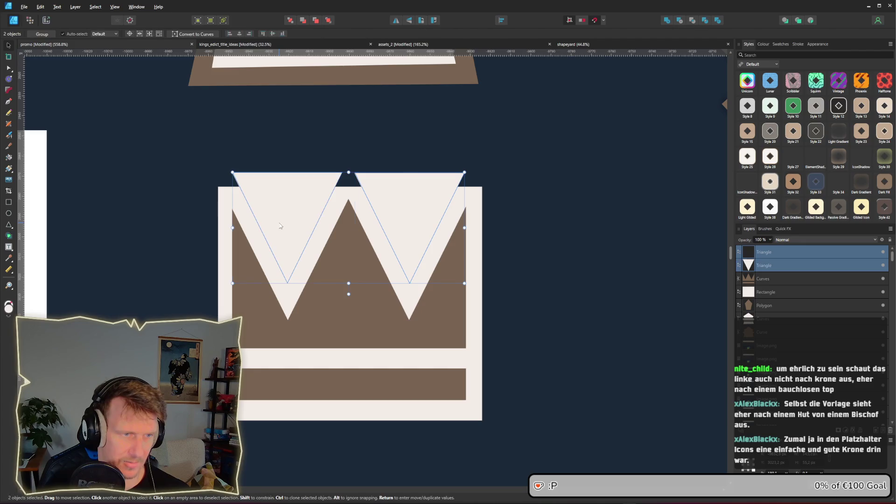
shift+click(479, 302)
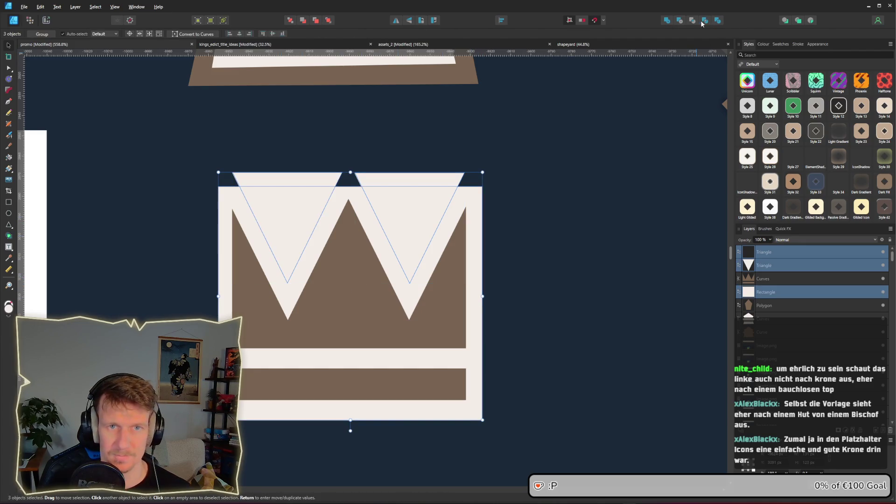
click(682, 21)
scroll(436, 231, down, 5)
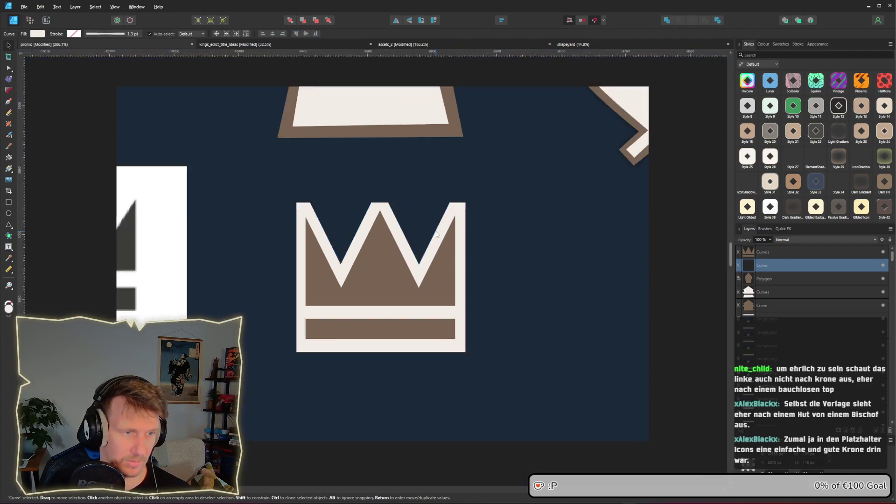
- Raise the middle crown point, delete extra right-edge nodes, and lift the outline's top-right corner
scroll(420, 227, up, 5)
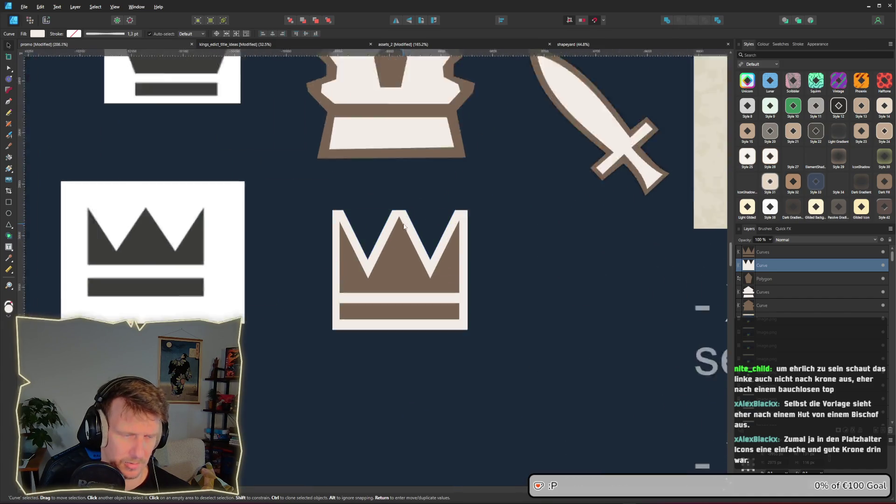
key(a)
drag(357, 171, 426, 212)
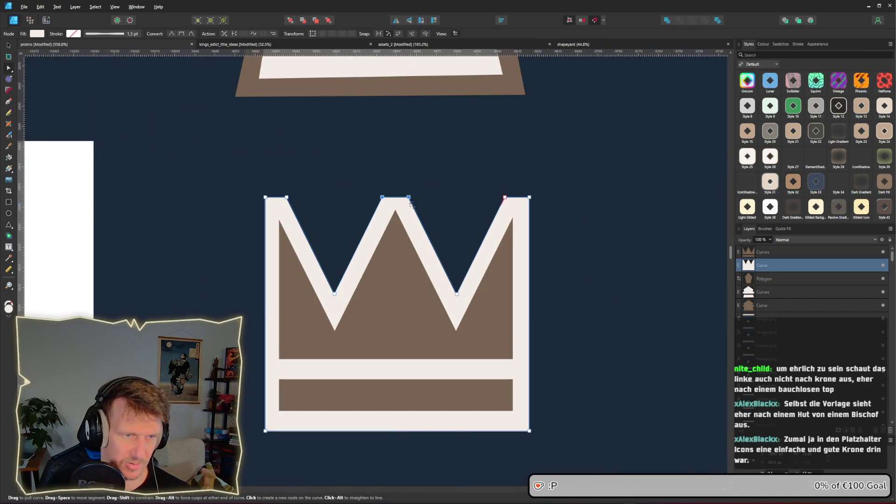
click(398, 187)
click(380, 196)
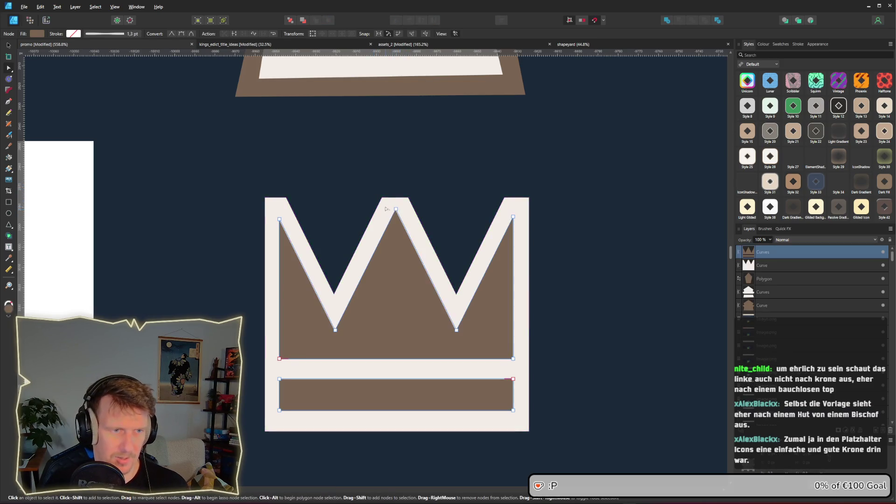
drag(385, 200, 399, 182)
click(409, 198)
key(Delete)
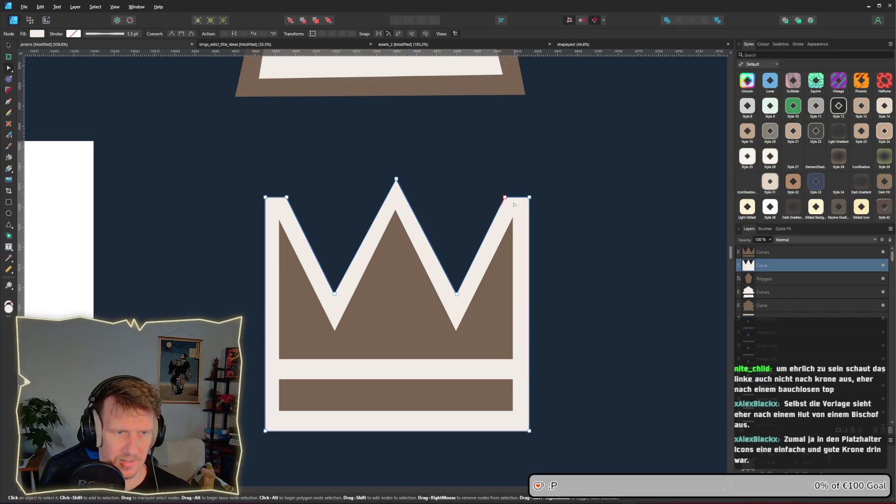
key(Delete)
drag(529, 196, 525, 171)
- Delete the node beside the top-left corner, raise that corner, and adjust the bottom corners
click(287, 197)
key(Delete)
mouse_move(265, 197)
mouse_down()
mouse_move(268, 171)
mouse_move(268, 178)
mouse_up()
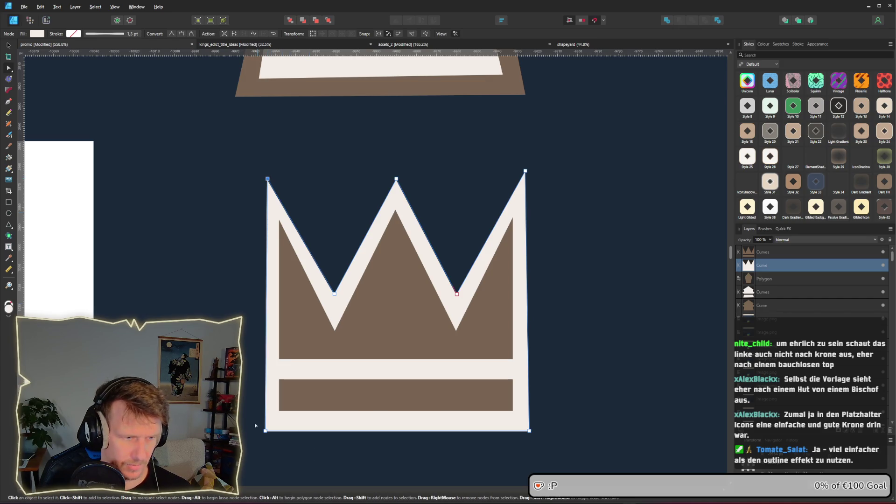
drag(265, 430, 268, 429)
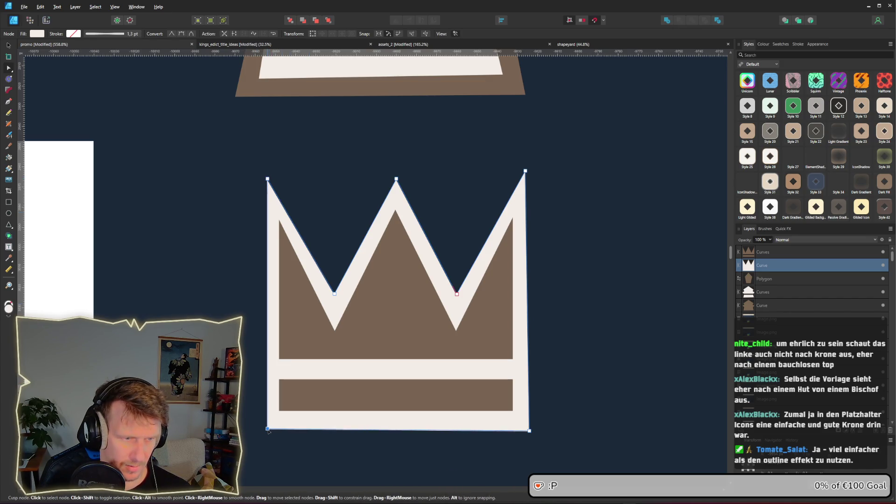
drag(530, 431, 524, 429)
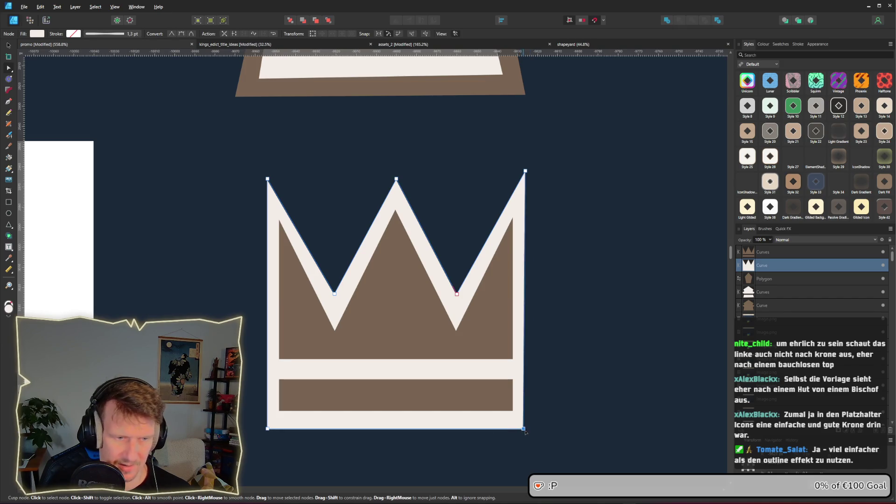
- Slant the brown base band's ends and tweak the brown crown's lower corner nodes
click(311, 373)
click(279, 410)
drag(283, 411, 281, 412)
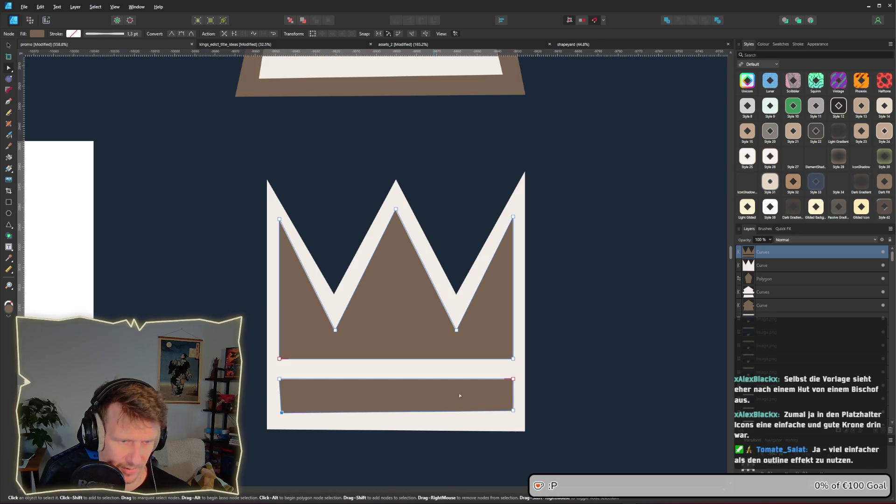
drag(513, 379, 509, 379)
drag(513, 410, 505, 411)
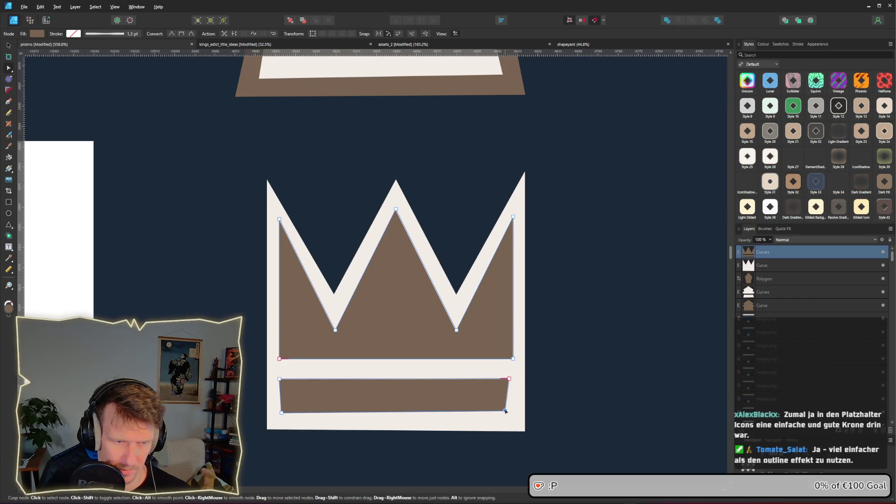
drag(512, 381, 513, 380)
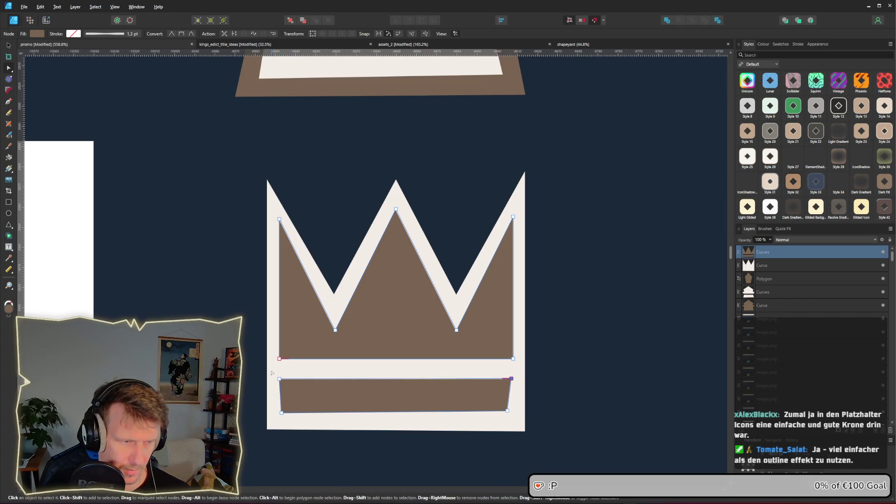
drag(279, 378, 280, 361)
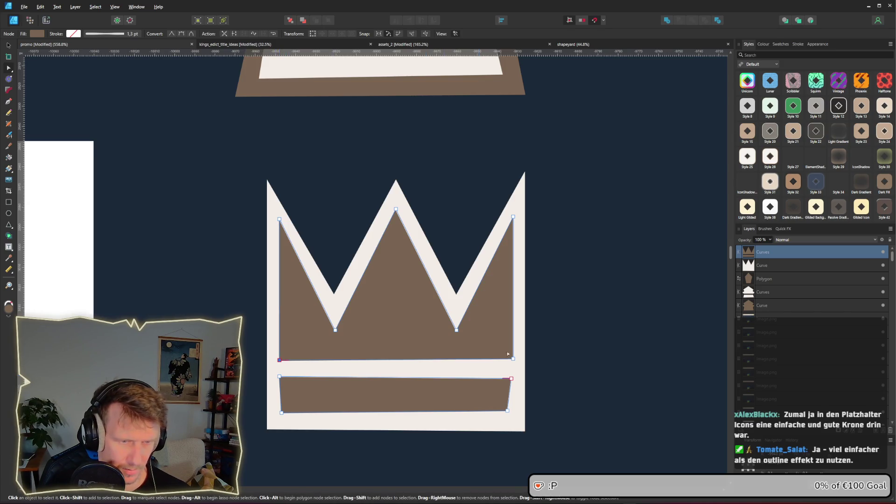
drag(513, 358, 512, 360)
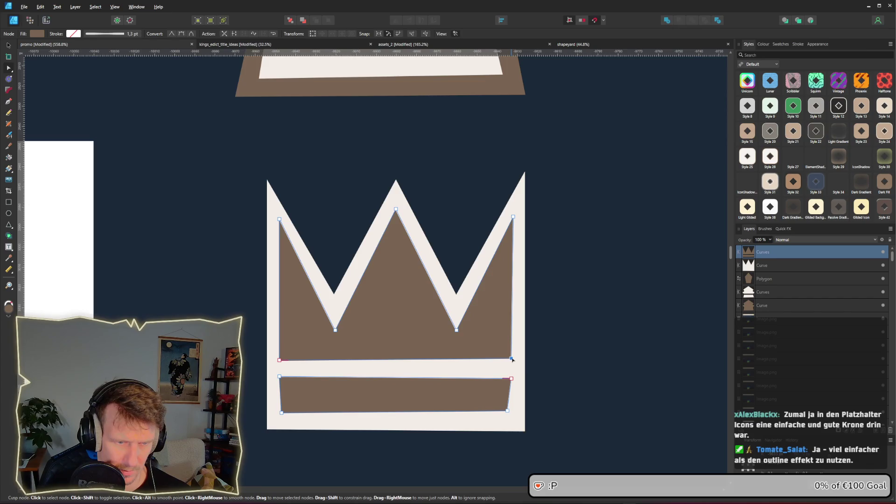
drag(458, 336, 457, 331)
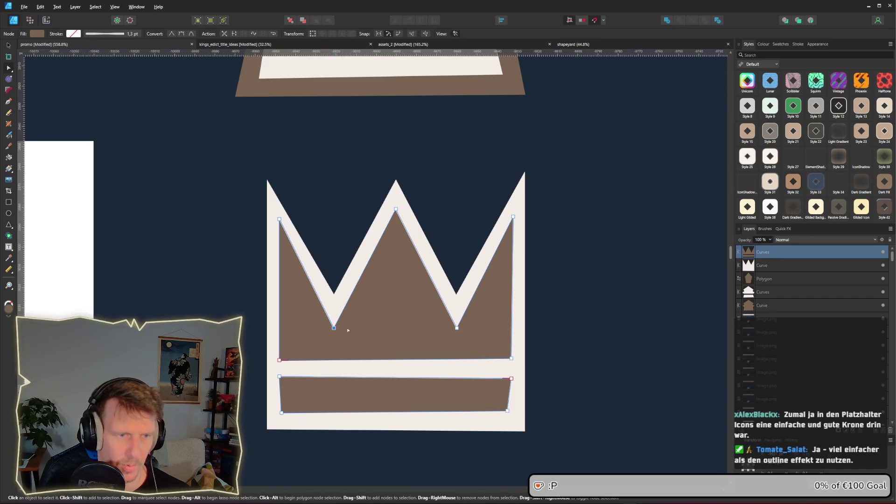
scroll(369, 331, down, 10)
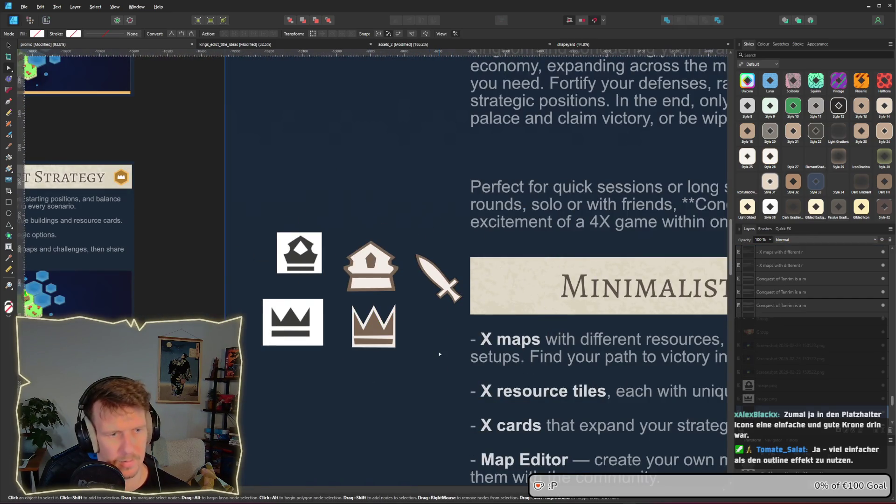
- Move the whole crown icon, outline and fill together, into position
scroll(439, 354, down, 3)
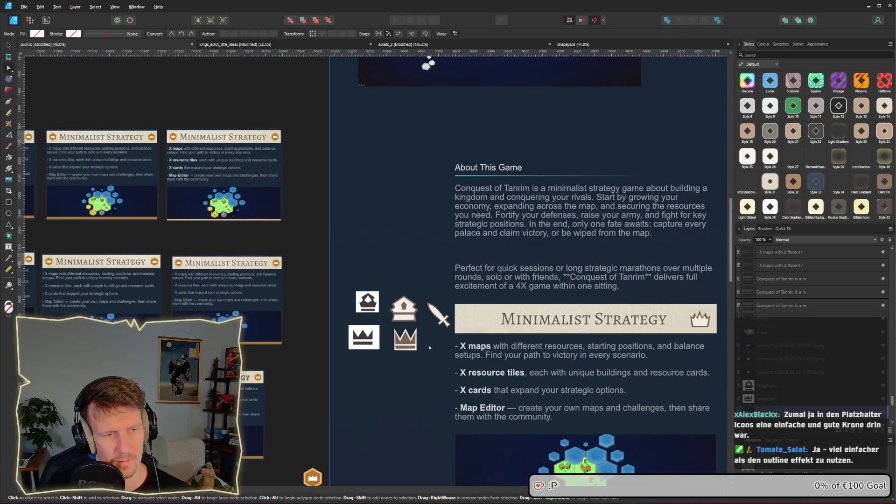
scroll(428, 345, up, 8)
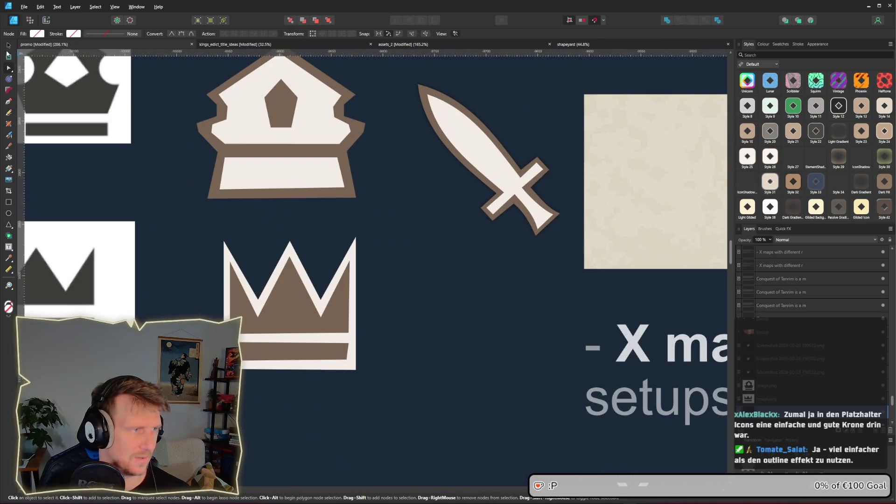
click(8, 45)
scroll(412, 215, right, 3)
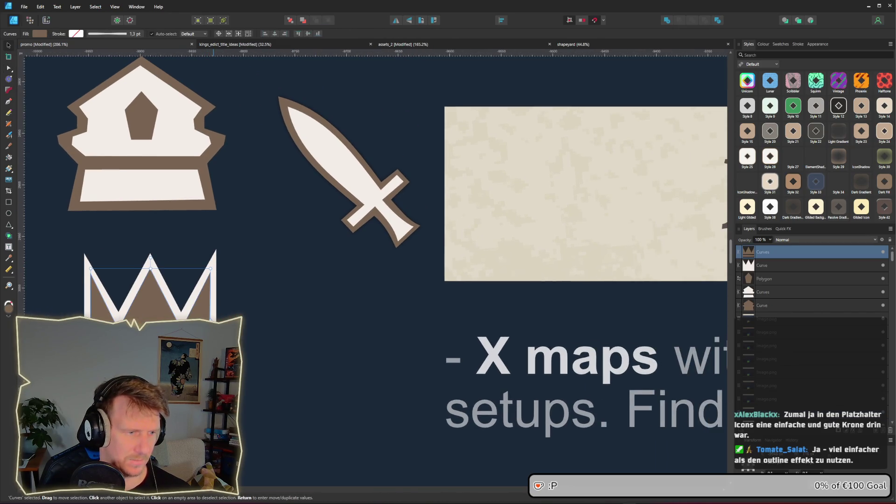
shift+click(180, 345)
mouse_move(181, 345)
mouse_down()
mouse_move(487, 250)
mouse_move(565, 212)
mouse_move(394, 287)
mouse_move(267, 317)
mouse_up()
- Snap the cream outline's bottom-right node inward so the right side slants
scroll(264, 329, up, 2)
click(322, 350)
key(a)
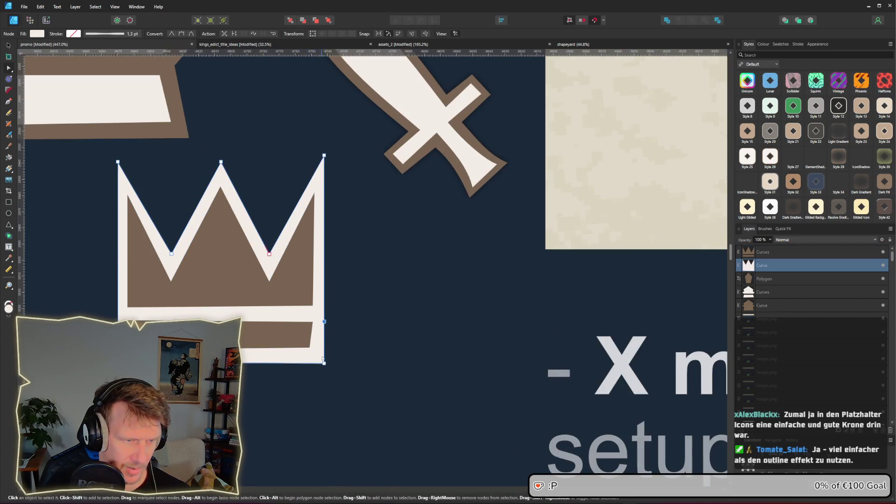
drag(324, 362, 320, 363)
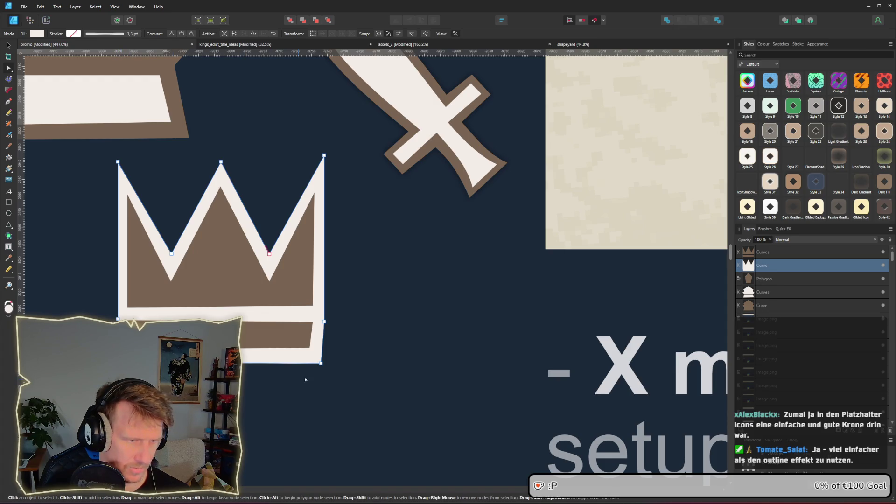
click(362, 363)
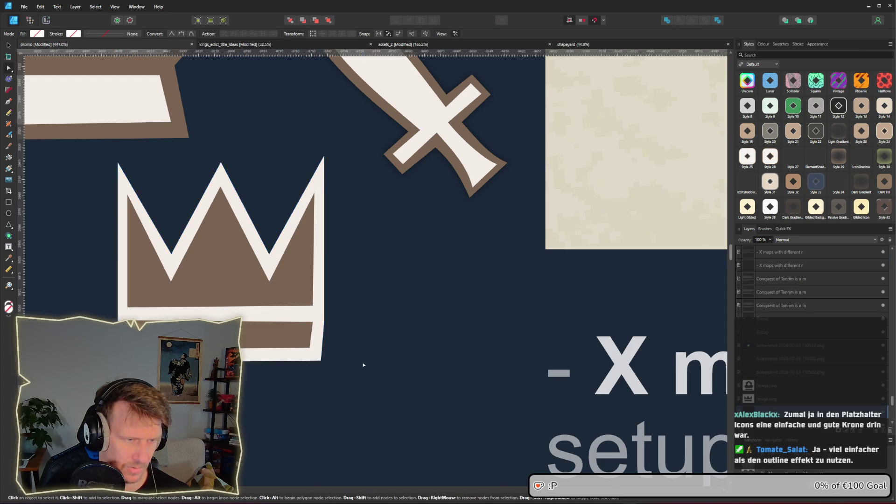
scroll(363, 365, down, 5)
scroll(365, 368, up, 3)
click(361, 358)
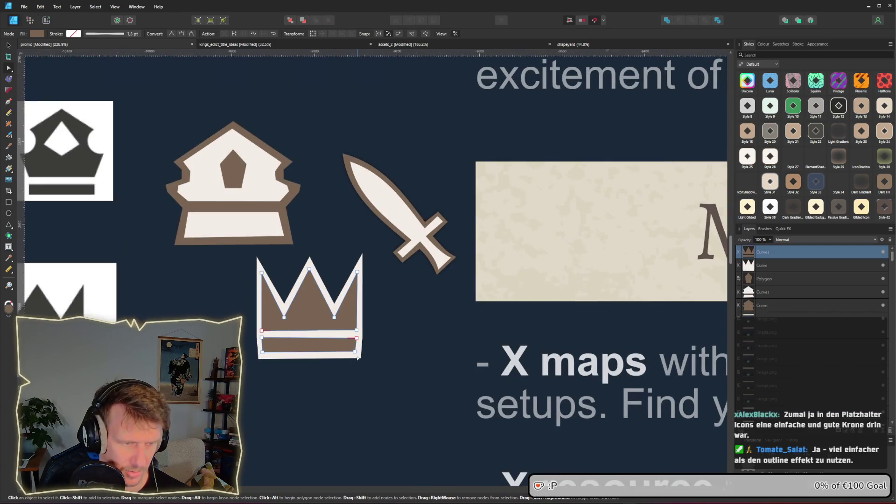
drag(360, 358, 359, 358)
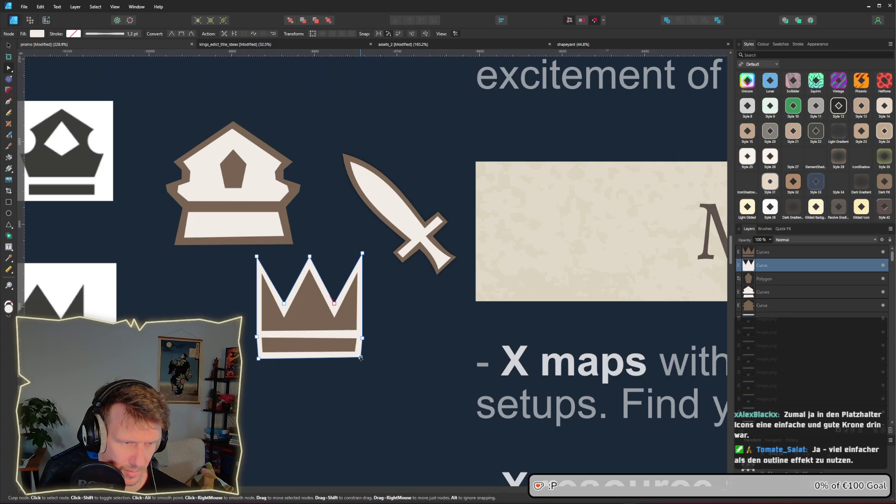
click(405, 355)
- Zoom out and center the crown icons in view to review them
scroll(405, 354, down, 3)
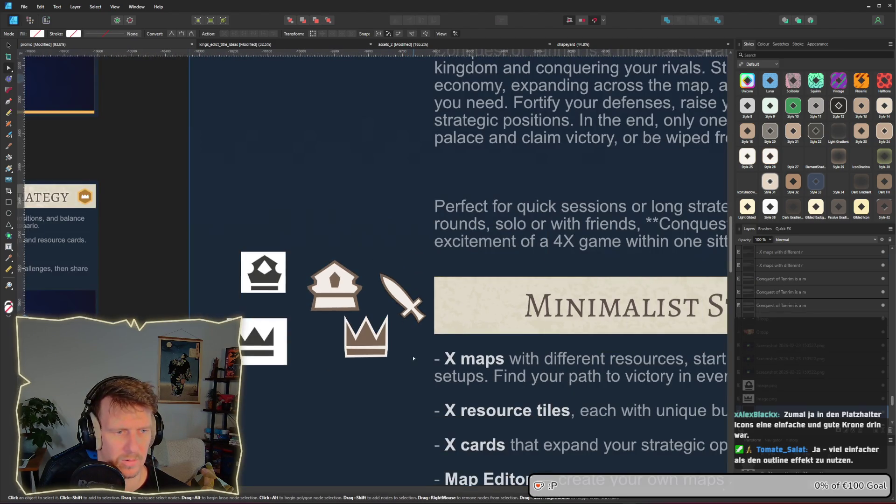
scroll(413, 358, down, 3)
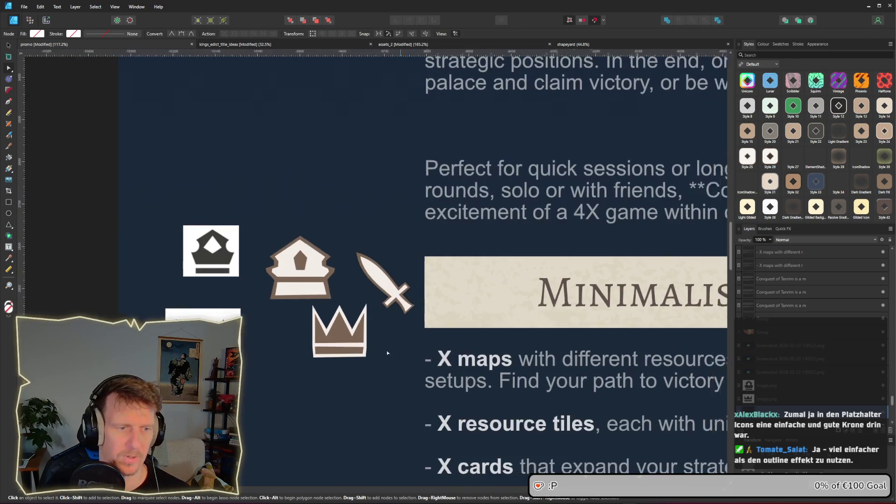
scroll(271, 341, up, 5)
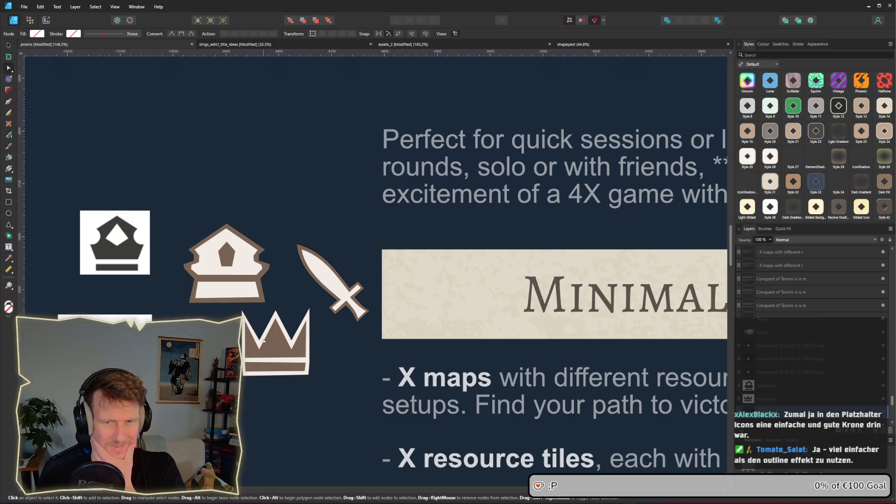
mouse_move(263, 341)
mouse_down()
mouse_move(304, 259)
mouse_move(358, 267)
mouse_up()
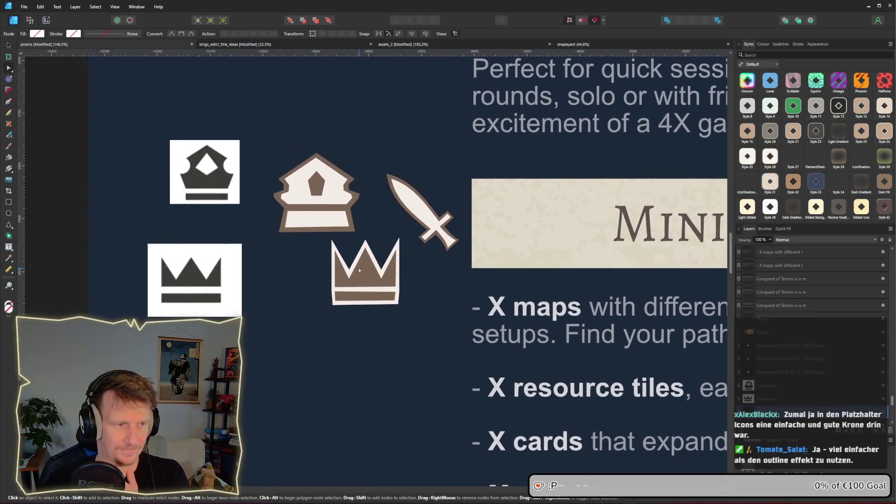
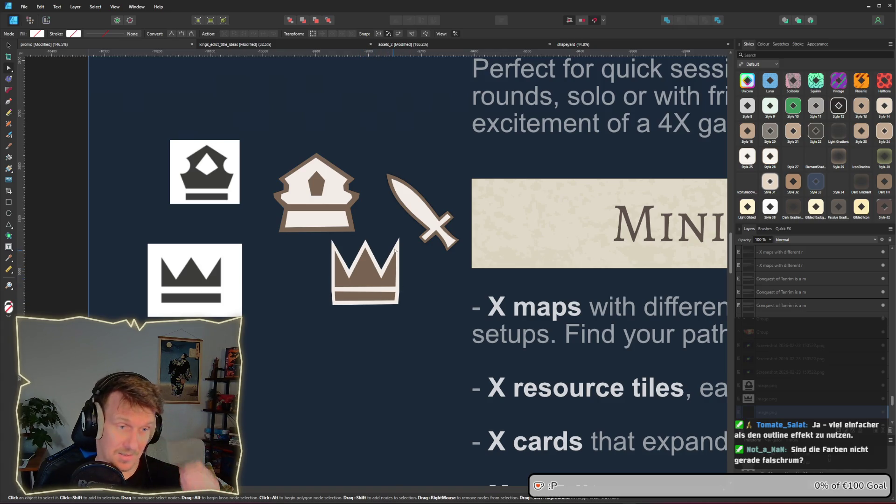
- Hide the white Curve behind the crown and reselect the brown Curves layer for Layer Effects
scroll(394, 240, up, 5)
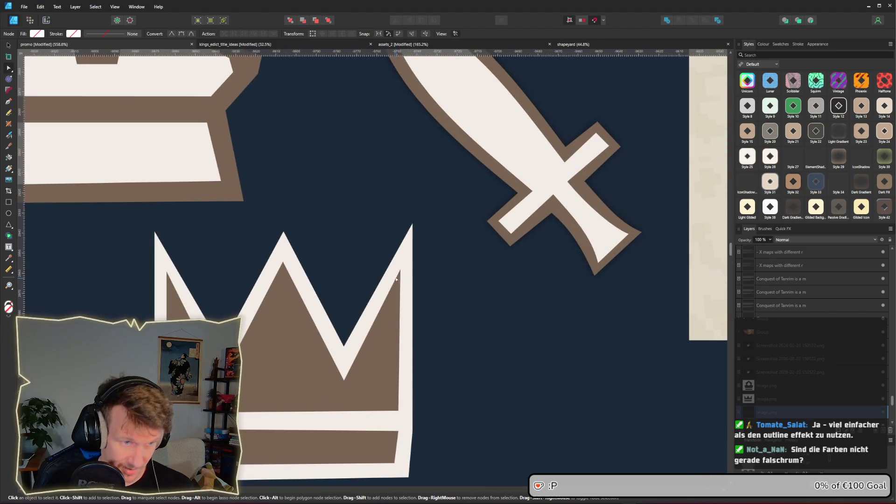
click(408, 247)
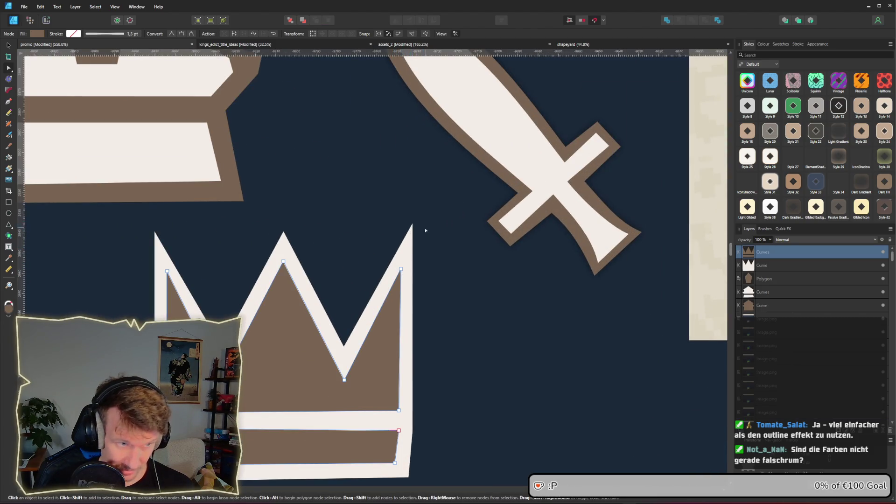
scroll(368, 270, down, 2)
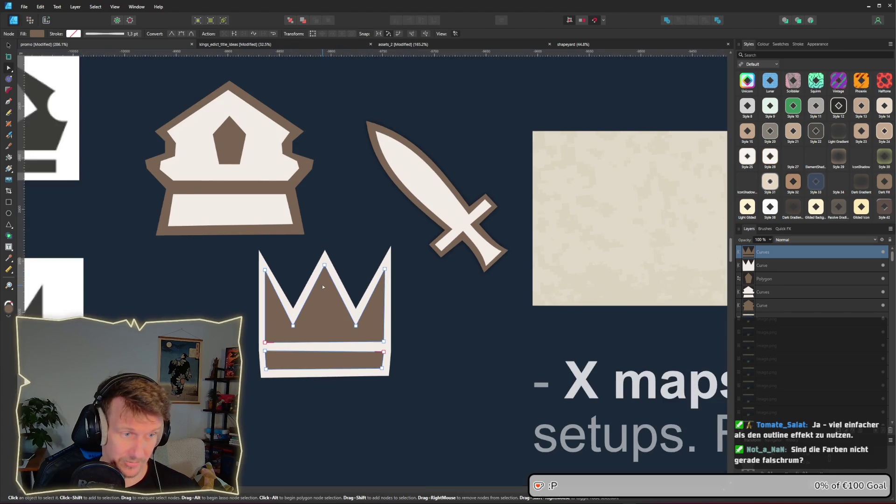
click(8, 45)
click(391, 281)
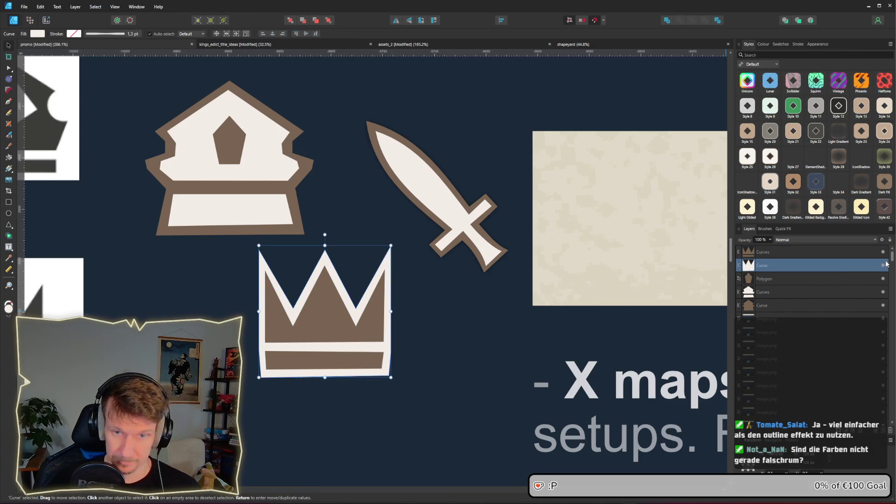
click(309, 334)
click(861, 435)
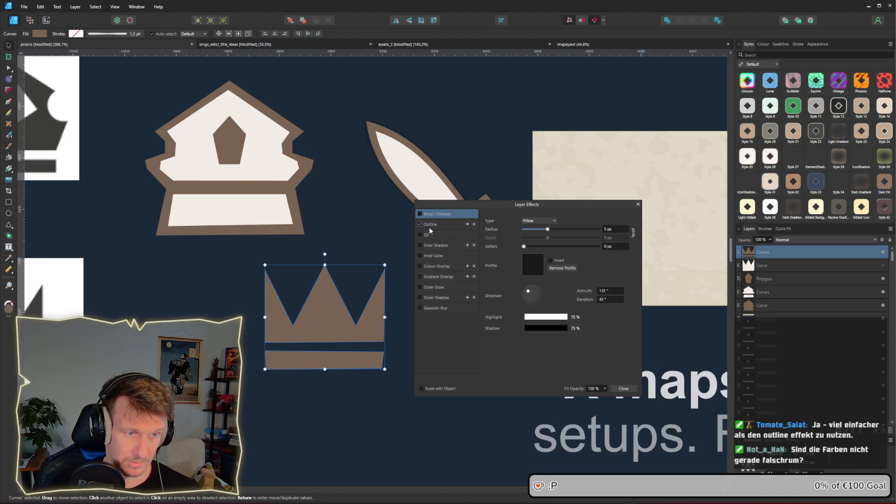
- Add a black Outline effect of about 10.1 px radius to the brown crown
click(456, 225)
drag(524, 240, 559, 241)
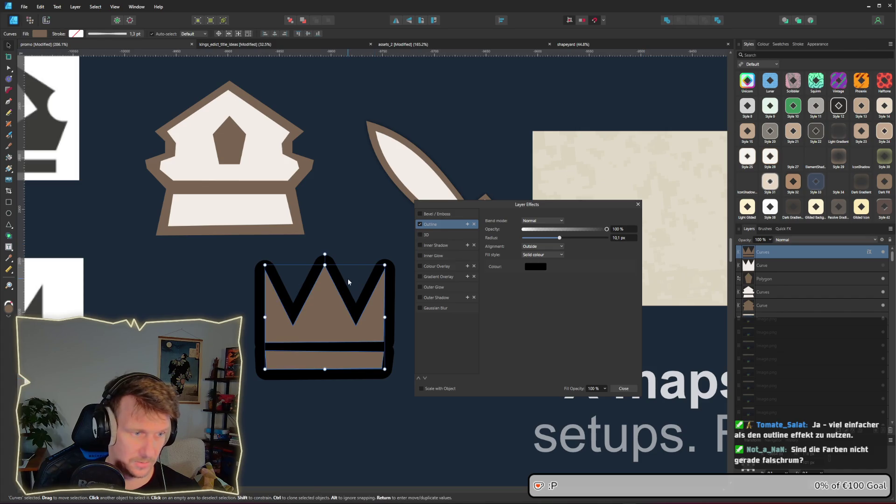
scroll(345, 277, up, 2)
key(alt)
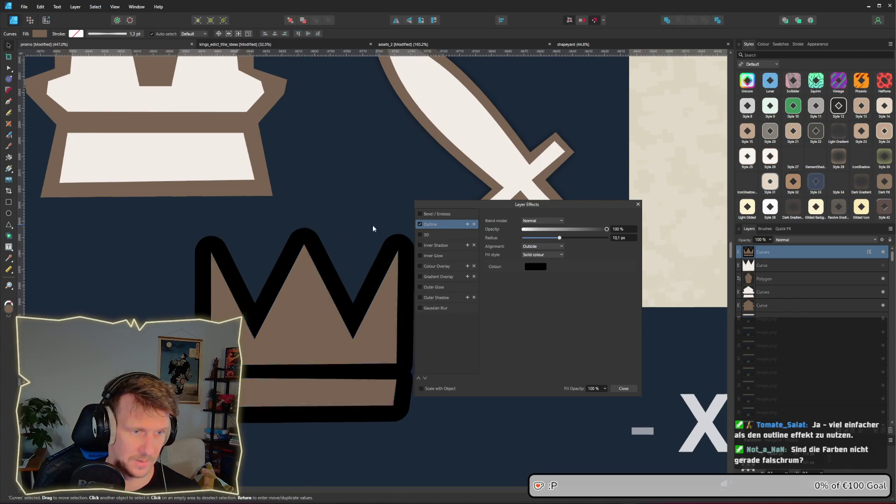
drag(375, 224, 337, 233)
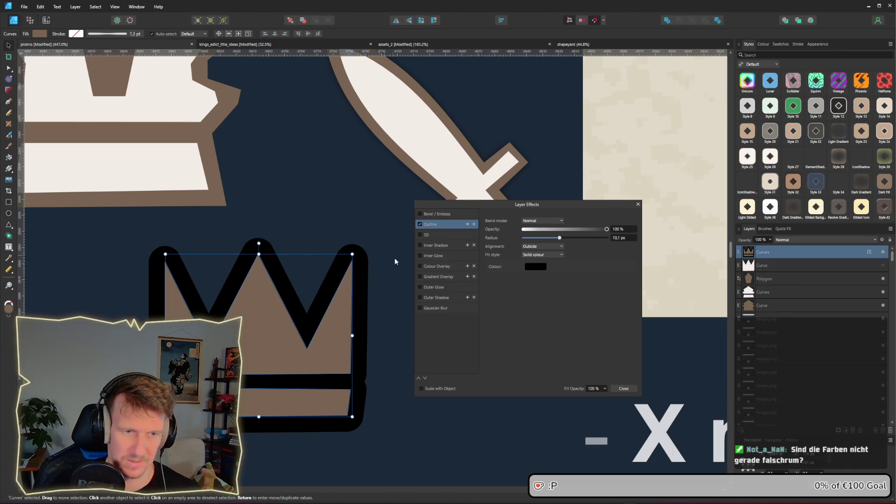
- Discard the outline effect, close Layer Effects and show the white outline Curve again
click(420, 224)
click(638, 205)
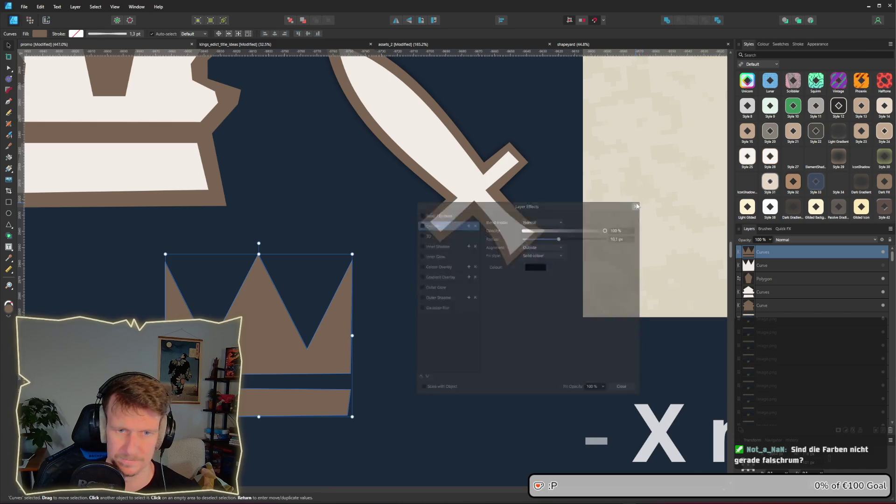
click(883, 265)
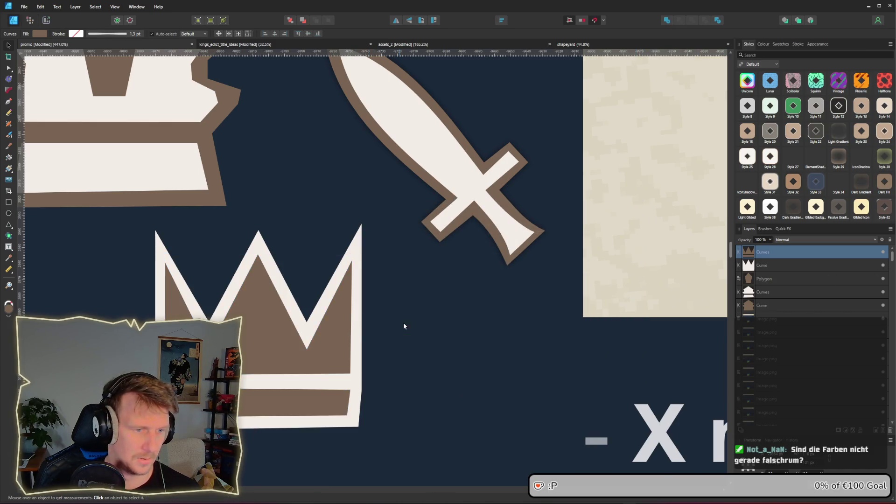
- Fill the brown crown shape with the sword's off-white colour
click(403, 323)
scroll(404, 327, down, 4)
click(306, 345)
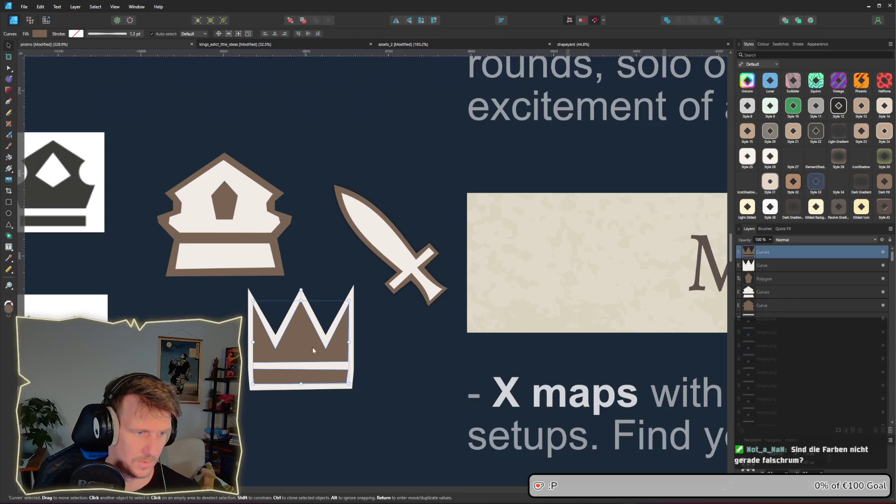
click(40, 34)
drag(99, 47, 414, 255)
- Fill the crown's outline shape with the sword's brown colour
click(349, 302)
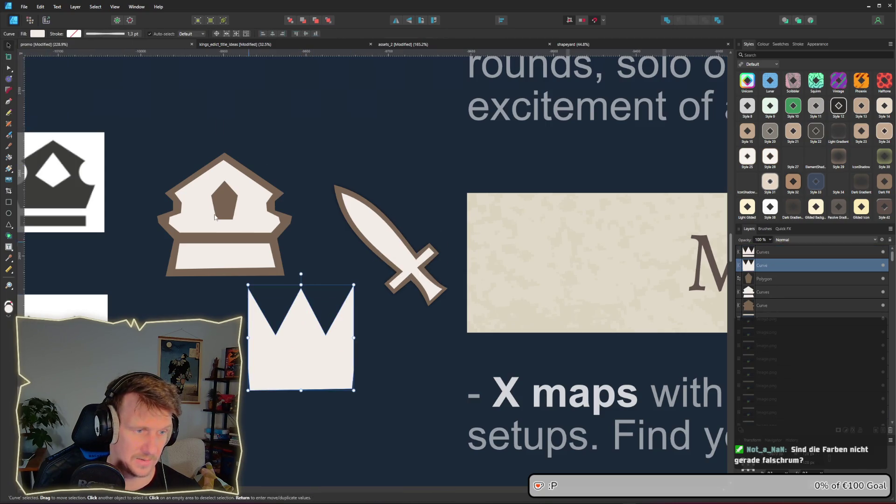
click(37, 34)
mouse_move(99, 47)
mouse_down()
mouse_move(291, 148)
mouse_move(410, 256)
mouse_up()
click(389, 362)
scroll(389, 362, down, 2)
scroll(389, 362, down, 2)
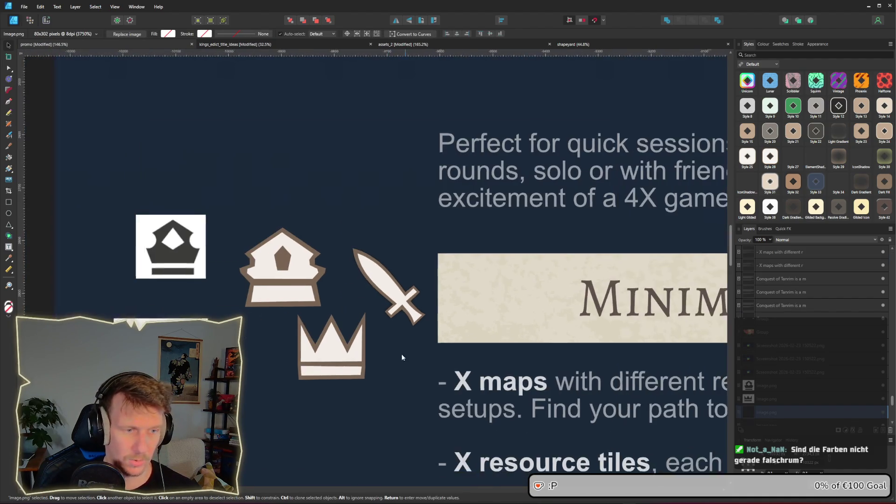
scroll(315, 333, up, 1)
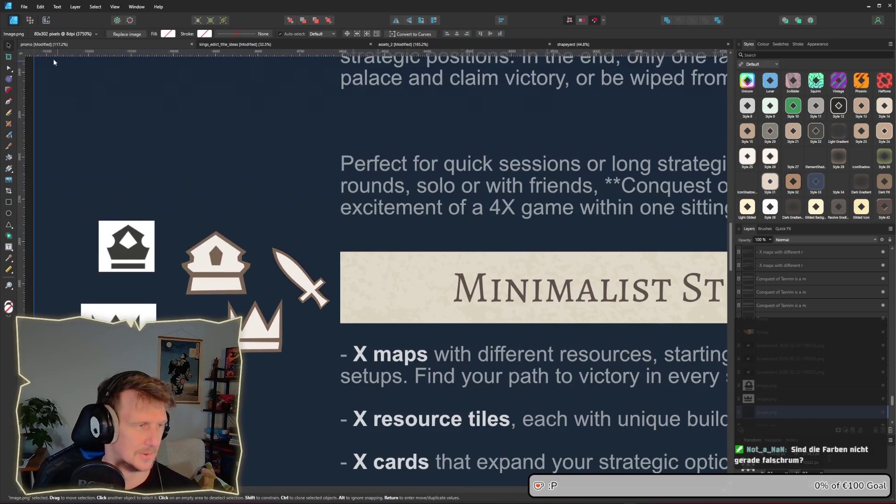
scroll(289, 316, right, 3)
- Group the crown with its outline and move it to the Minimalist Strategy banner's left end
click(136, 304)
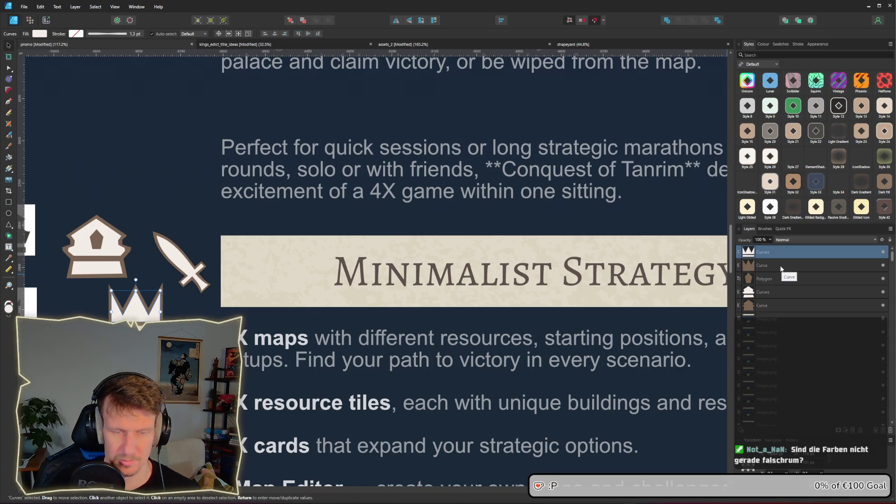
shift+click(777, 271)
key(ctrl+g)
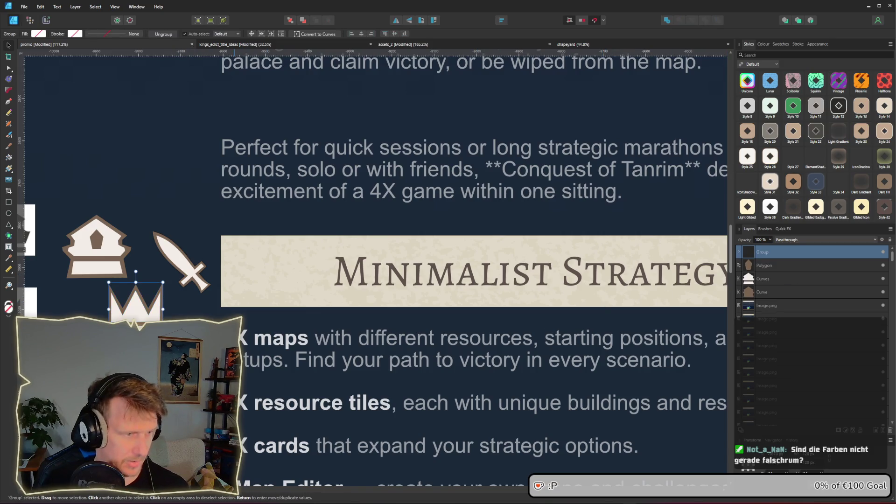
mouse_move(136, 322)
mouse_down()
mouse_move(260, 275)
mouse_move(288, 294)
mouse_up()
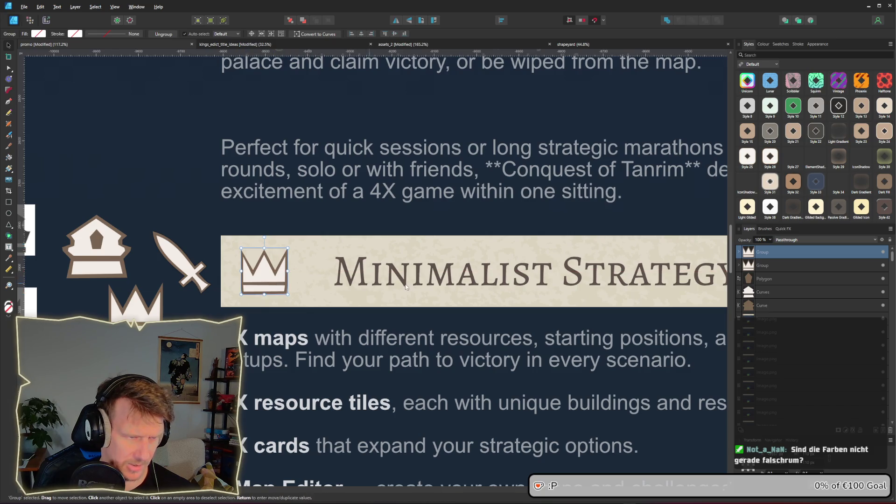
- Delete the old spiky right crown and put a copy of the left crown there
scroll(299, 280, down, 2)
click(610, 280)
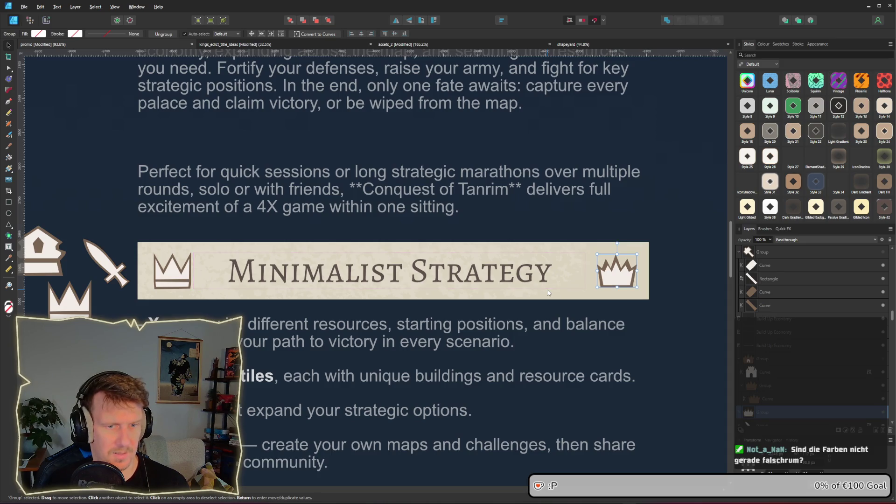
key(Delete)
drag(170, 271, 617, 274)
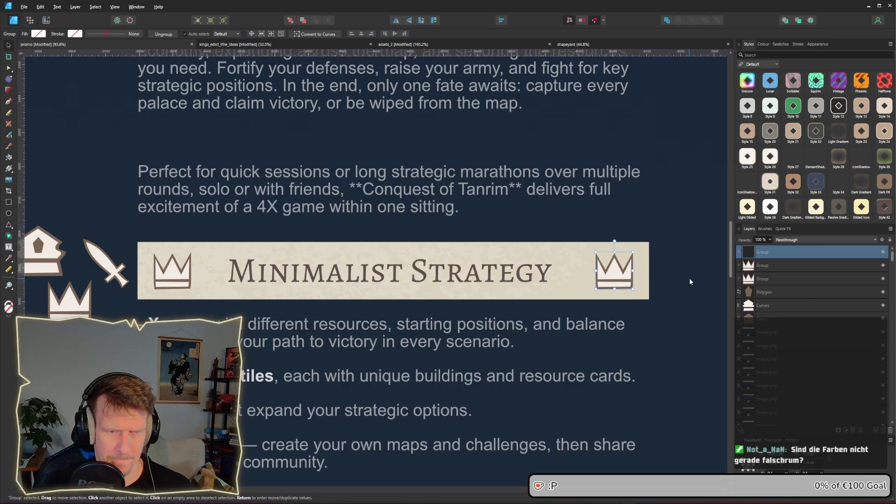
- Move the seven loose icons below the cards
scroll(652, 290, down, 1)
scroll(652, 290, down, 1)
scroll(252, 237, left, 3)
drag(245, 217, 434, 319)
scroll(388, 366, down, 3)
scroll(403, 253, up, 1)
scroll(289, 293, down, 1)
key(ctrl+v)
mouse_move(369, 142)
mouse_down()
mouse_move(371, 222)
mouse_move(362, 243)
mouse_up()
scroll(412, 253, up, 4)
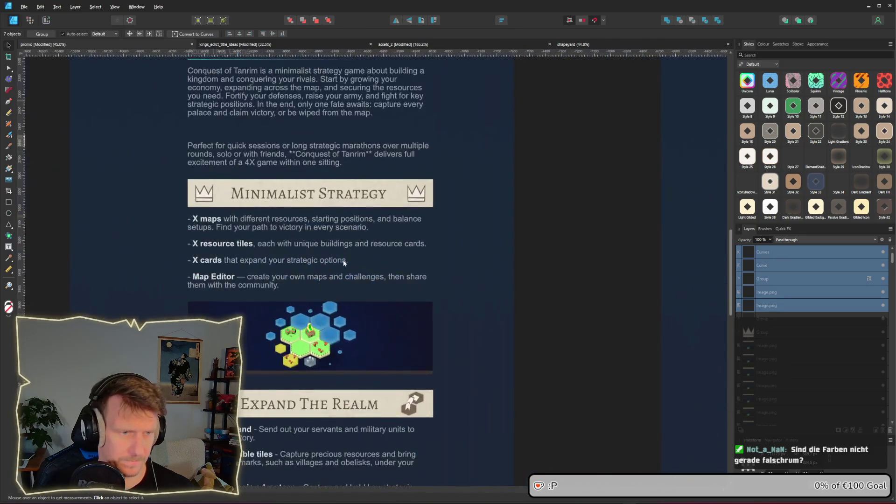
scroll(336, 263, down, 3)
scroll(359, 270, up, 3)
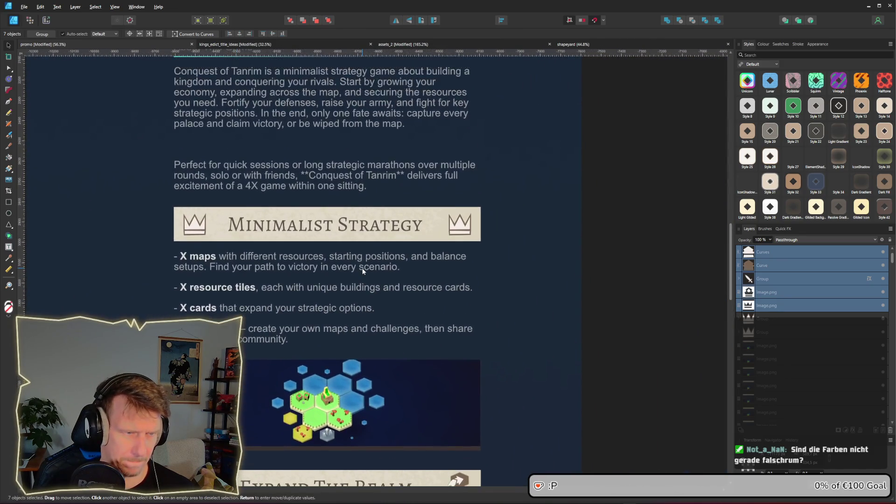
scroll(362, 271, up, 1)
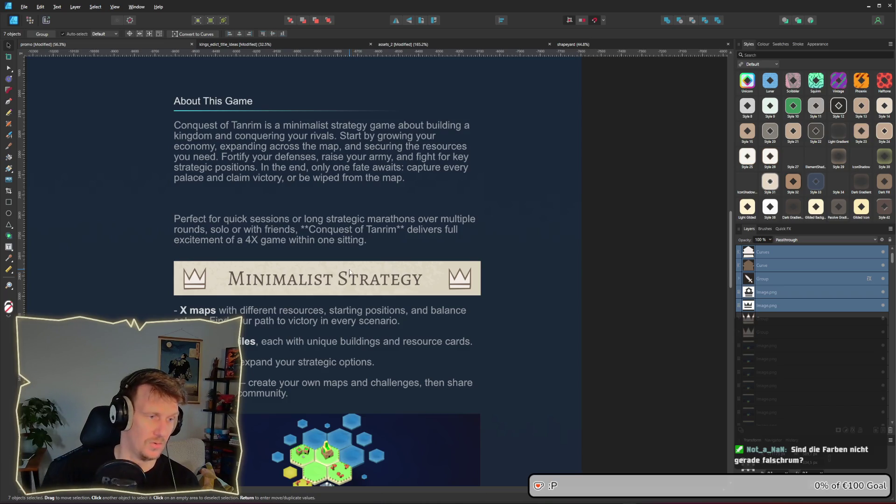
scroll(263, 276, down, 8)
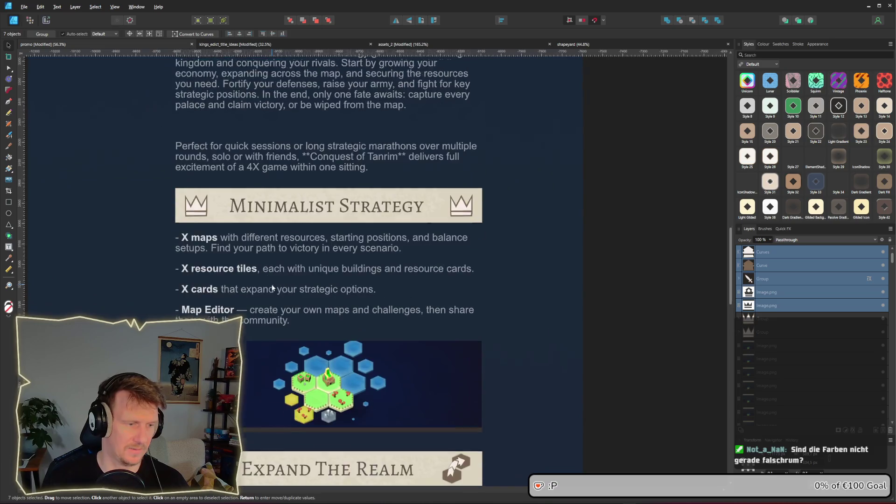
scroll(273, 287, down, 10)
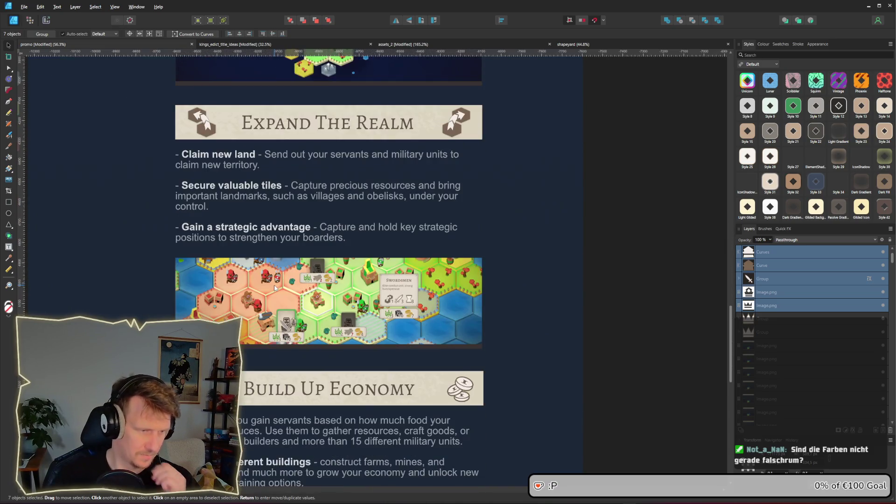
scroll(275, 287, down, 1)
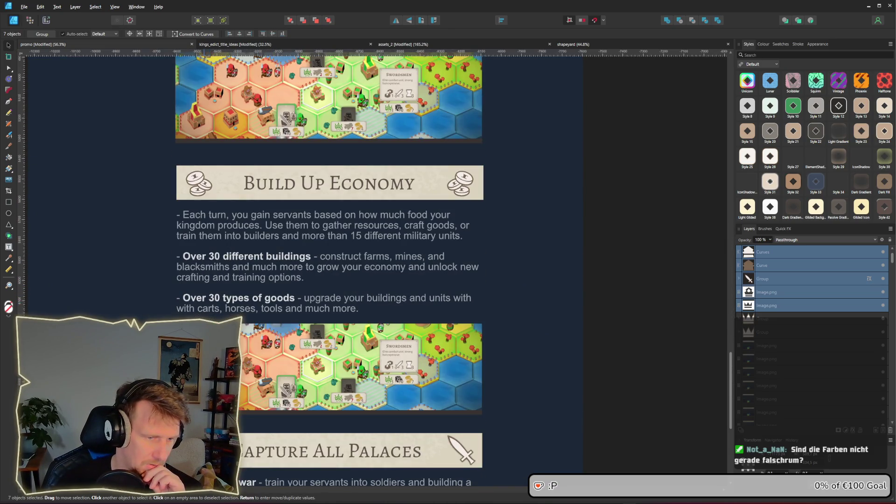
scroll(632, 320, up, 4)
drag(726, 356, 723, 230)
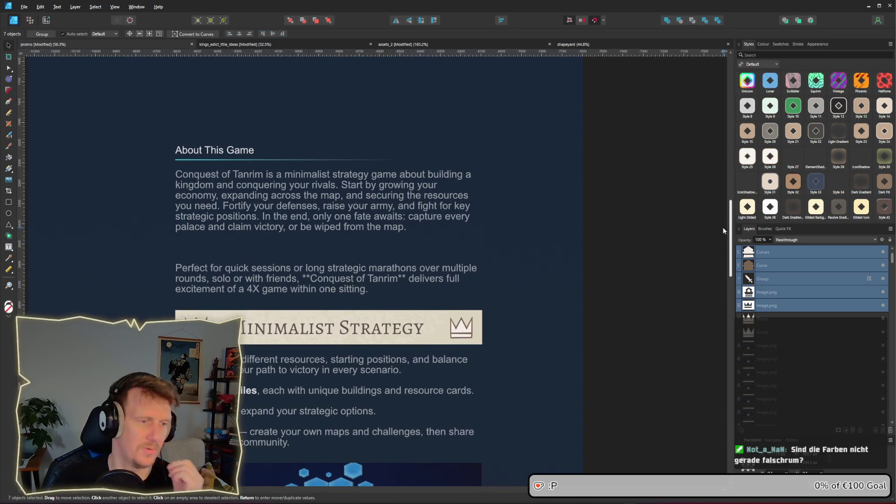
scroll(192, 335, up, 3)
scroll(192, 338, up, 5)
click(185, 313)
- Reshape the crown's white inner shape by lowering its top points and tucking in the right corners
key(a)
mouse_move(138, 241)
mouse_down()
mouse_move(159, 320)
mouse_move(166, 305)
mouse_up()
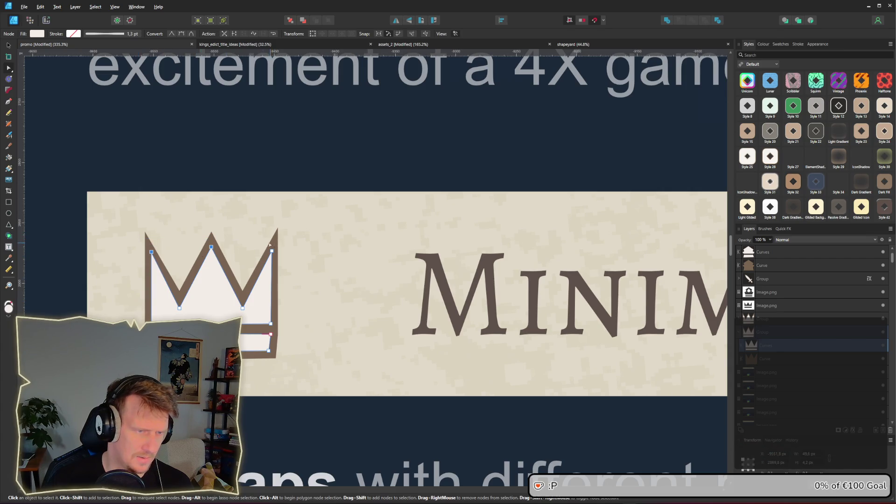
drag(271, 251, 273, 264)
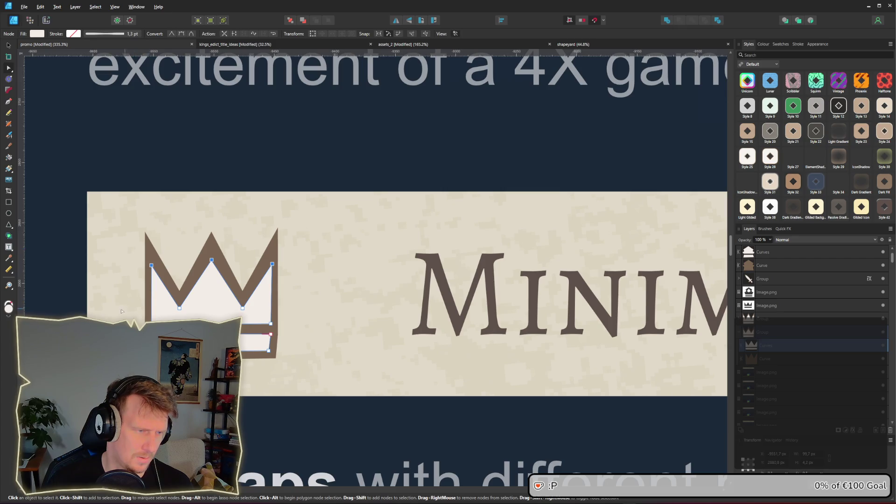
click(154, 326)
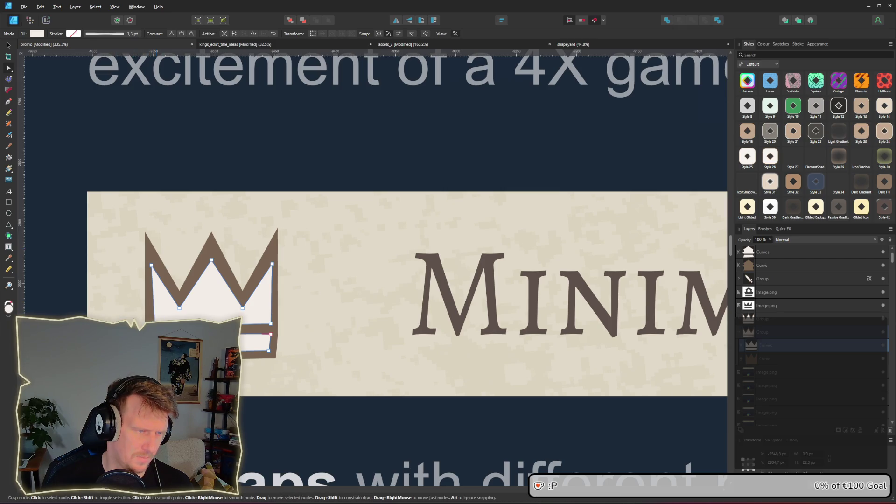
key(Right)
key(Right)
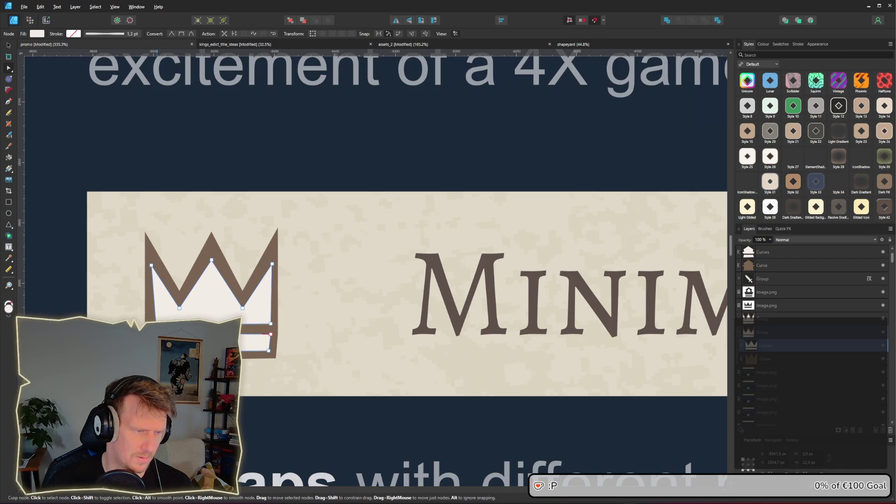
click(270, 351)
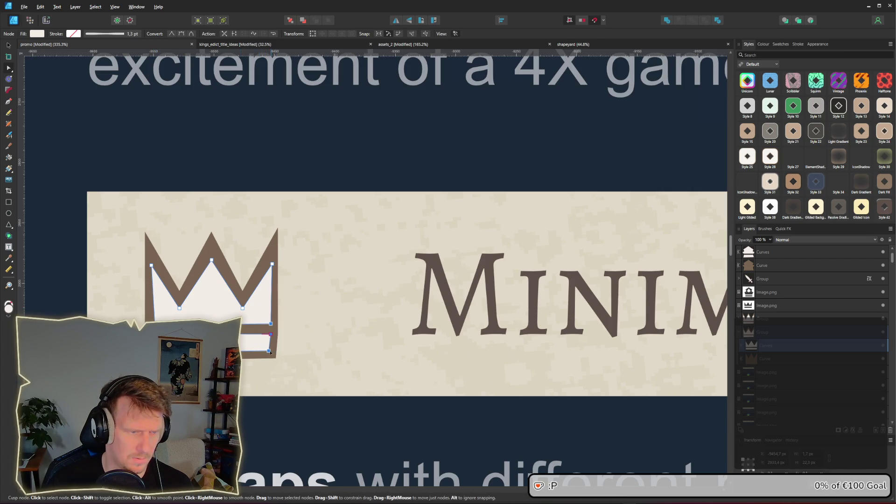
drag(268, 352, 266, 351)
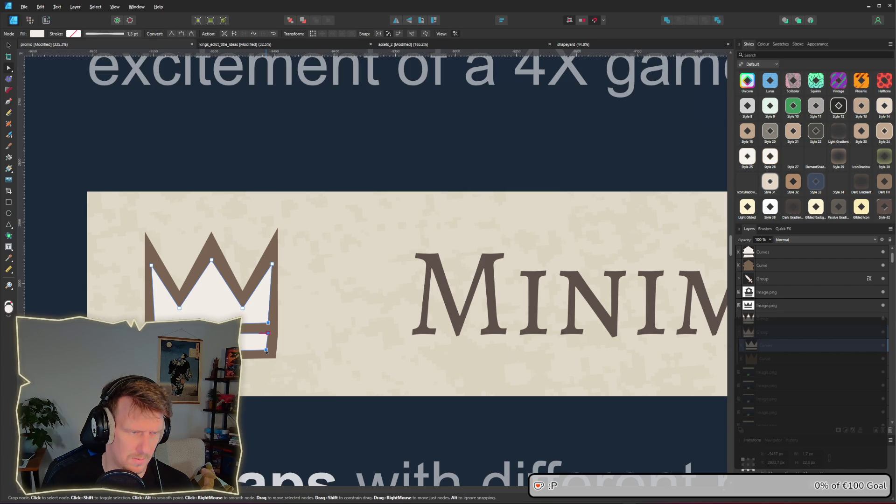
- Fade the crown's brown outline to 40% opacity
click(273, 358)
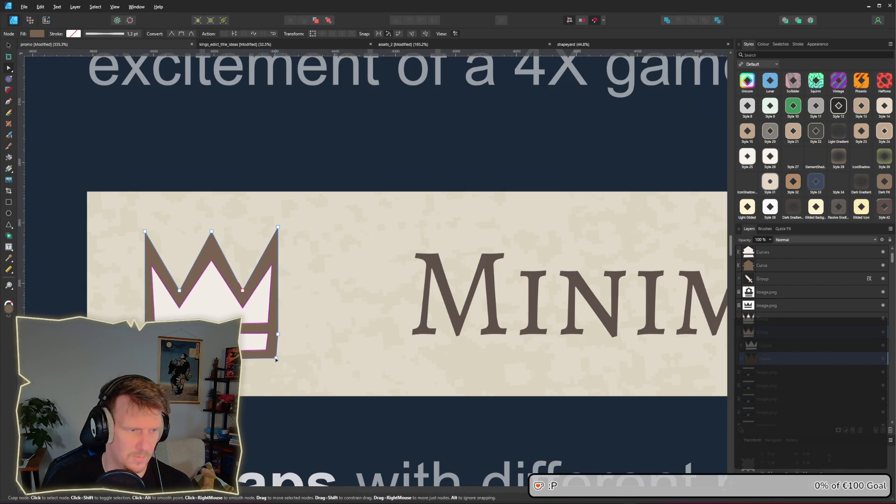
click(273, 358)
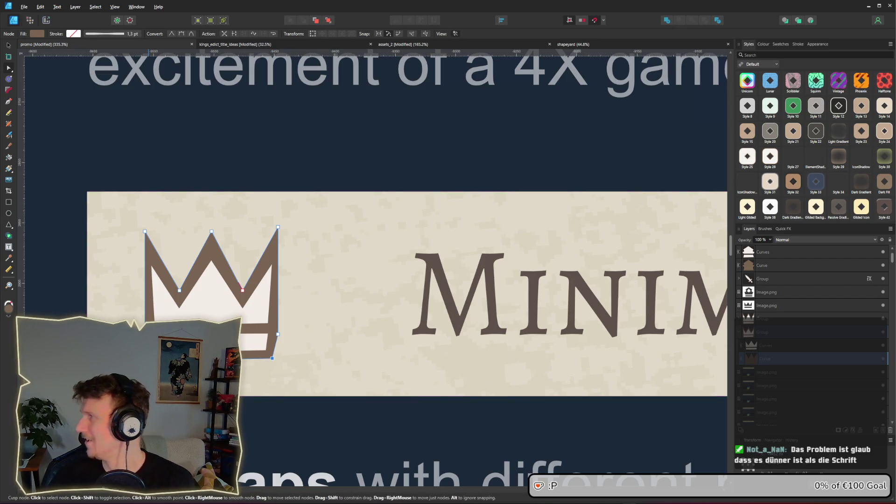
key(4)
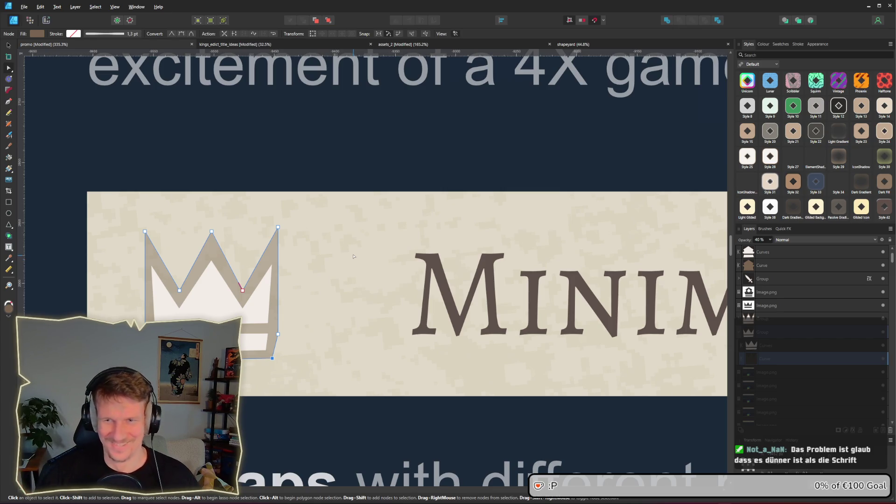
click(224, 263)
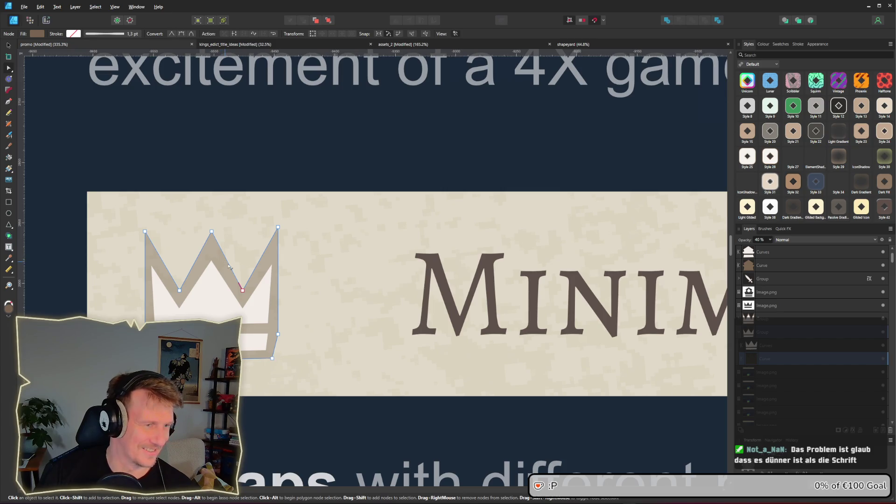
- Set the crown outline back to 100% opacity and pull the white shape's top corners inward
click(770, 239)
drag(770, 248, 794, 251)
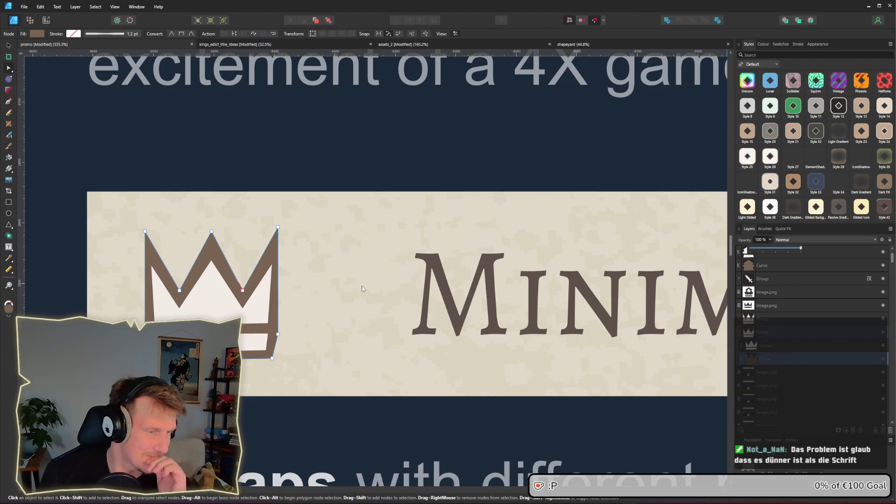
click(272, 306)
drag(271, 266, 269, 268)
drag(151, 266, 154, 268)
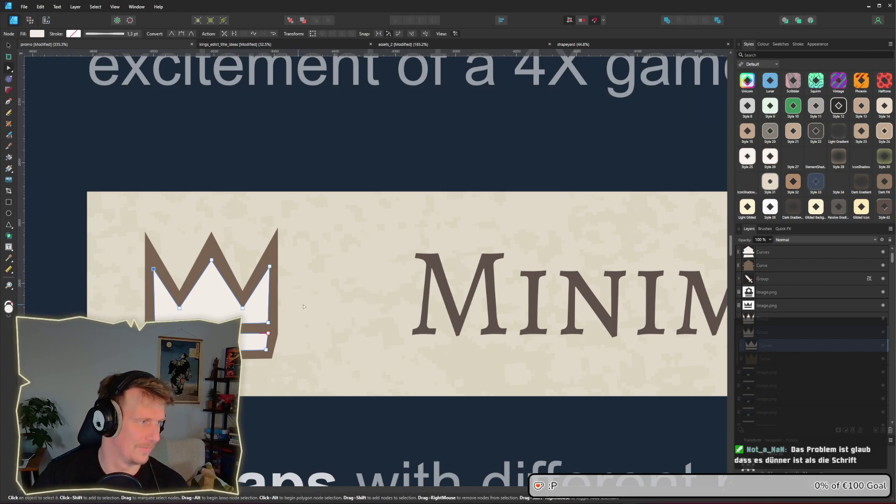
- Select the whole crown group at the banner's right end with the Move Tool
mouse_move(343, 316)
mouse_down()
mouse_move(462, 263)
mouse_move(460, 240)
mouse_up()
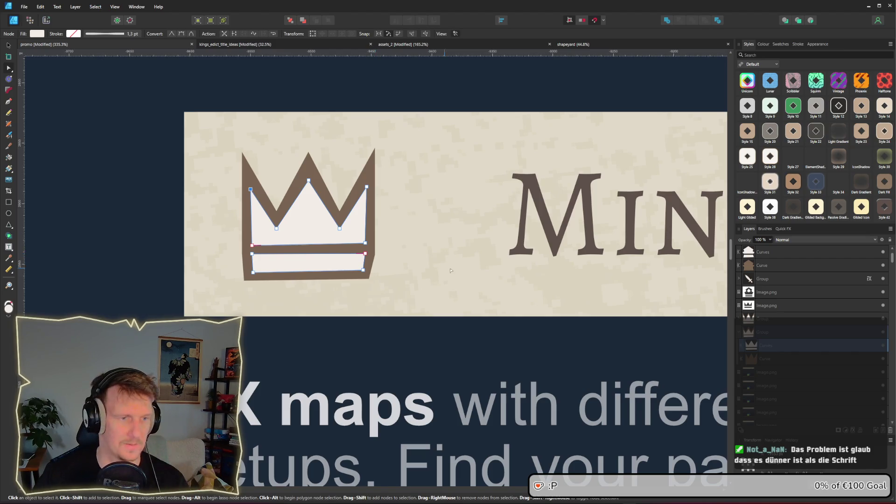
scroll(561, 282, down, 5)
scroll(395, 266, up, 3)
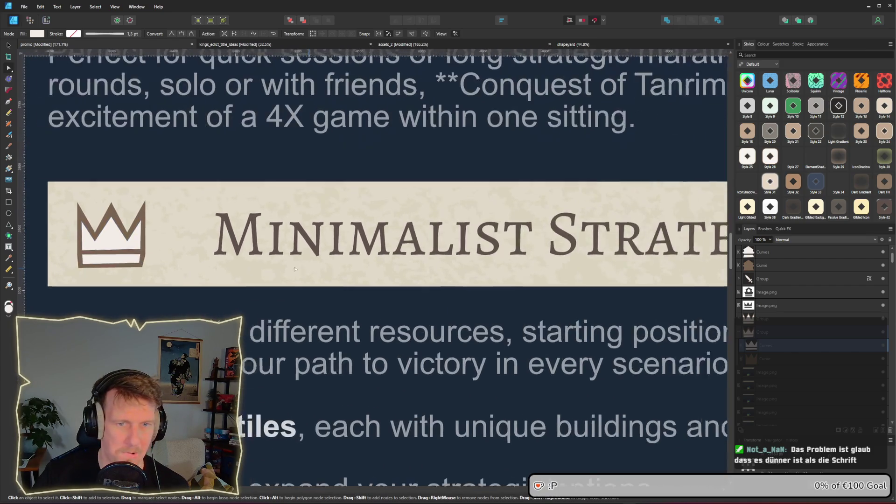
scroll(395, 266, right, 5)
key(v)
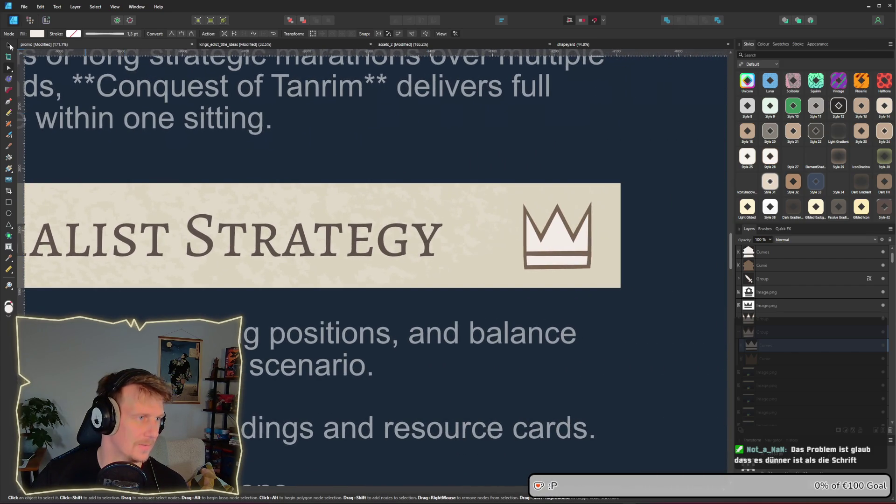
click(567, 243)
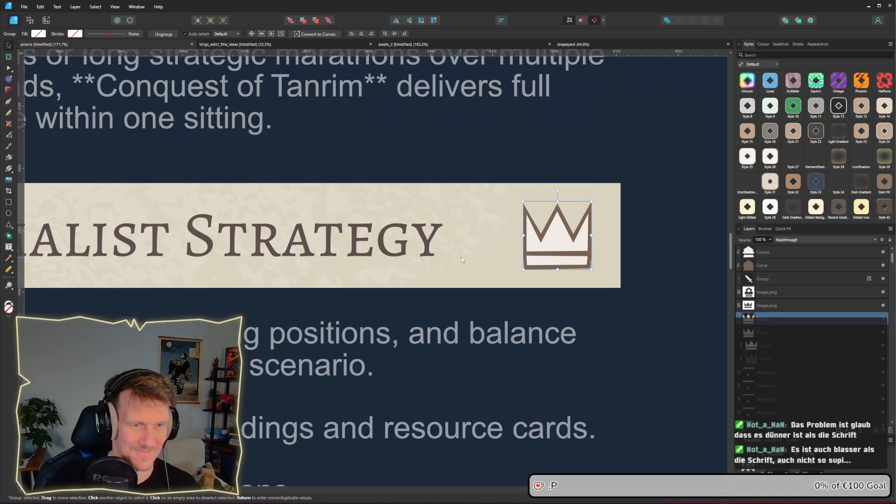
scroll(496, 261, left, 5)
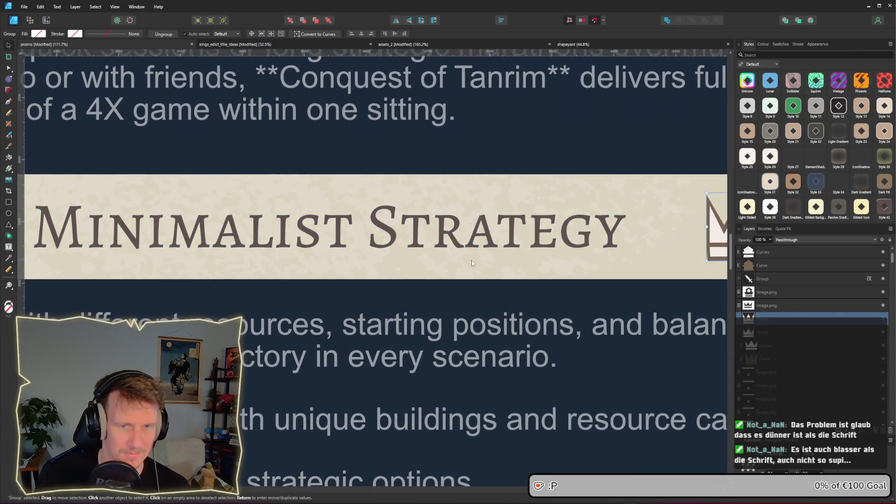
scroll(488, 260, down, 3)
scroll(387, 238, down, 2)
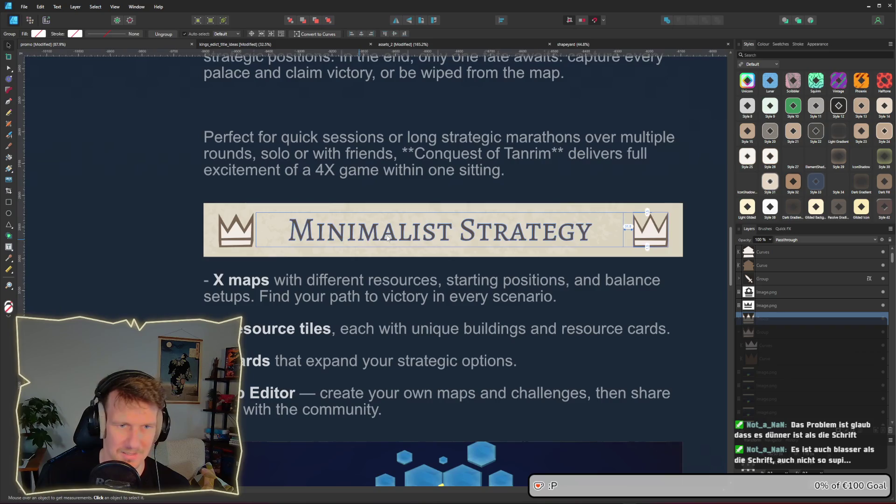
scroll(387, 238, down, 3)
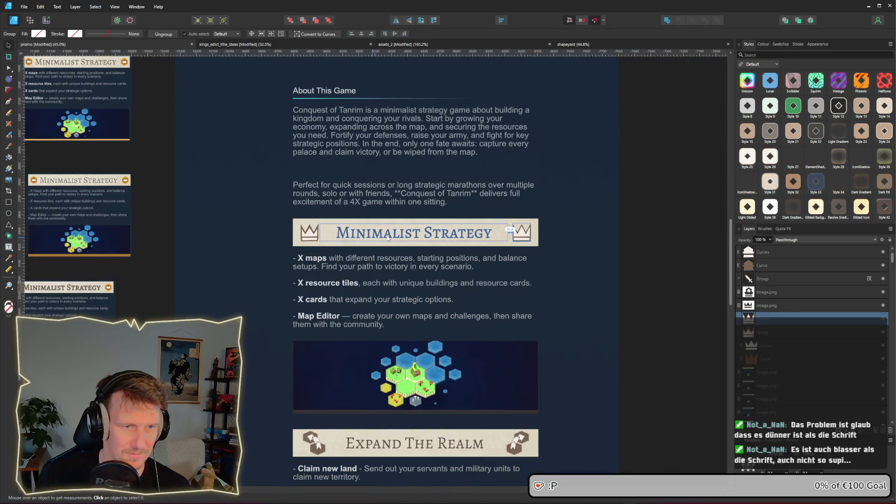
click(616, 260)
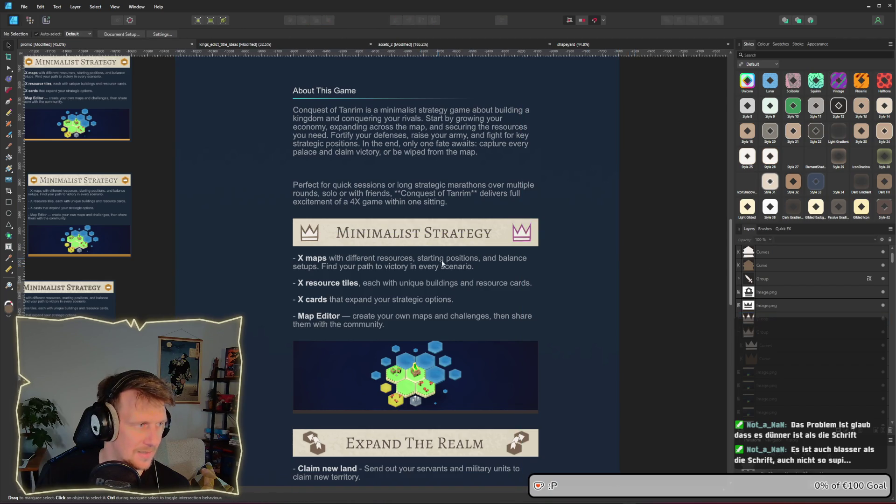
scroll(474, 257, up, 2)
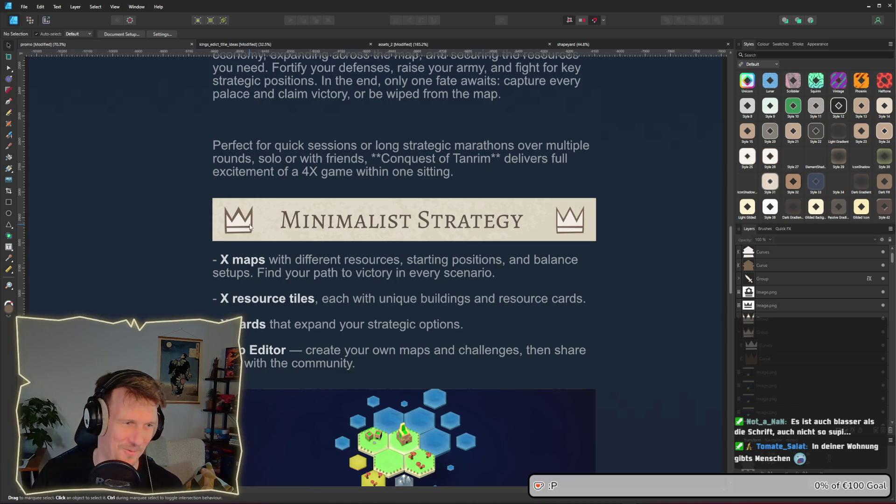
scroll(250, 224, up, 2)
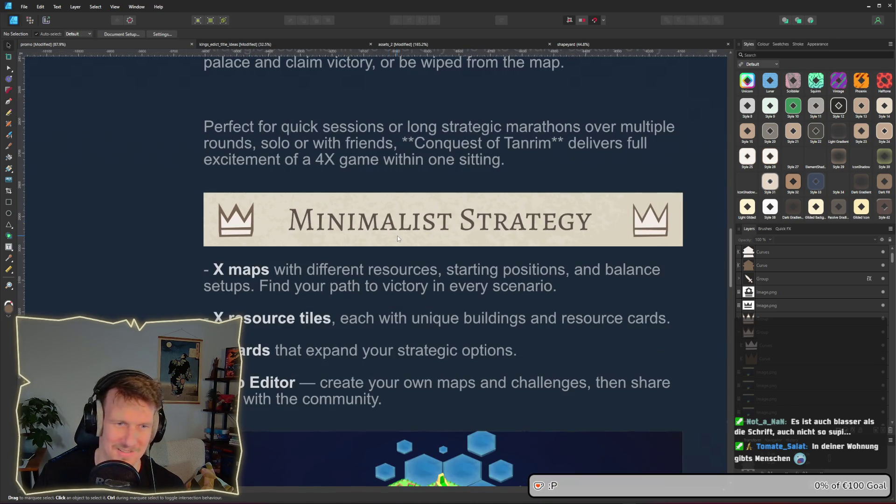
click(245, 224)
scroll(244, 224, up, 10)
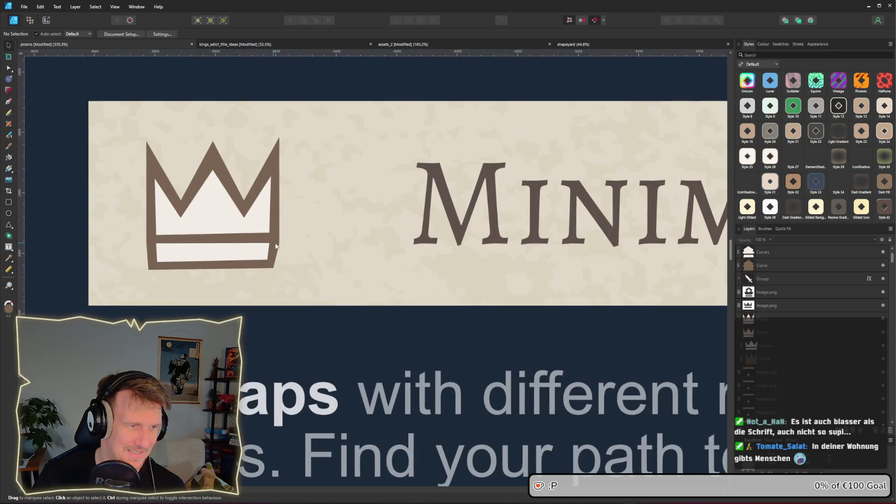
- Nudge the left crown outline's right corners to align with the fill
double_click(277, 246)
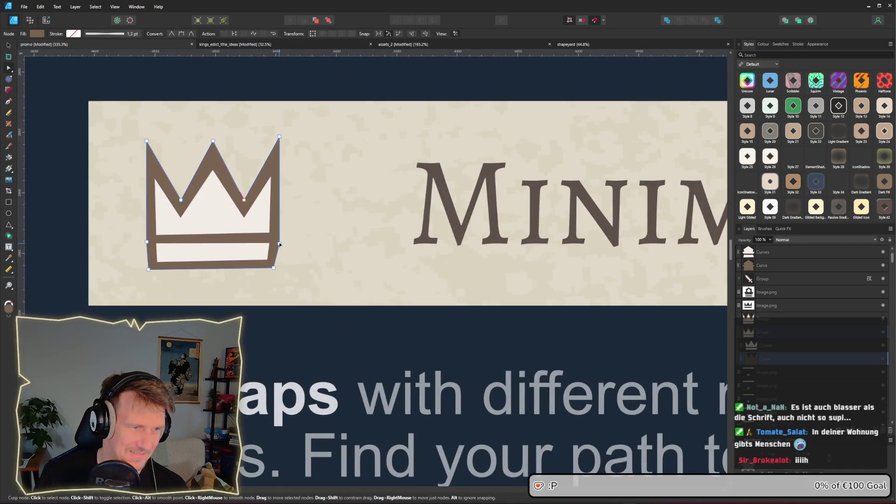
drag(278, 243, 278, 242)
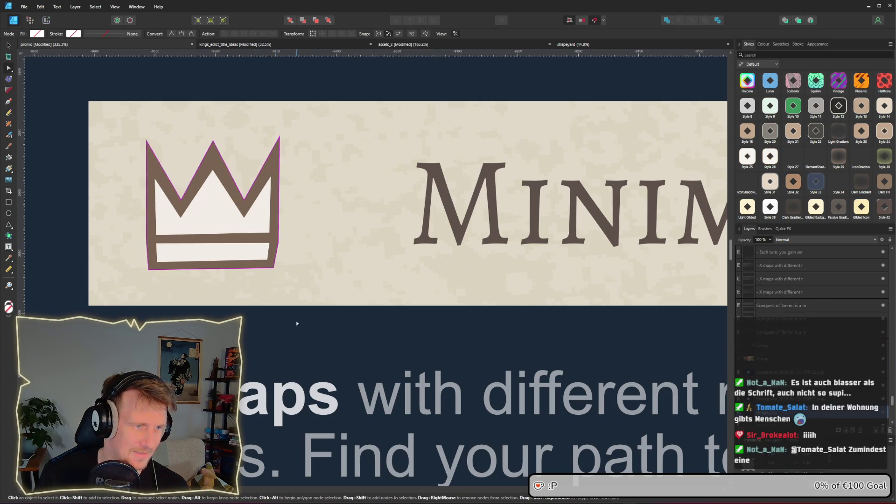
click(296, 320)
scroll(296, 321, down, 5)
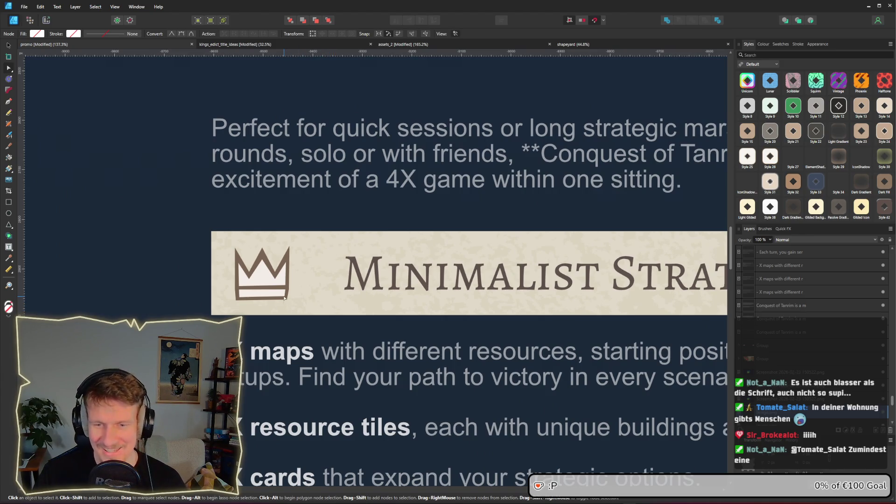
scroll(284, 297, up, 5)
click(292, 306)
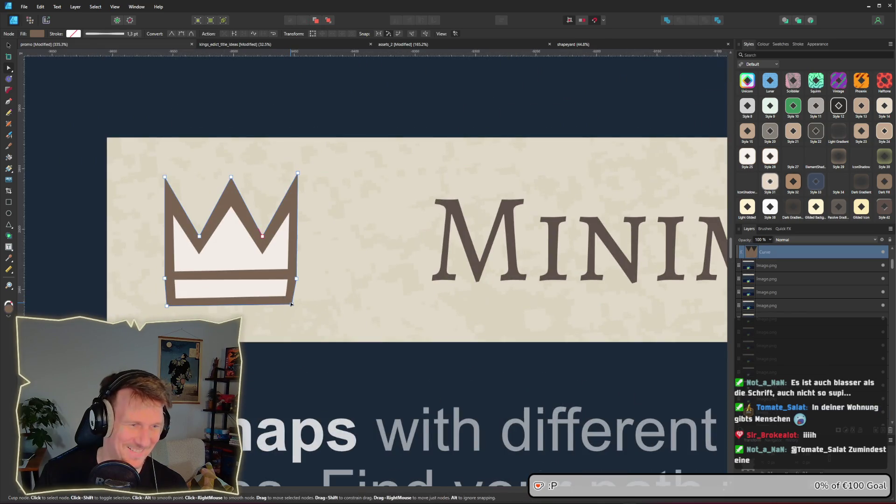
drag(293, 305, 293, 305)
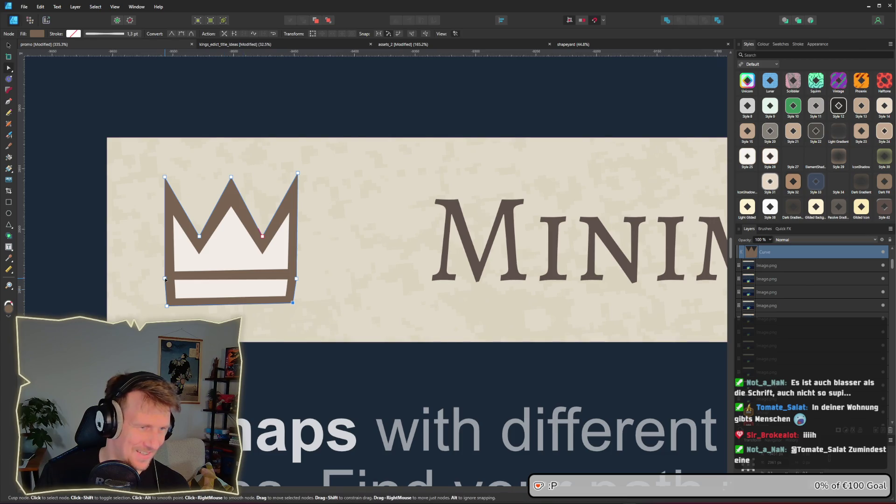
- On the other crown, raise the white fill's top-left, top-right and middle peak points
scroll(374, 287, down, 5)
drag(373, 286, 264, 284)
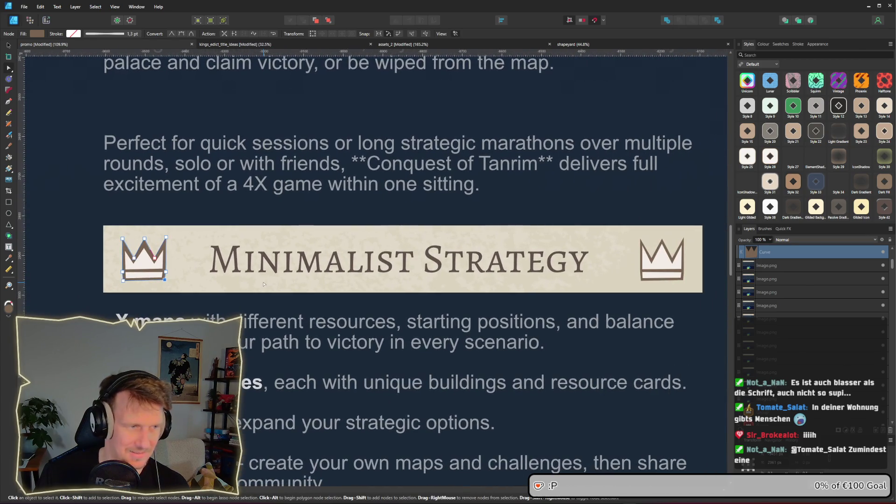
scroll(132, 251, up, 6)
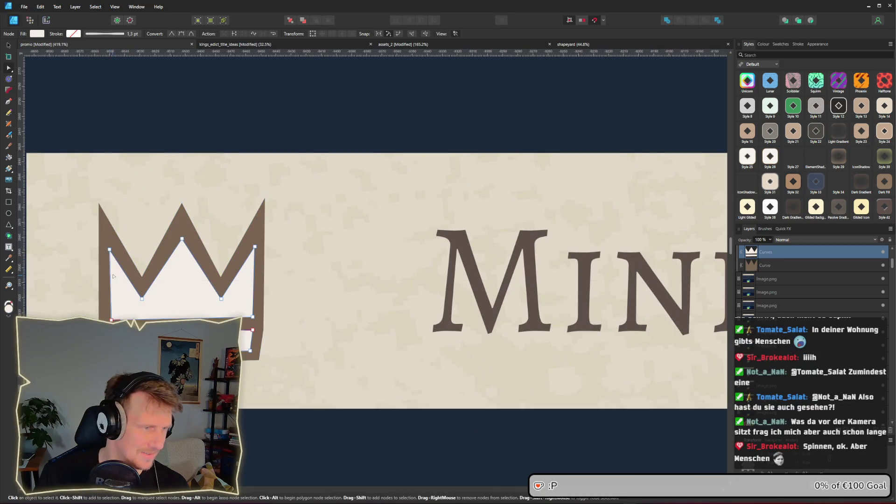
drag(109, 250, 109, 247)
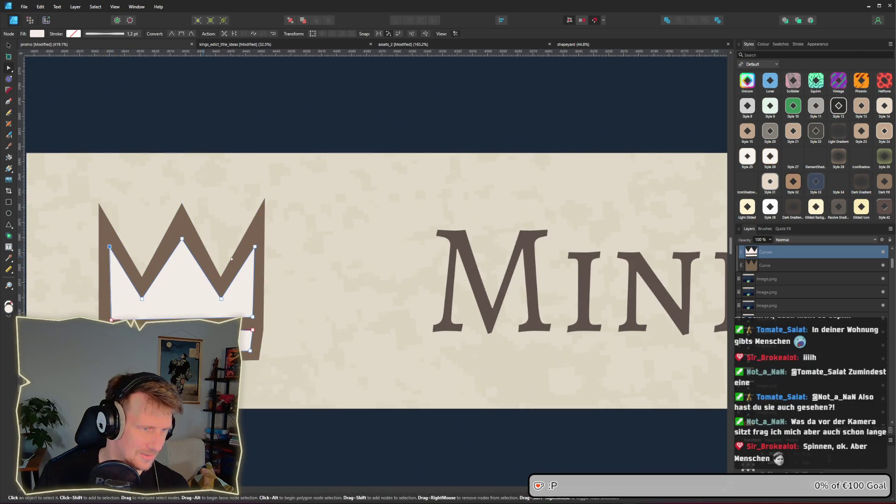
drag(255, 246, 254, 242)
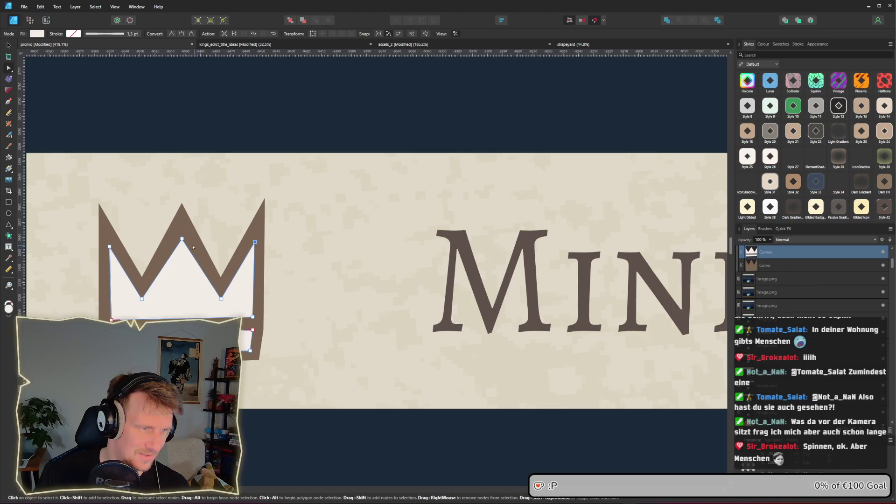
drag(182, 239, 182, 231)
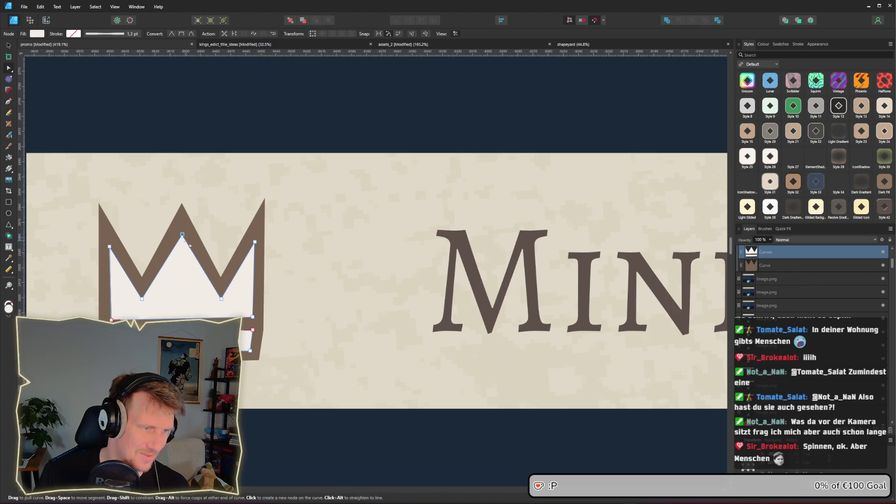
scroll(202, 260, down, 4)
scroll(203, 260, down, 3)
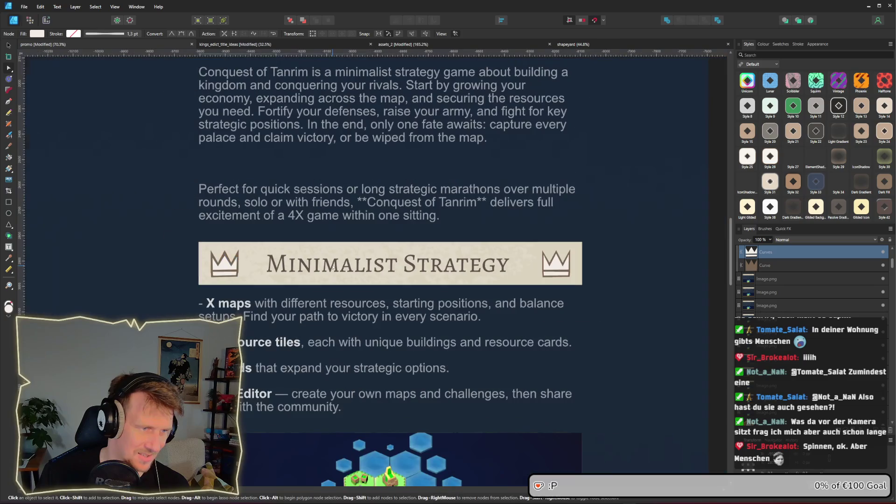
click(641, 255)
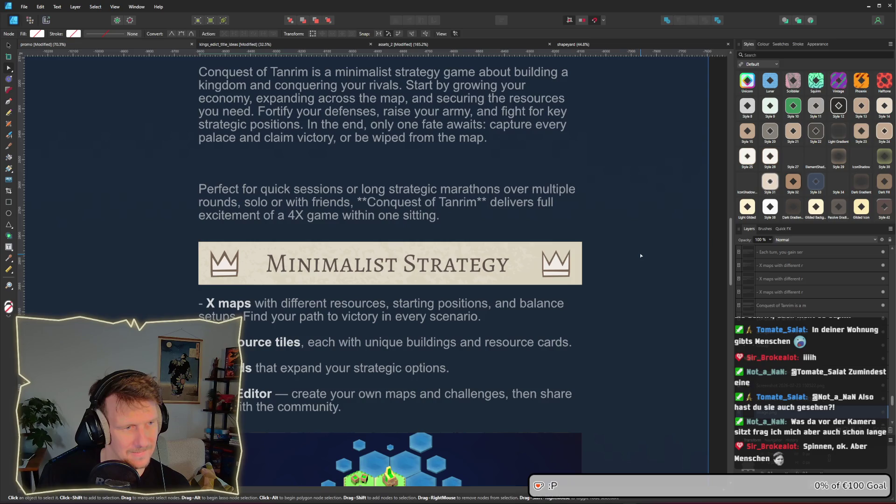
- Delete the crown at the Minimalist Strategy banner's right end
click(556, 262)
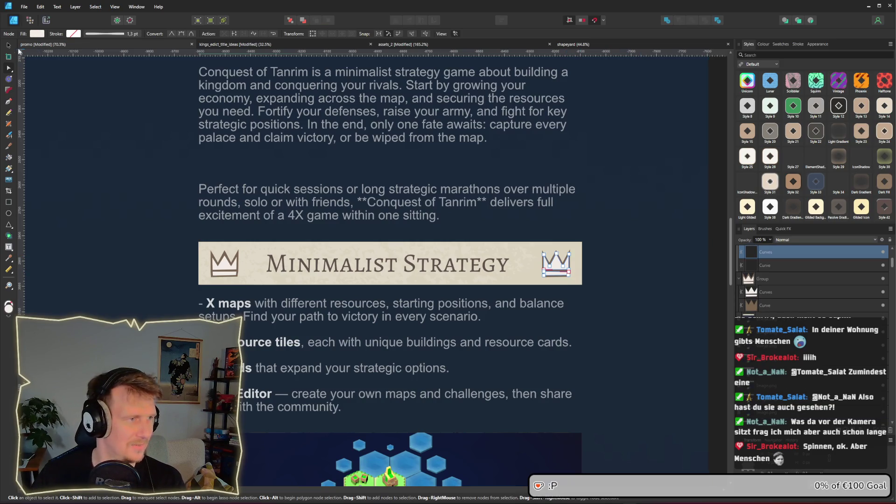
key(v)
key(Delete)
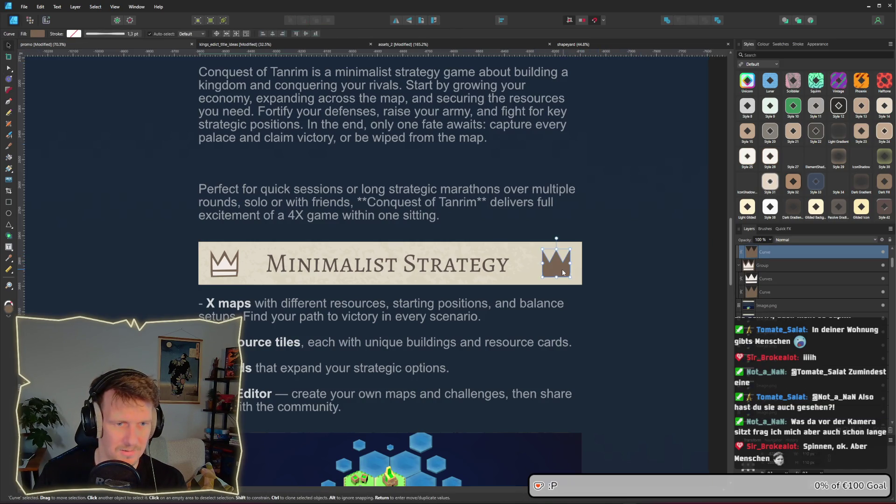
- Duplicate the left crown to the banner's right end and deselect it
click(237, 271)
drag(236, 271, 558, 269)
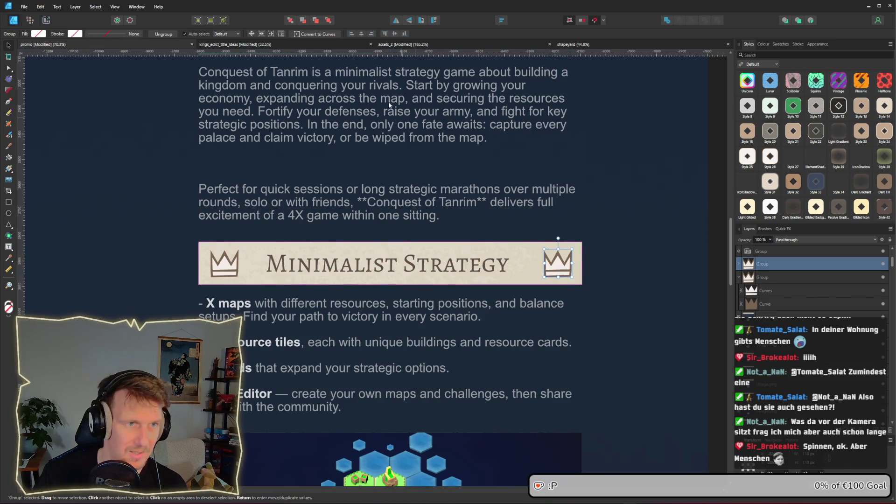
click(396, 22)
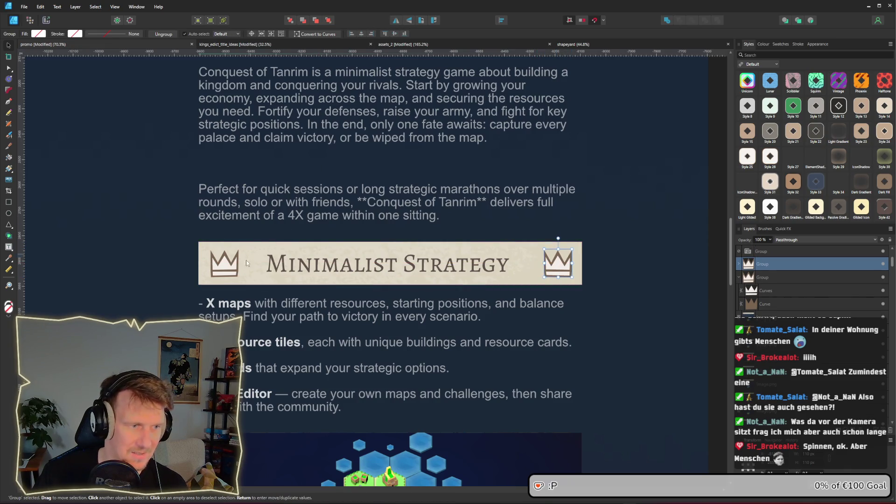
click(597, 295)
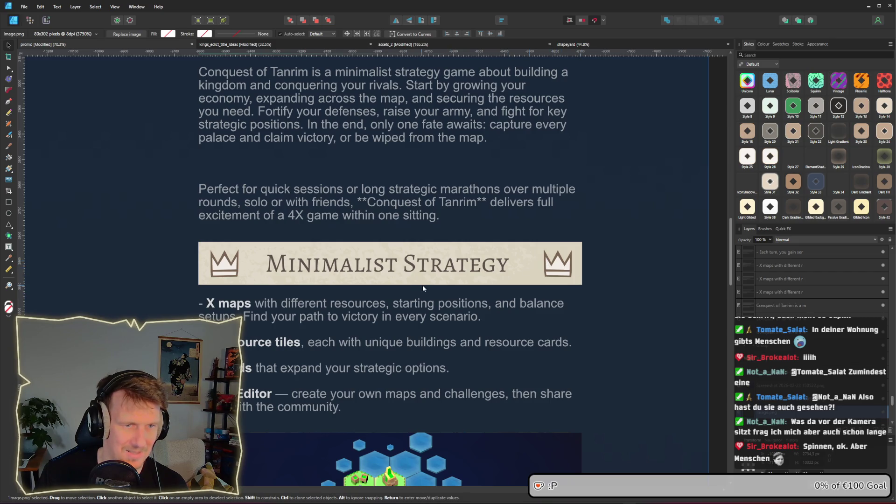
scroll(423, 288, down, 2)
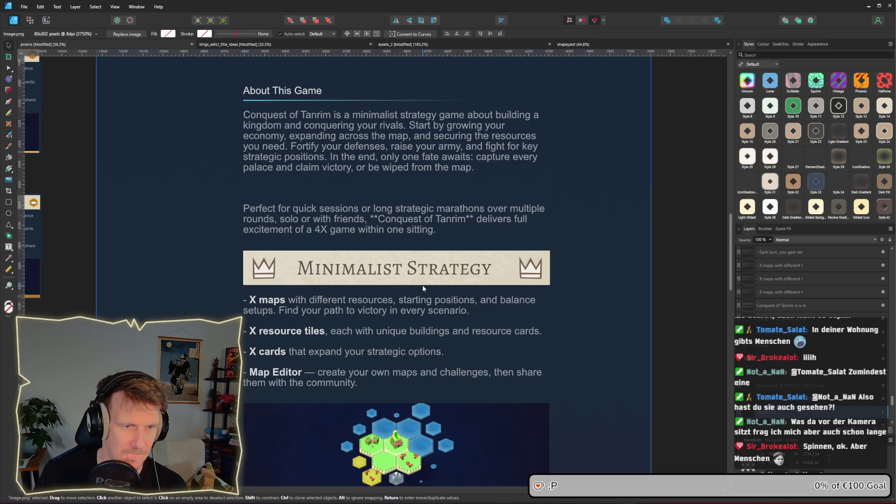
scroll(421, 285, up, 5)
scroll(423, 274, down, 8)
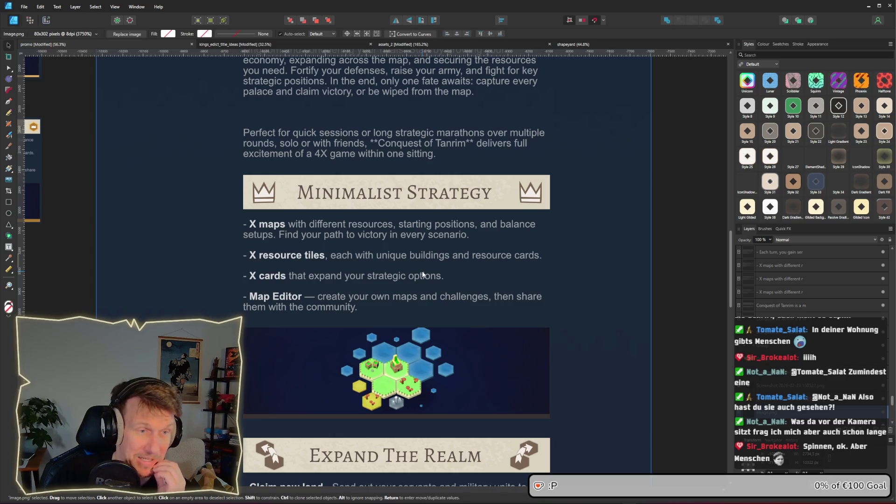
scroll(423, 274, down, 5)
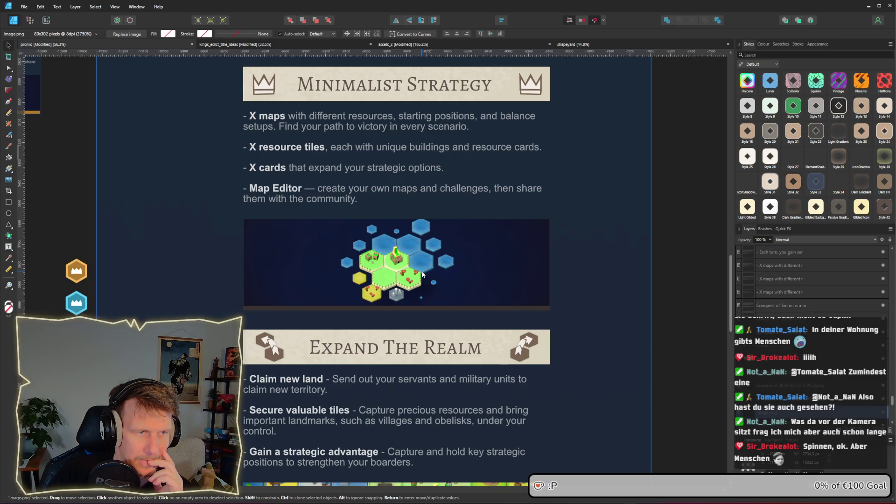
scroll(421, 273, up, 5)
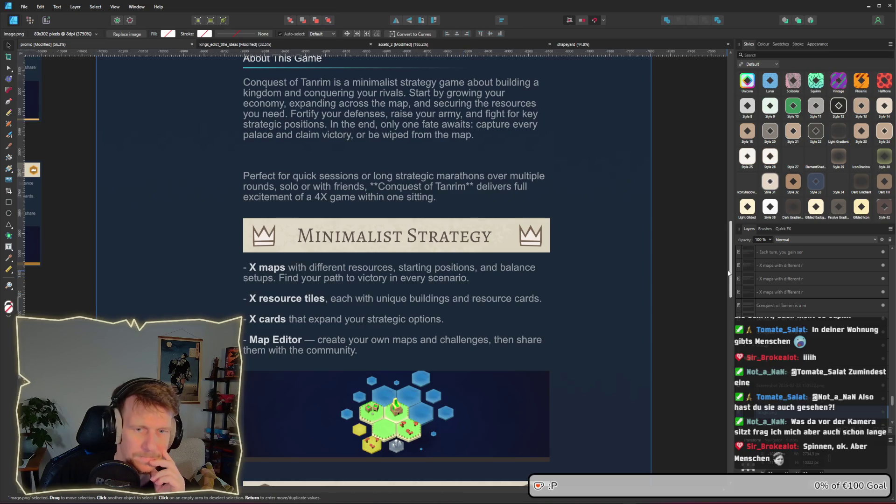
scroll(727, 243, up, 2)
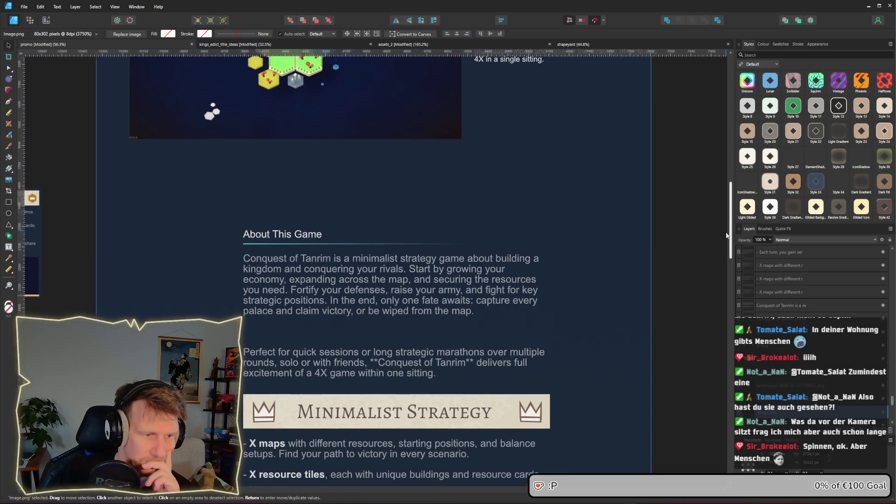
scroll(723, 271, down, 4)
scroll(721, 275, down, 6)
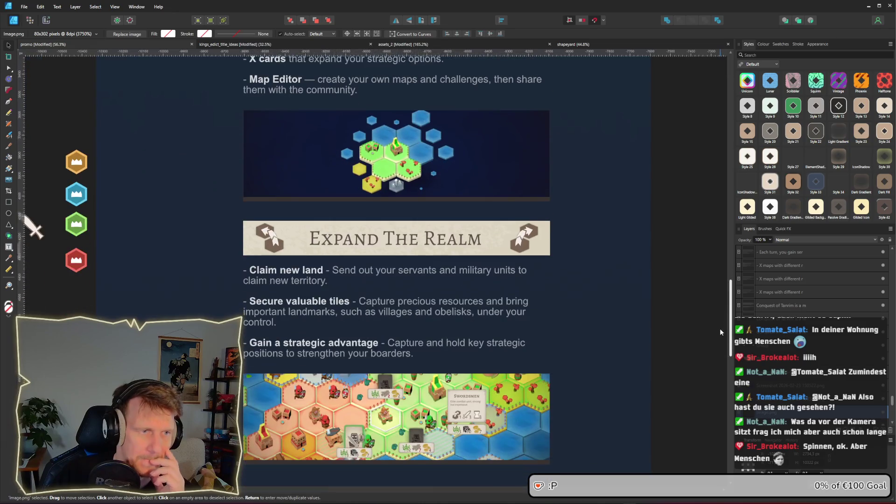
scroll(717, 350, down, 2)
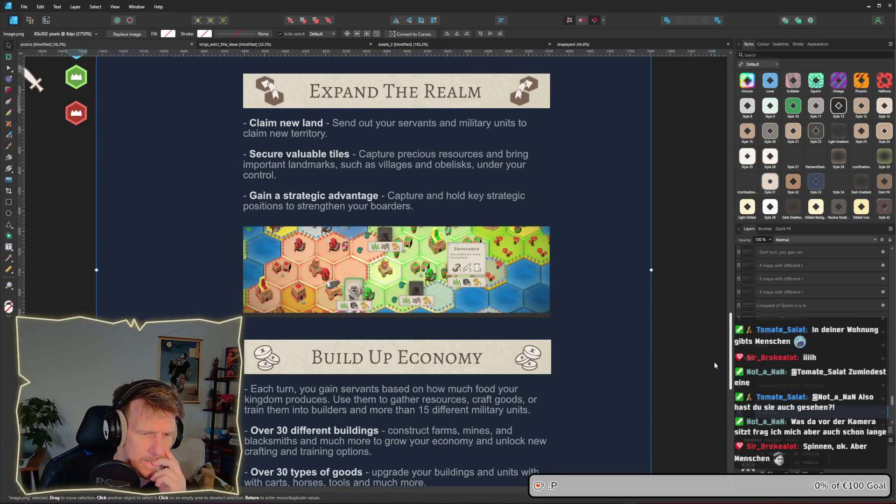
scroll(713, 365, up, 8)
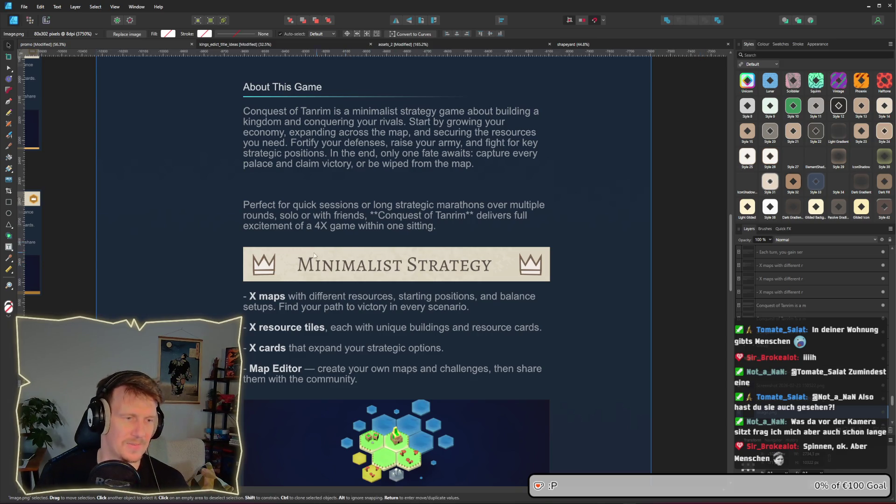
scroll(284, 260, up, 3)
- Fill the left crown's inner shape with the title's dark colour
click(259, 261)
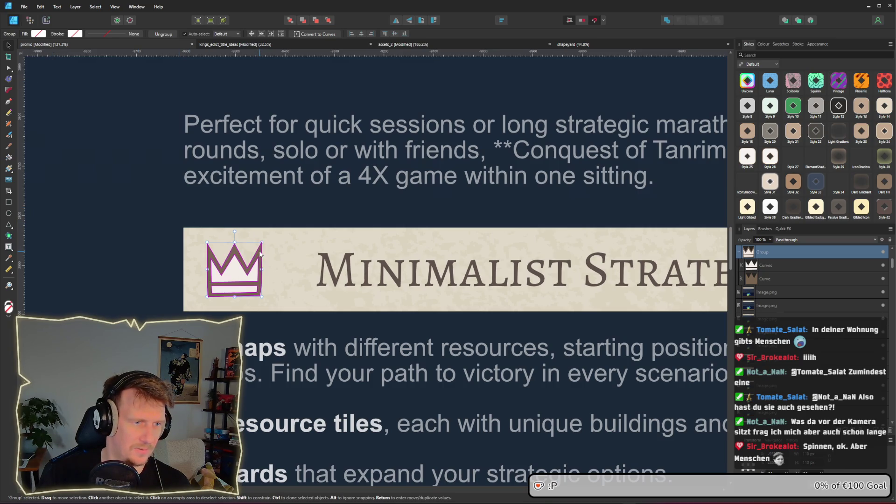
double_click(234, 280)
click(38, 33)
mouse_move(99, 48)
mouse_down()
mouse_move(320, 260)
mouse_move(355, 265)
mouse_up()
scroll(354, 265, down, 5)
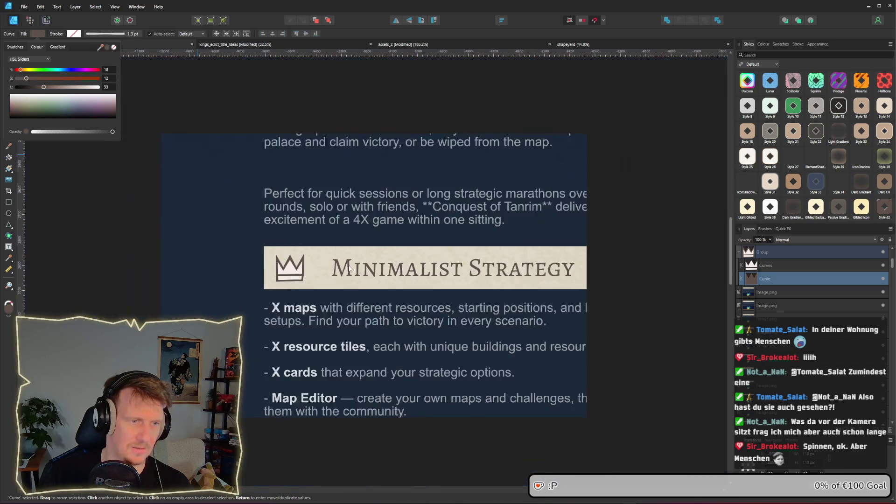
- Give the right crown's inner shape the same dark fill, then clear the selection
click(578, 264)
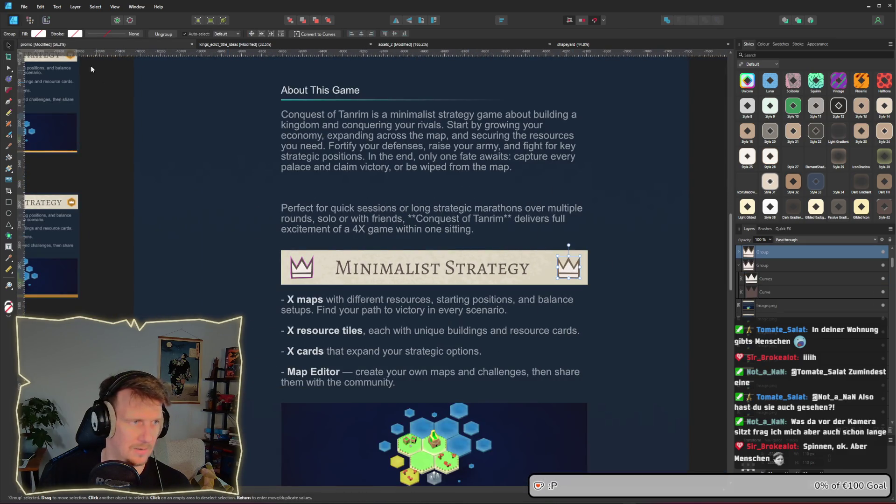
double_click(578, 264)
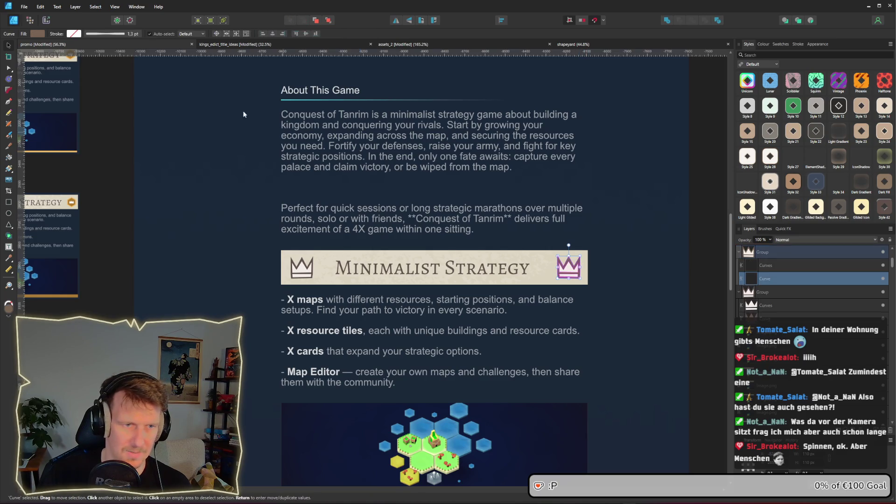
click(37, 34)
click(663, 275)
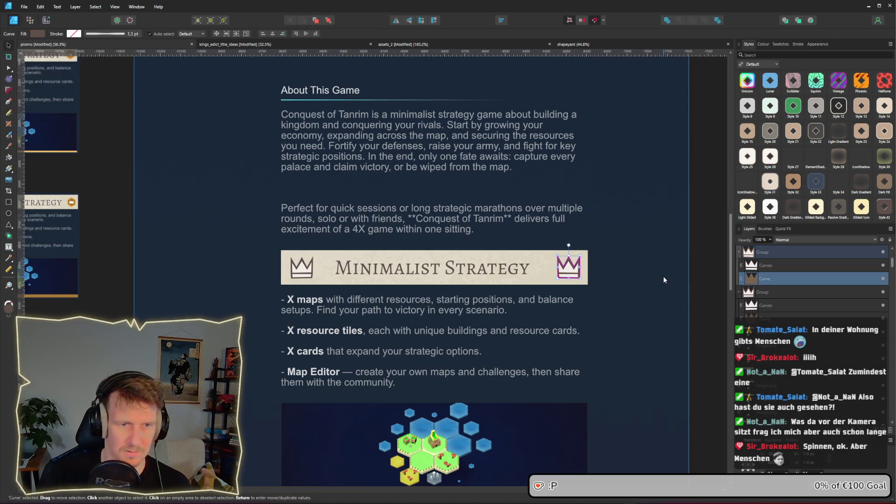
scroll(597, 293, up, 3)
scroll(595, 296, down, 3)
click(693, 290)
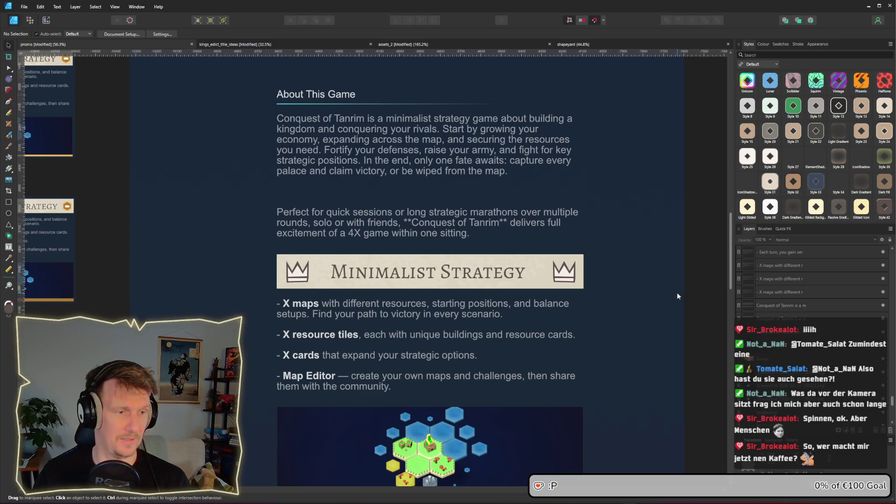
- Fill the left Expand The Realm icon's hexagon and inner shape with the dark crown colour
scroll(676, 292, down, 1)
scroll(677, 294, down, 3)
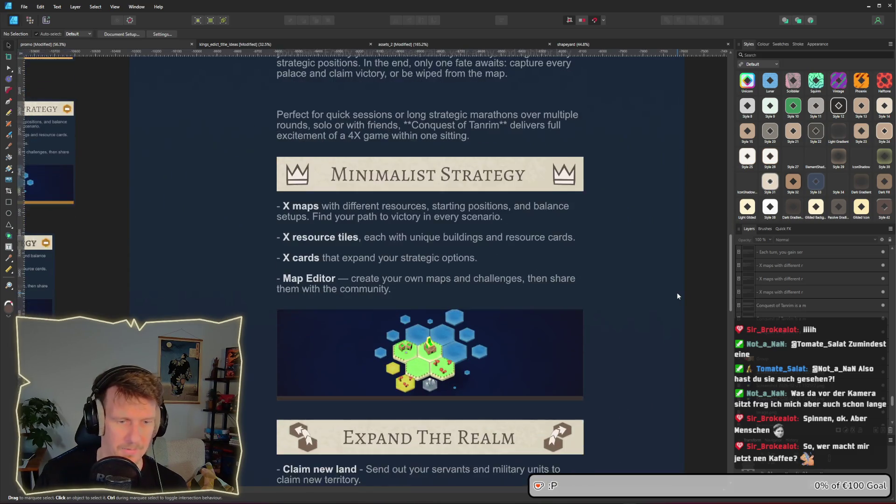
double_click(305, 348)
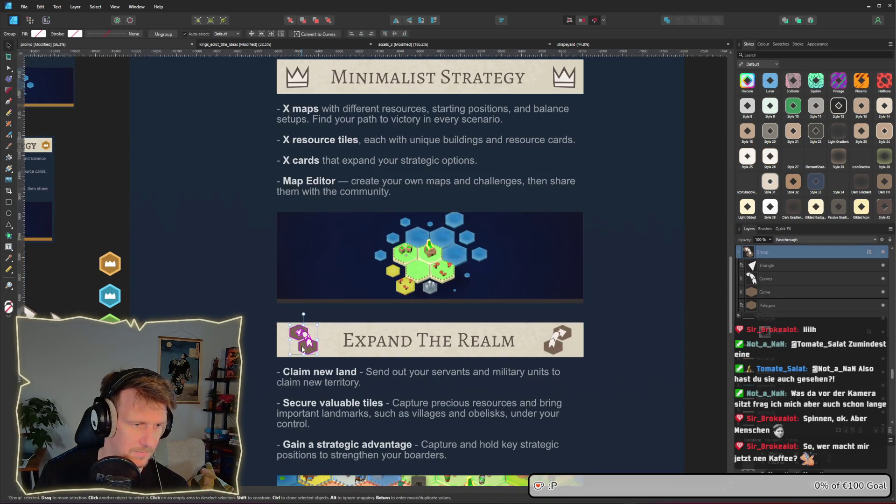
shift+click(299, 333)
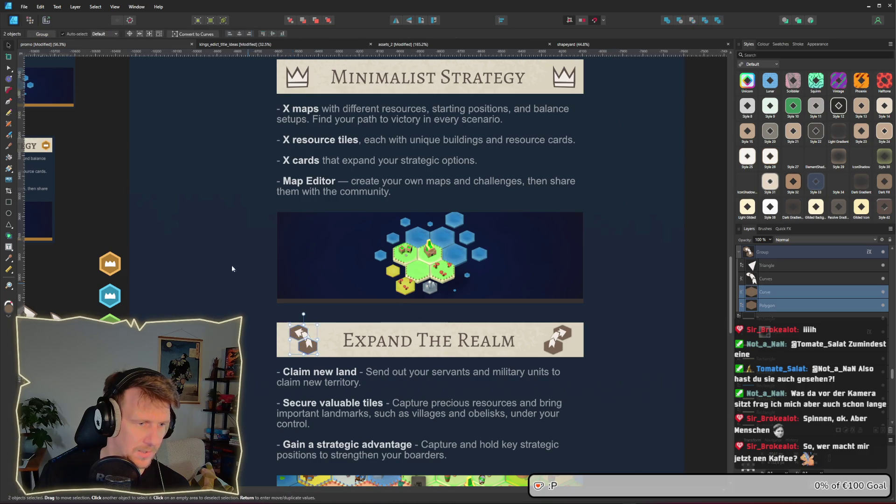
click(9, 68)
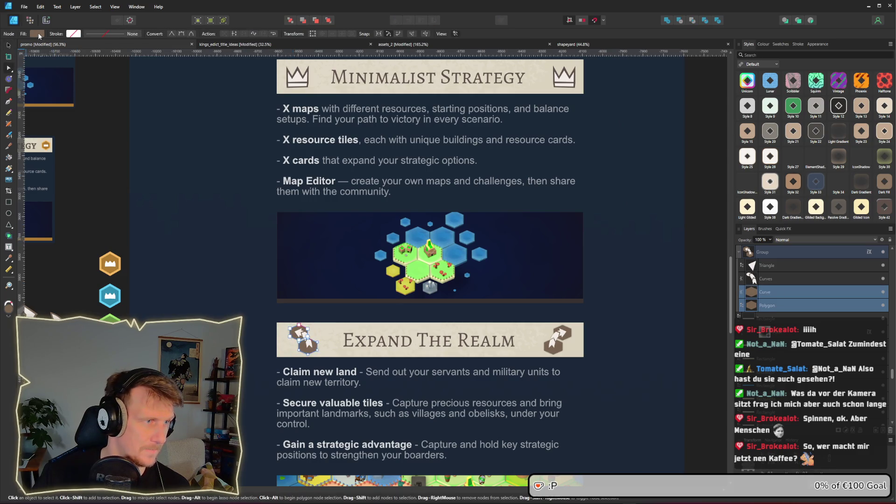
click(37, 34)
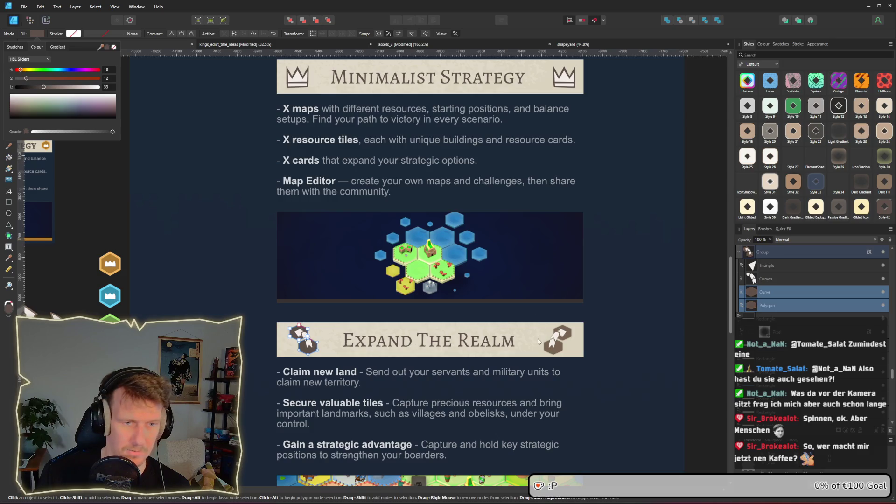
- Fill the right icon's hexagon and inner shape with the same dark colour
click(562, 353)
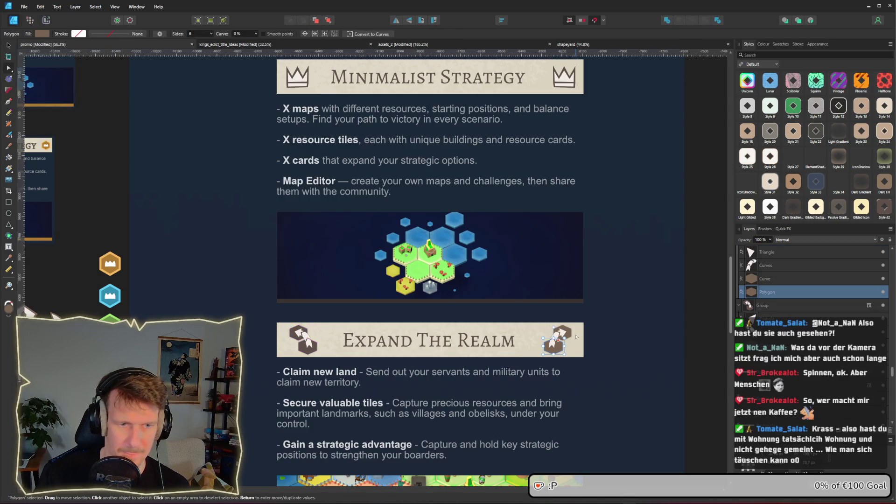
shift+click(569, 333)
click(37, 34)
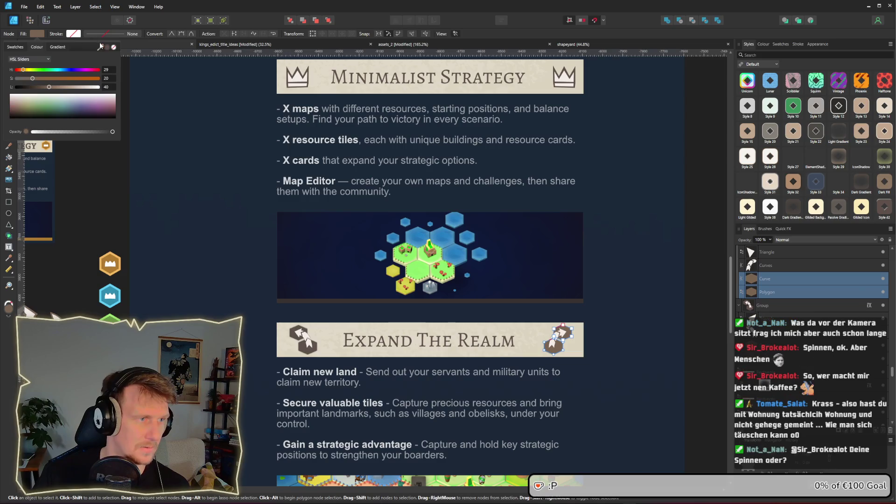
click(108, 48)
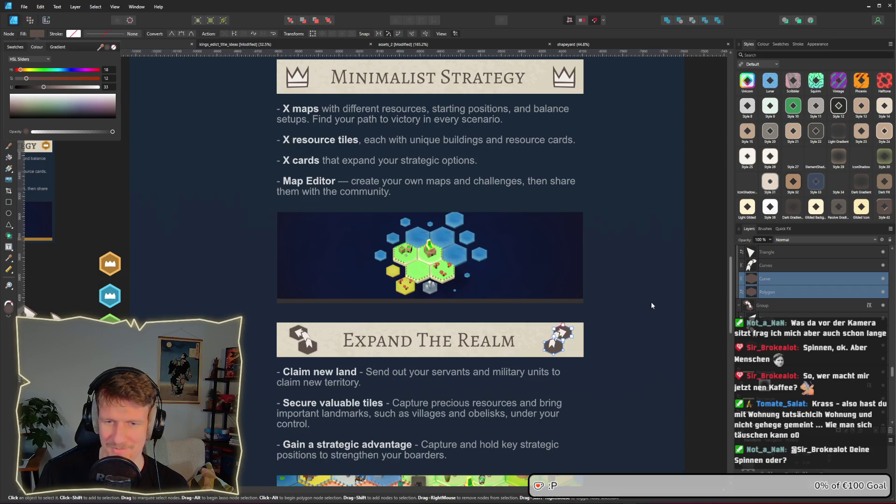
click(692, 319)
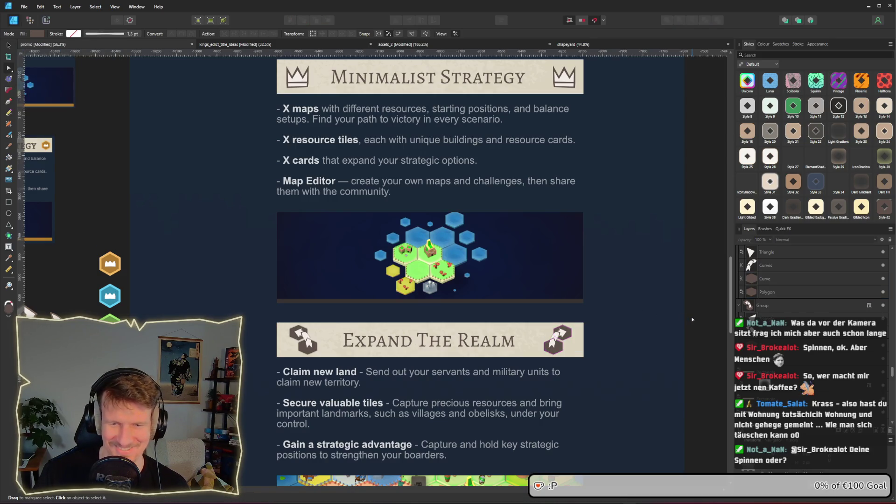
scroll(692, 319, down, 5)
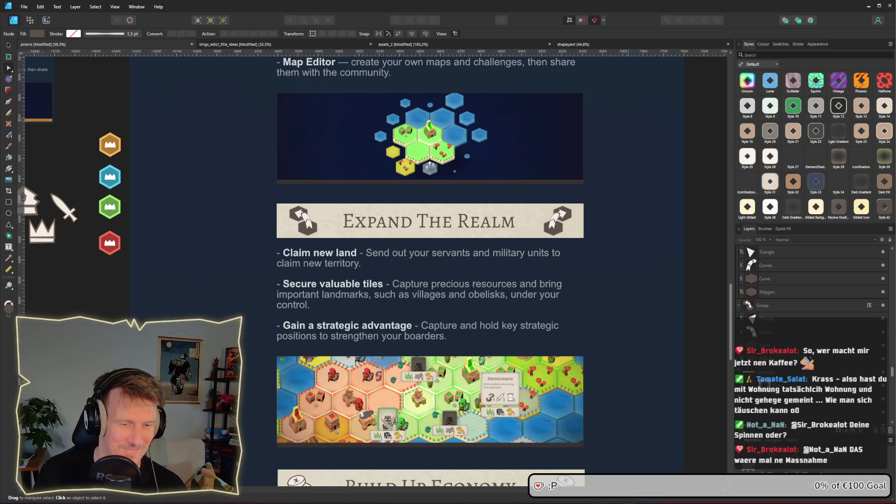
- Switch to the File Explorer window showing the shapeyard project folder
key(alt+Tab)
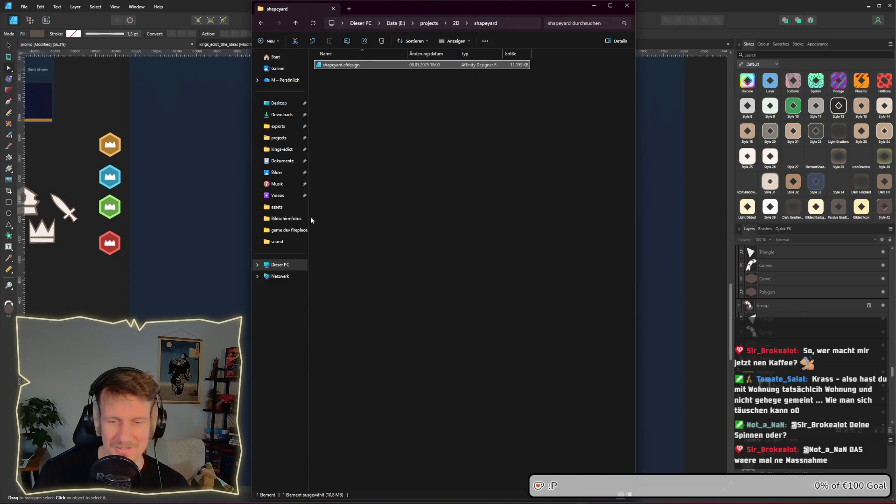
- Open Screenshot 2026-03-03 014649.png from the Bildschirmfotos folder in the image viewer
click(298, 222)
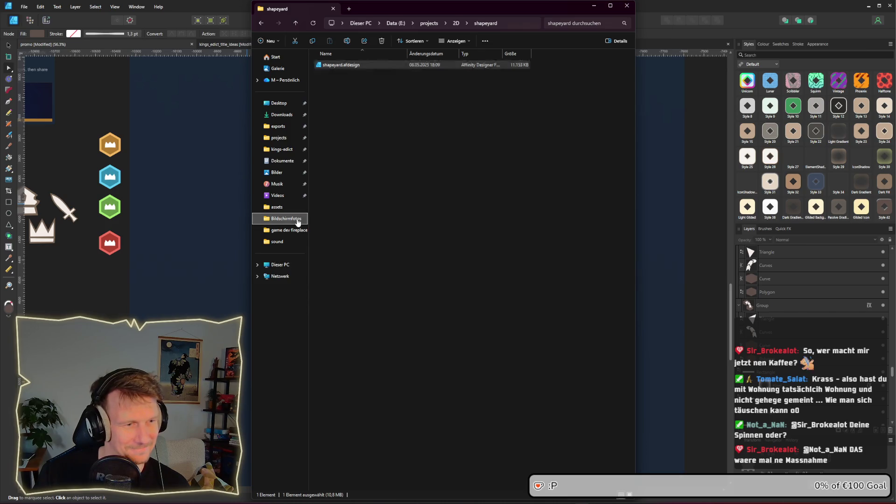
scroll(635, 213, down, 10)
scroll(634, 213, down, 15)
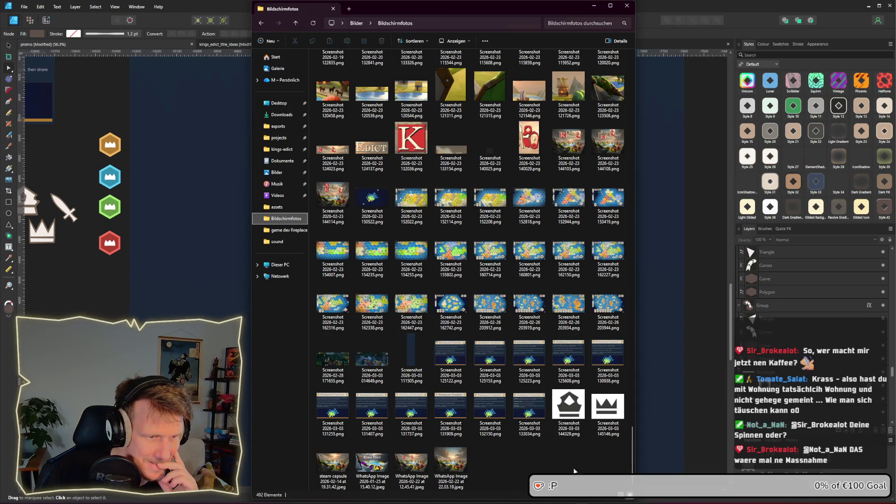
click(384, 369)
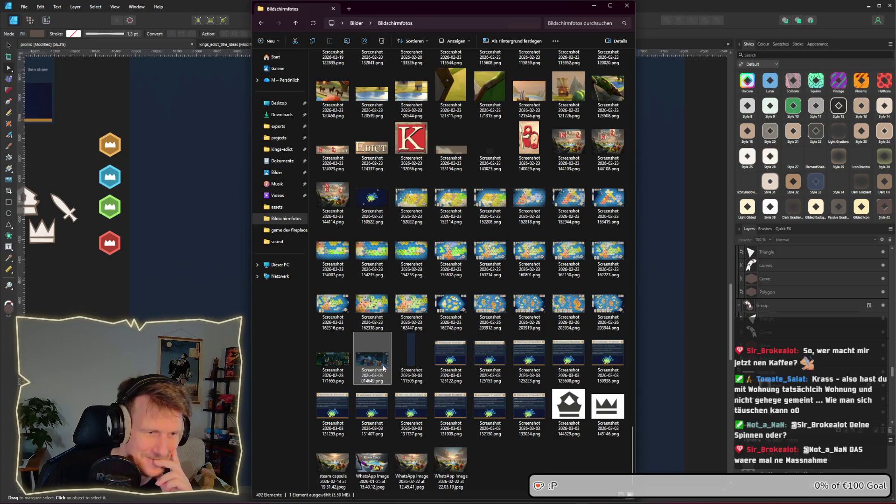
double_click(383, 369)
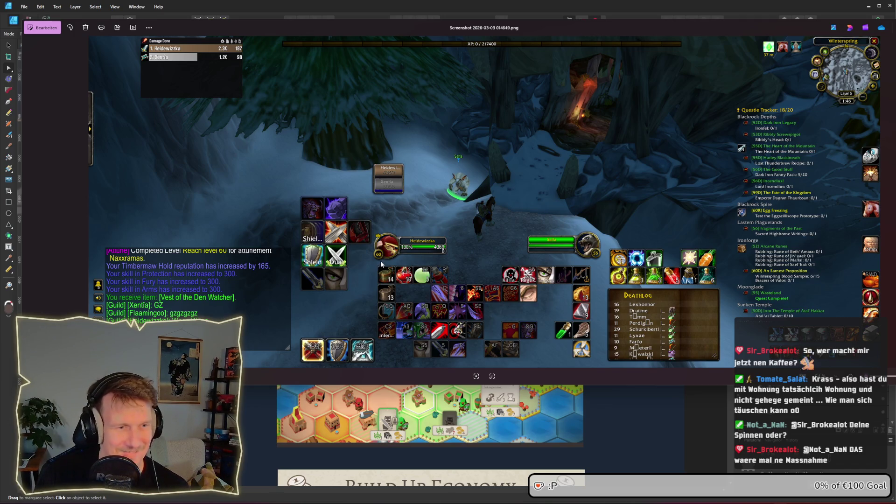
- Zoom in on the crowned unit portrait in the screenshot, then close Photos
scroll(379, 260, up, 8)
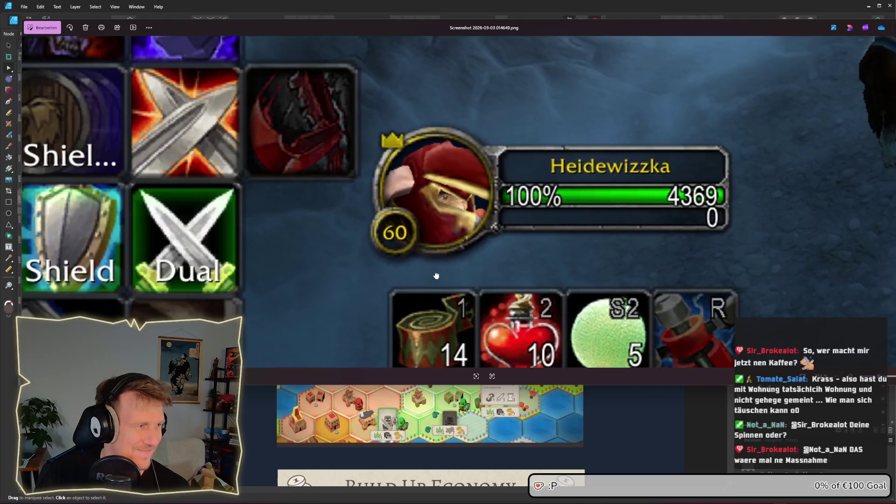
drag(434, 276, 476, 278)
scroll(475, 279, up, 3)
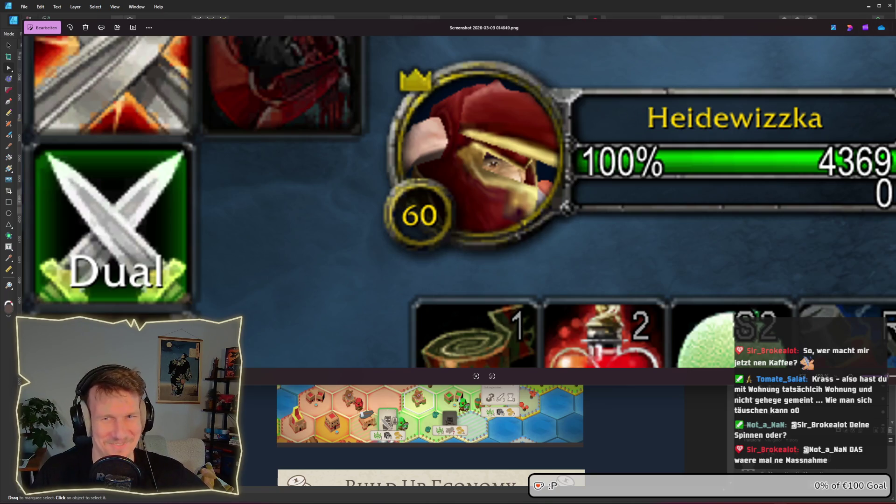
key(alt+F4)
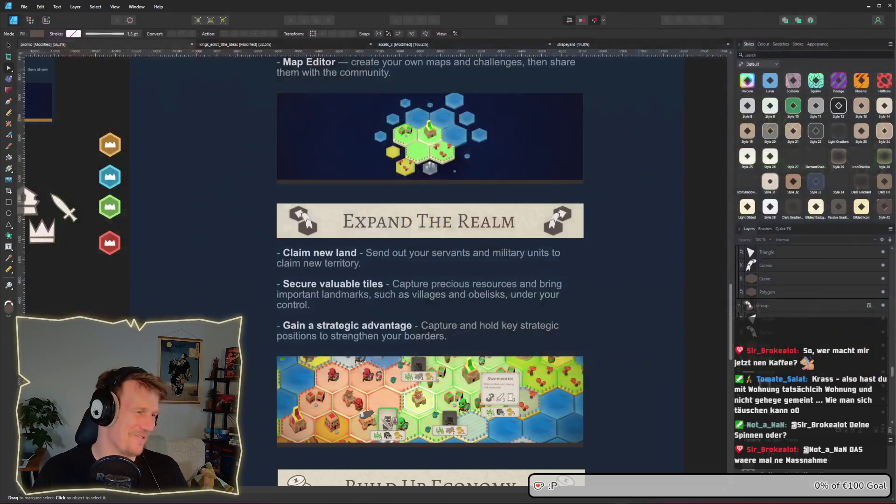
scroll(589, 199, up, 1)
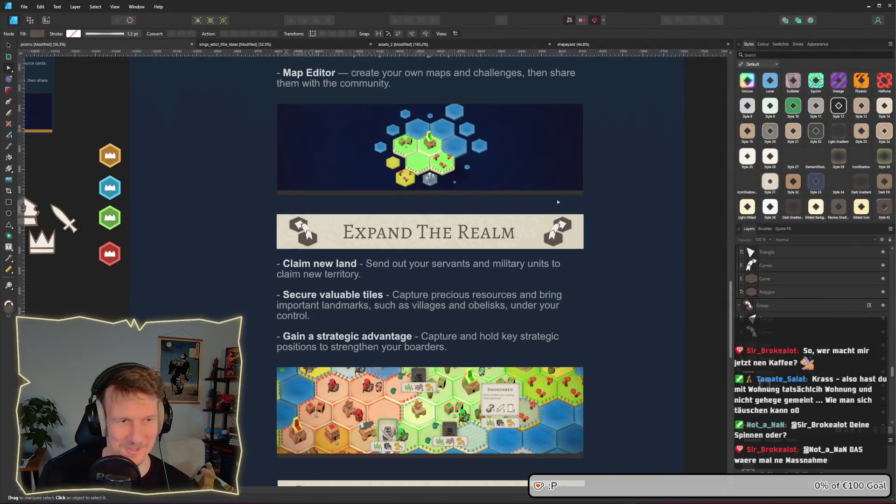
scroll(538, 197, down, 2)
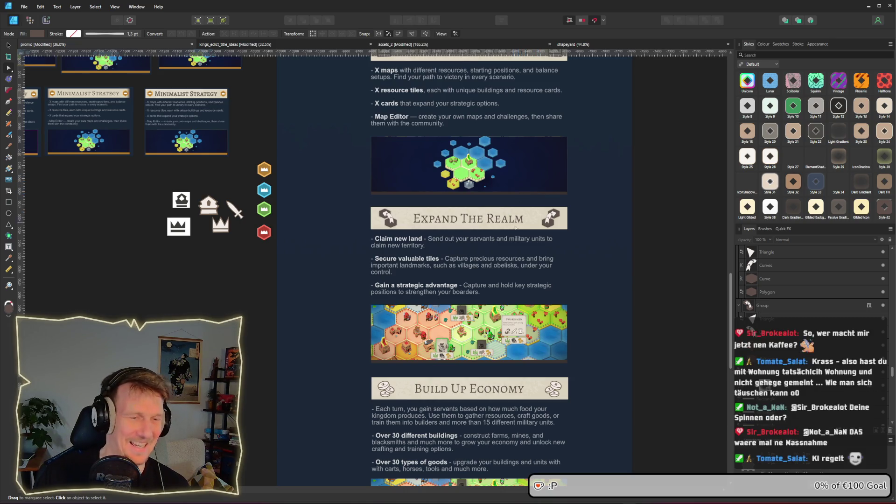
scroll(462, 366, down, 3)
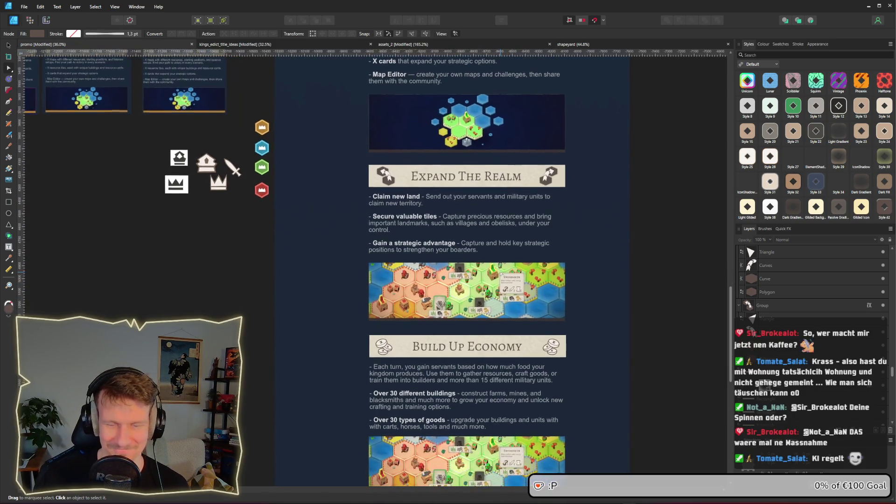
scroll(463, 366, up, 4)
scroll(462, 365, down, 3)
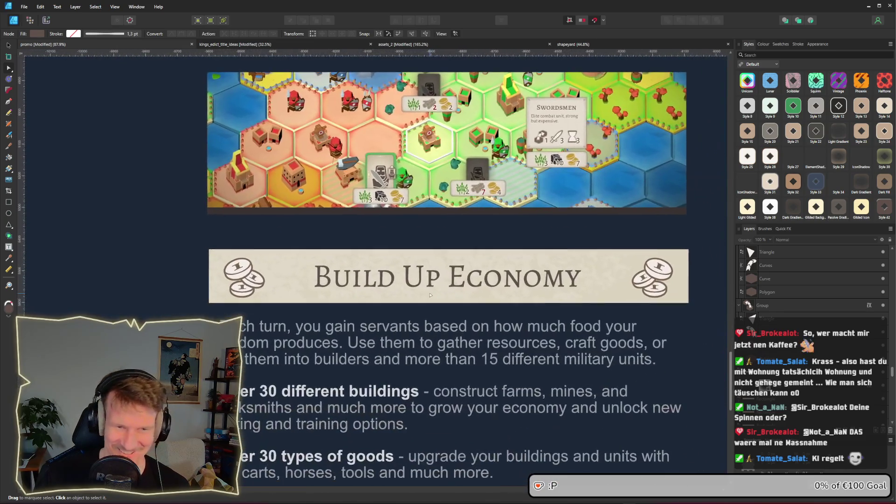
scroll(462, 366, up, 3)
scroll(443, 240, up, 3)
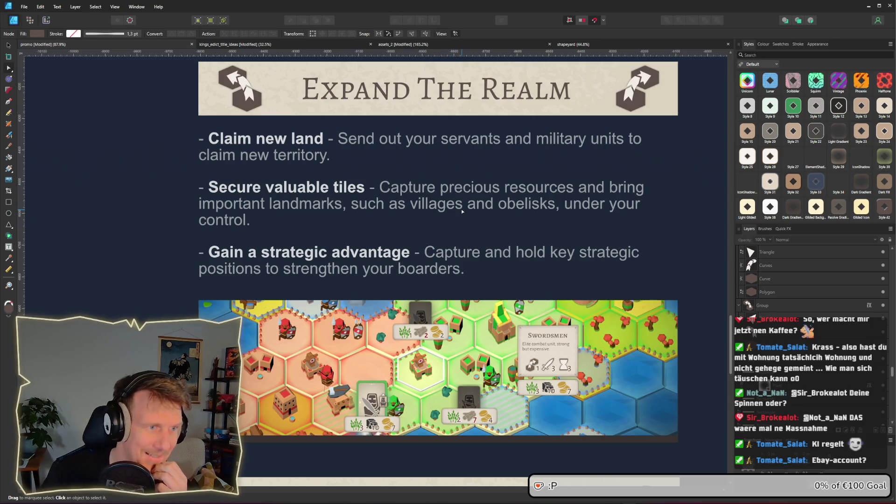
scroll(468, 197, up, 1)
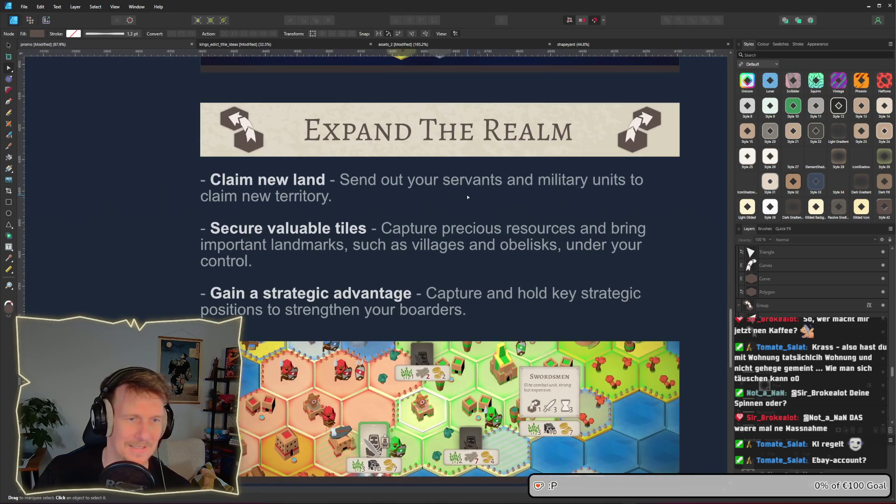
scroll(485, 195, down, 4)
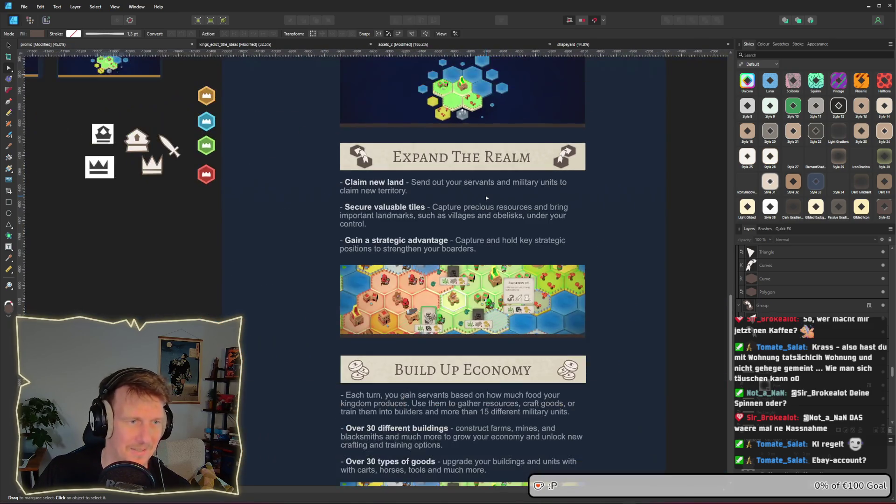
scroll(486, 195, up, 4)
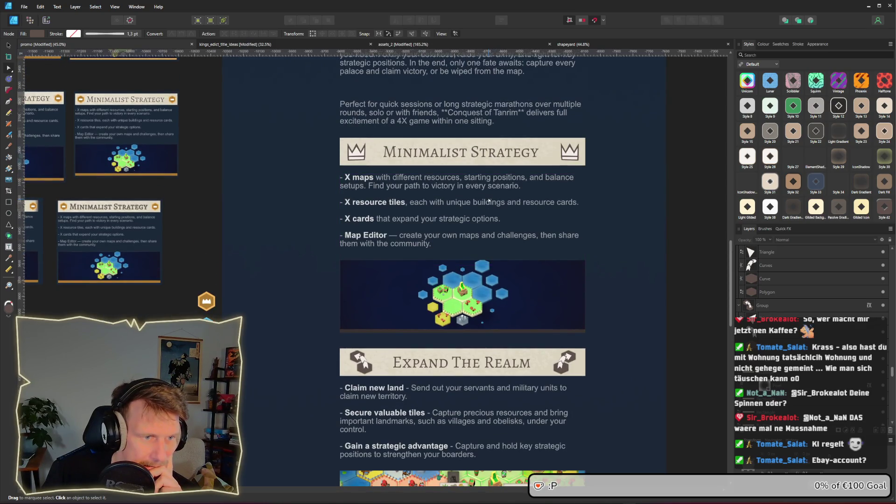
scroll(488, 199, down, 9)
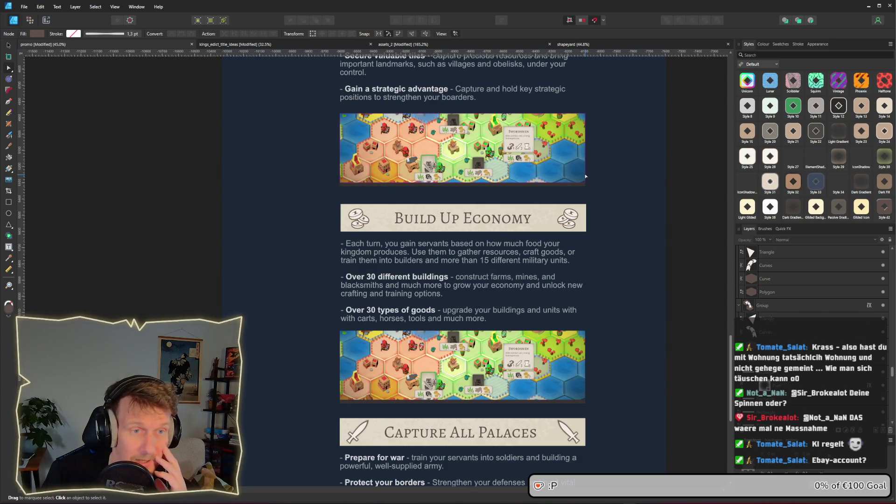
scroll(728, 388, down, 4)
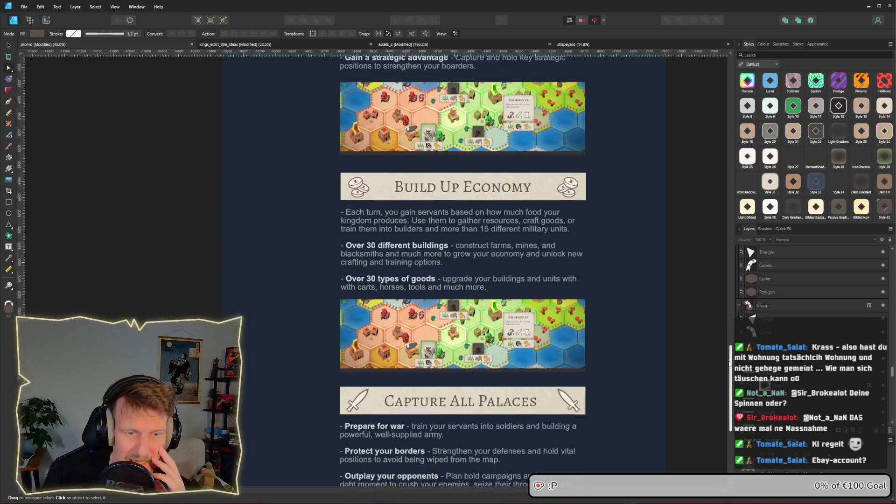
scroll(727, 389, down, 3)
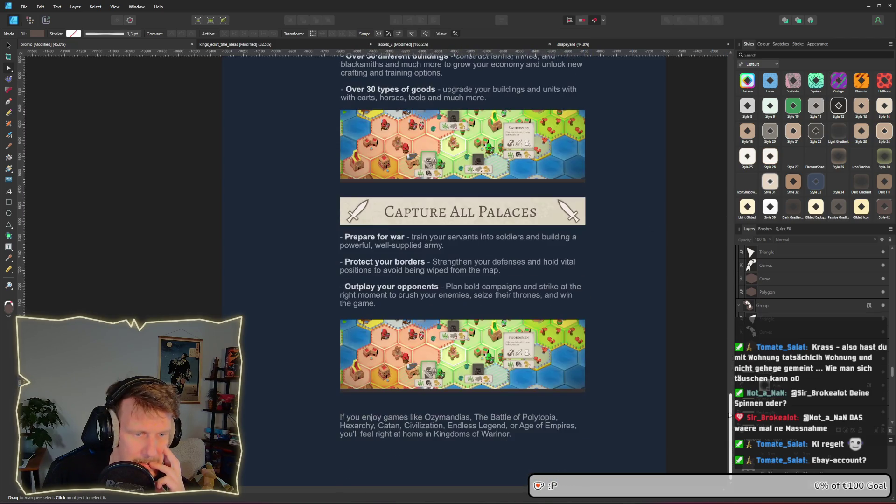
scroll(720, 362, up, 10)
scroll(714, 308, up, 8)
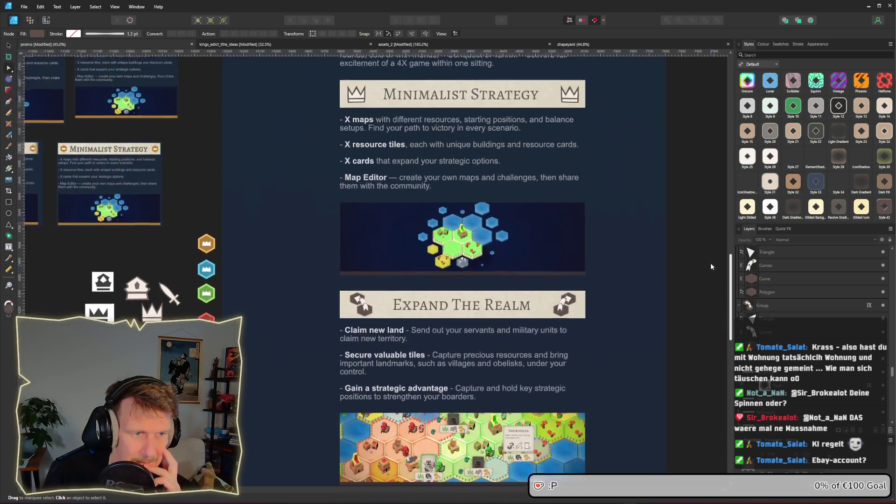
scroll(709, 233, up, 5)
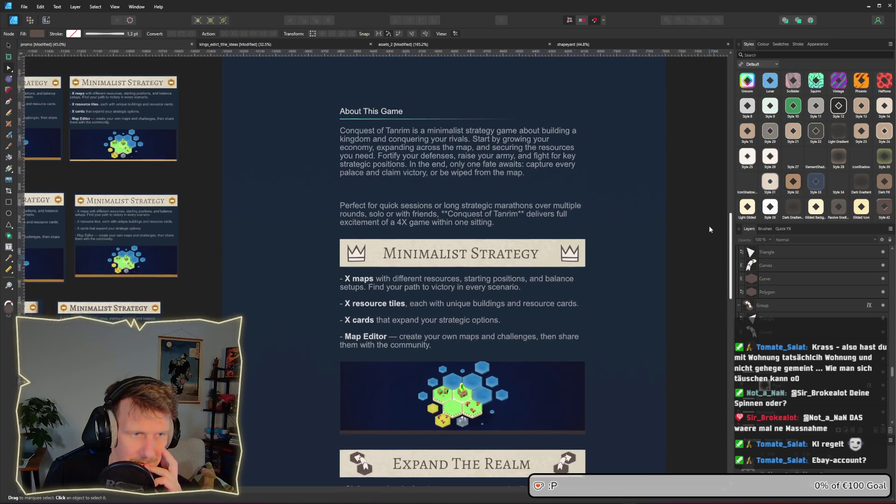
scroll(710, 190, up, 4)
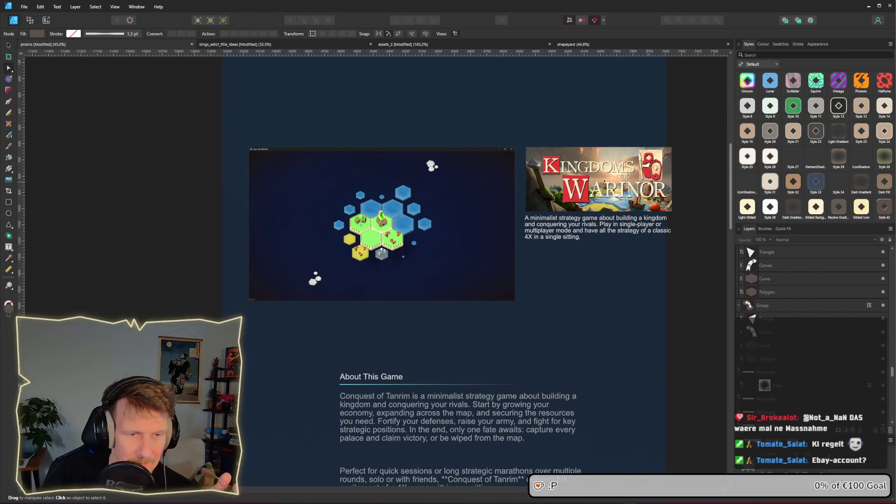
scroll(724, 249, down, 5)
scroll(723, 265, down, 3)
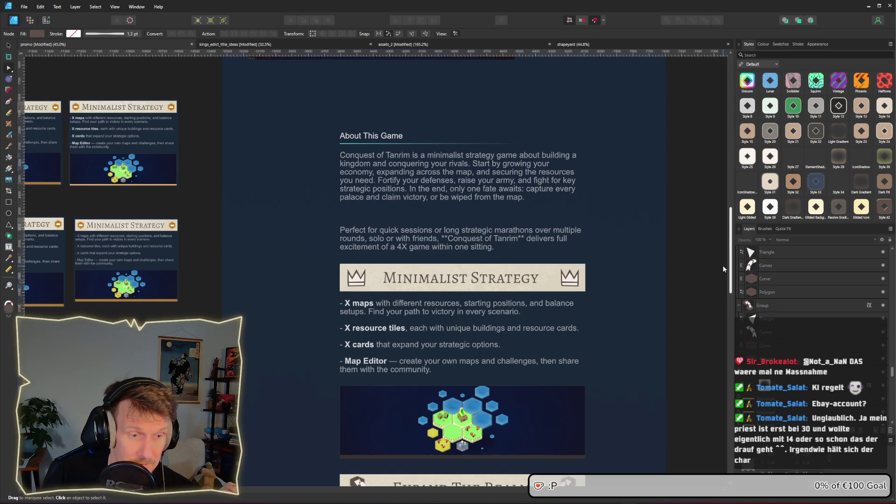
scroll(723, 294, down, 4)
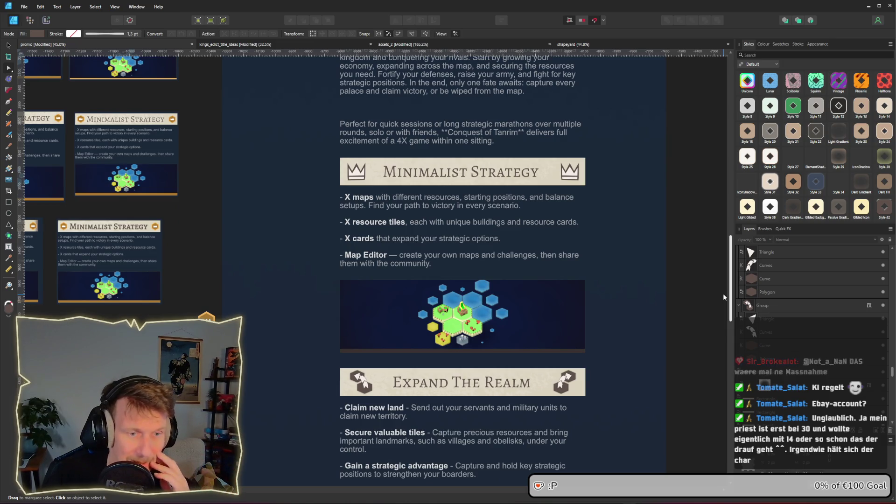
scroll(724, 298, down, 2)
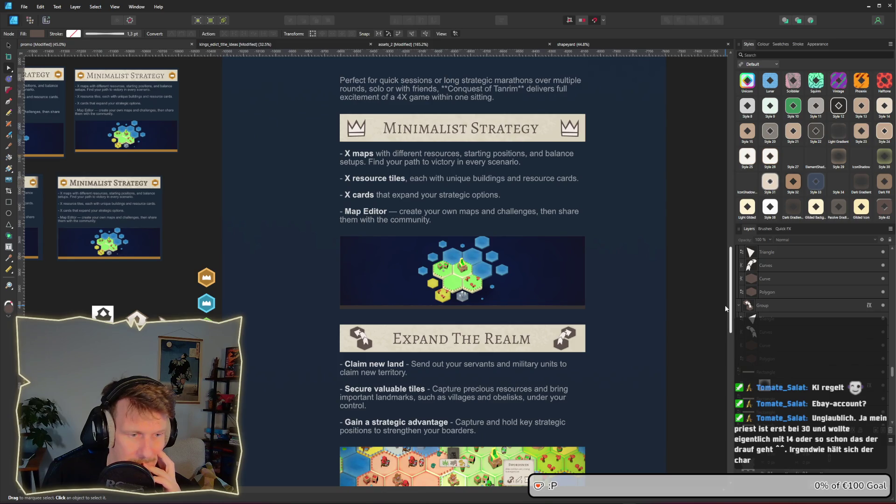
scroll(727, 318, down, 3)
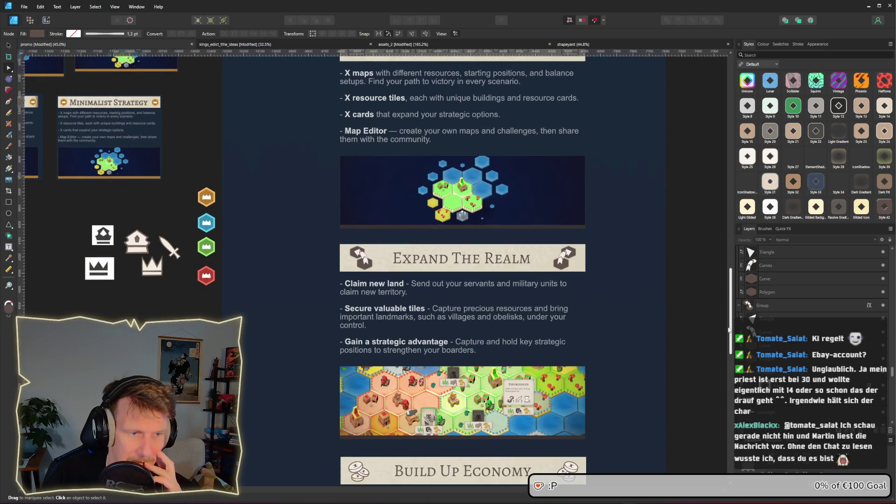
scroll(729, 329, down, 1)
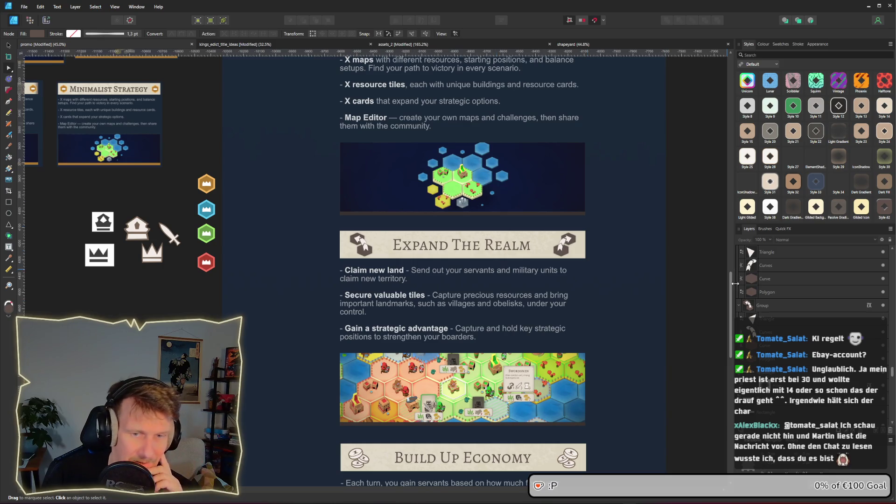
drag(732, 292, 732, 278)
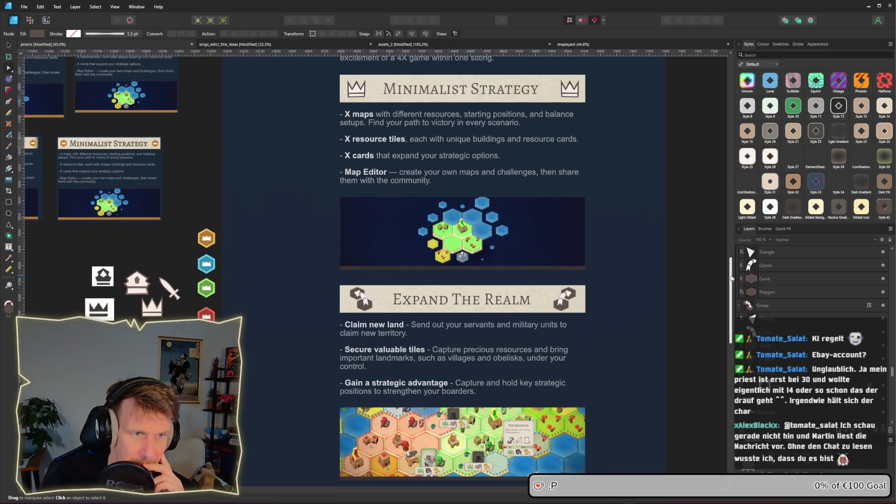